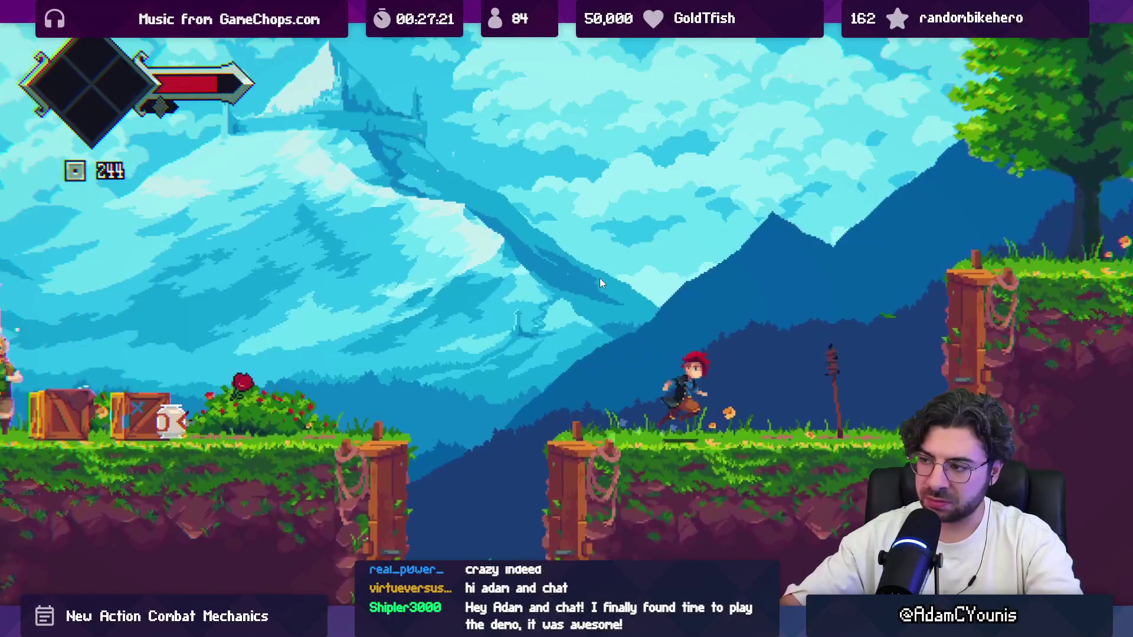
# Step: Exit fullscreen, stop the running game, and cycle windows to the Figma Combat Updates board
pyautogui.press('F11')
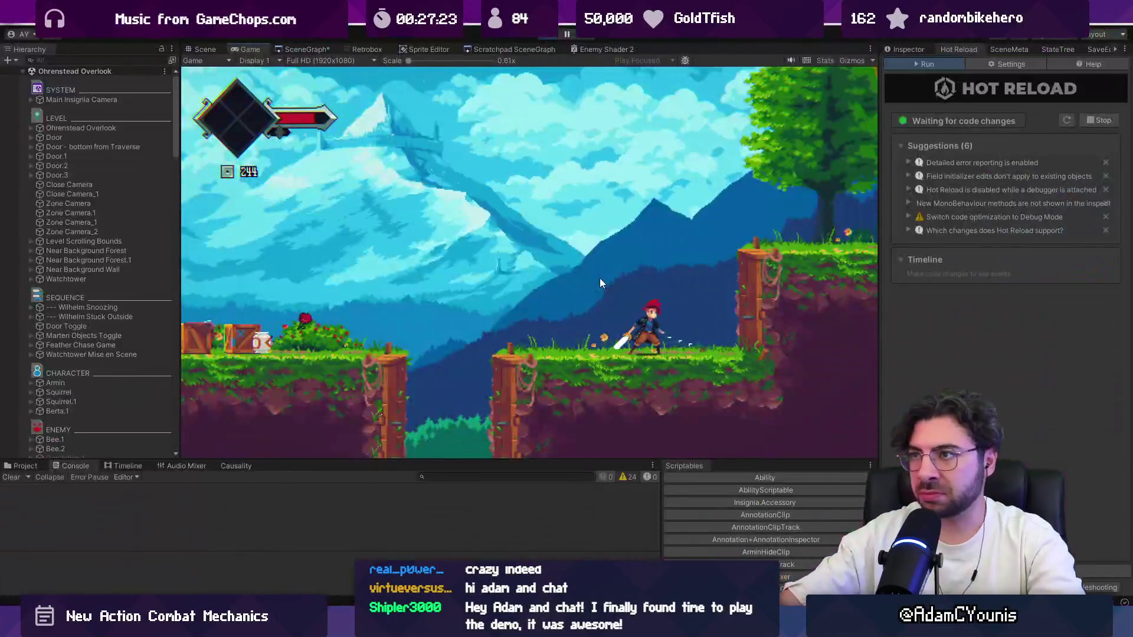
pyautogui.hotkey('ctrl', 'p')
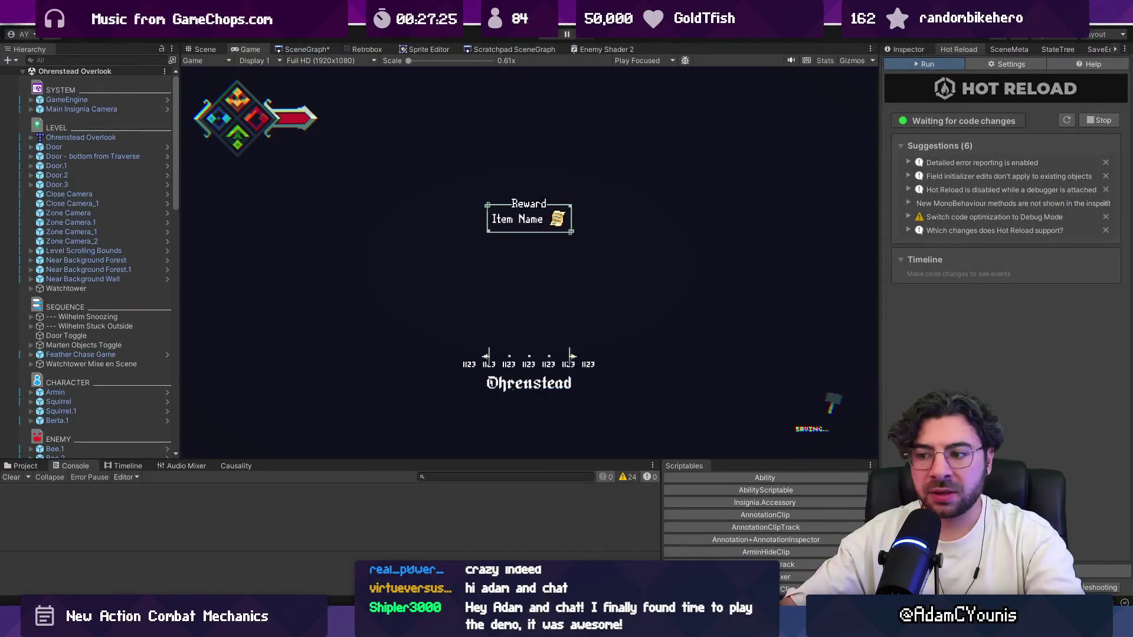
pyautogui.hotkey('alt', 'Tab')
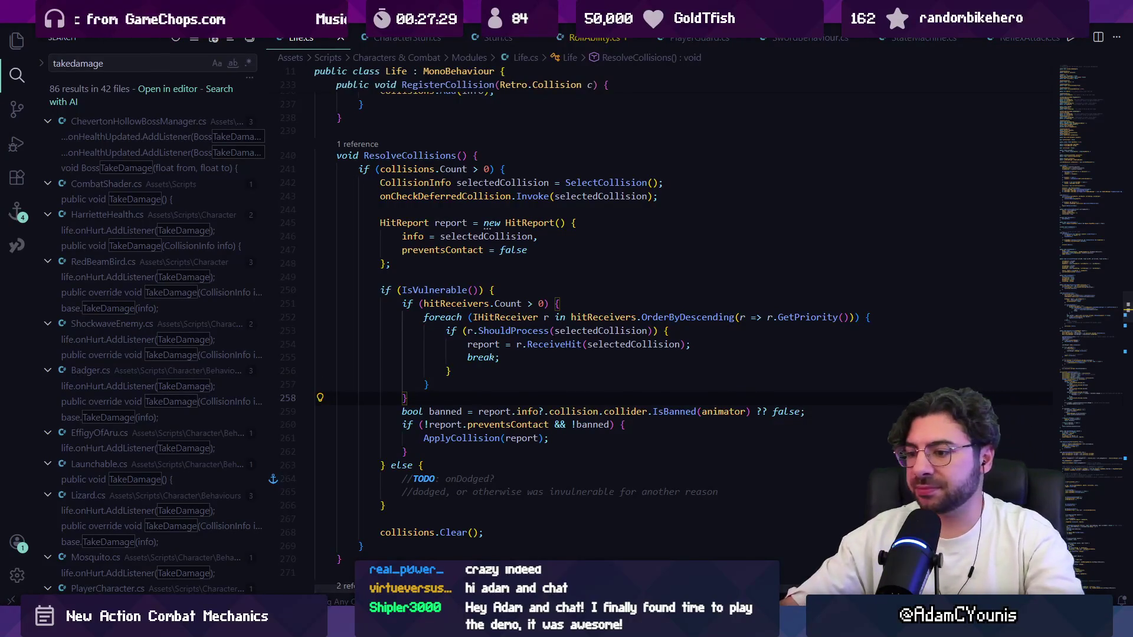
pyautogui.hotkey('alt', 'Tab')
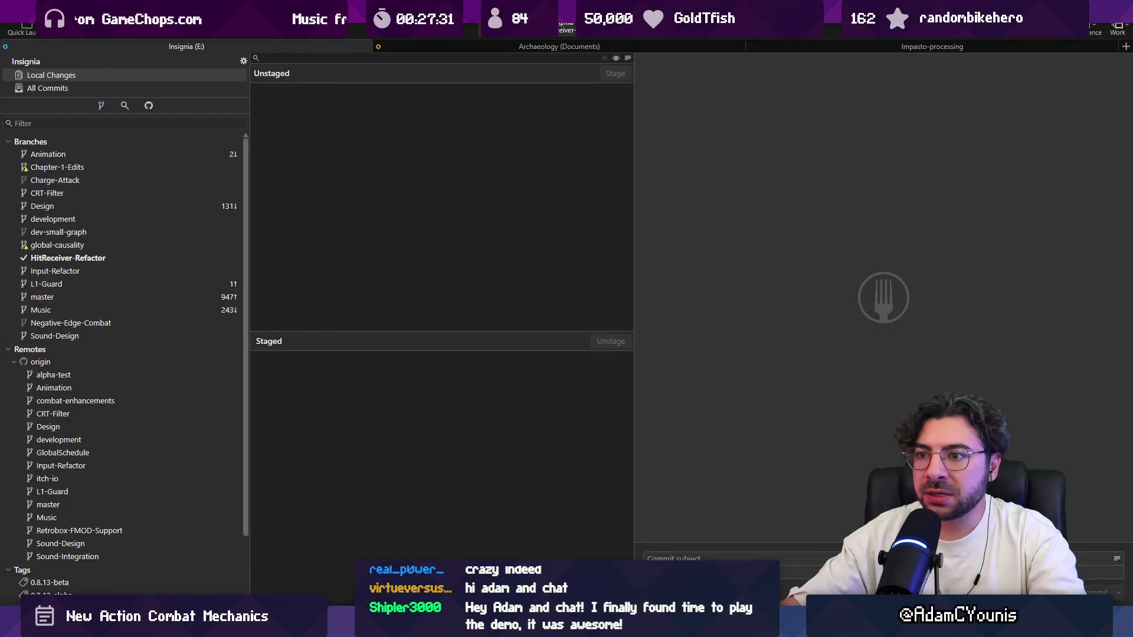
pyautogui.hotkey('alt', 'Tab')
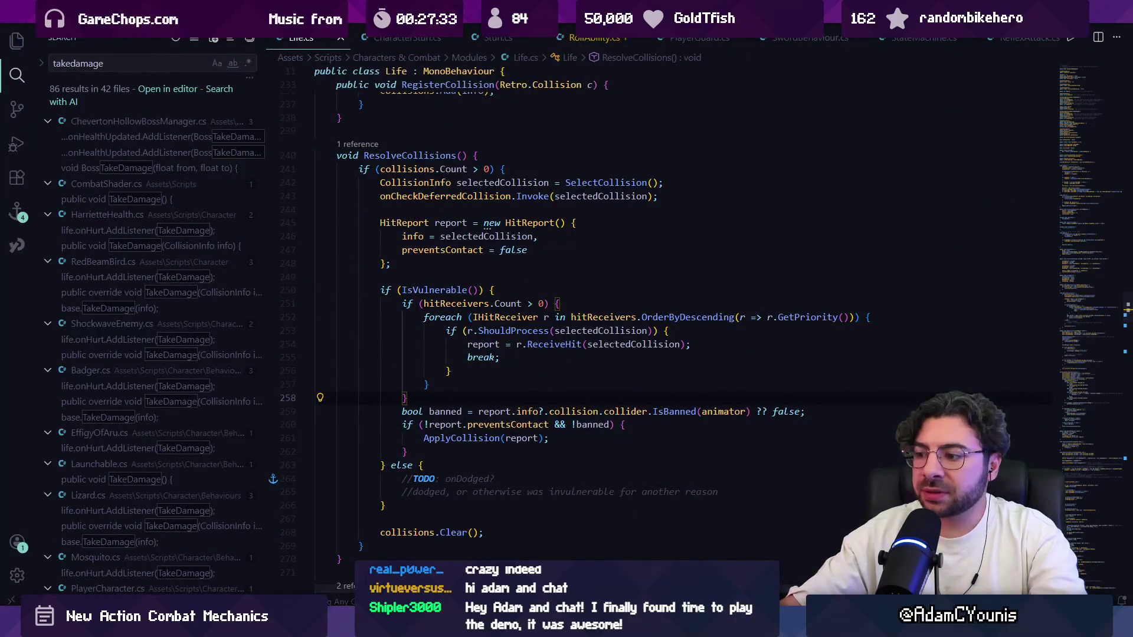
pyautogui.hotkey('alt', 'Tab')
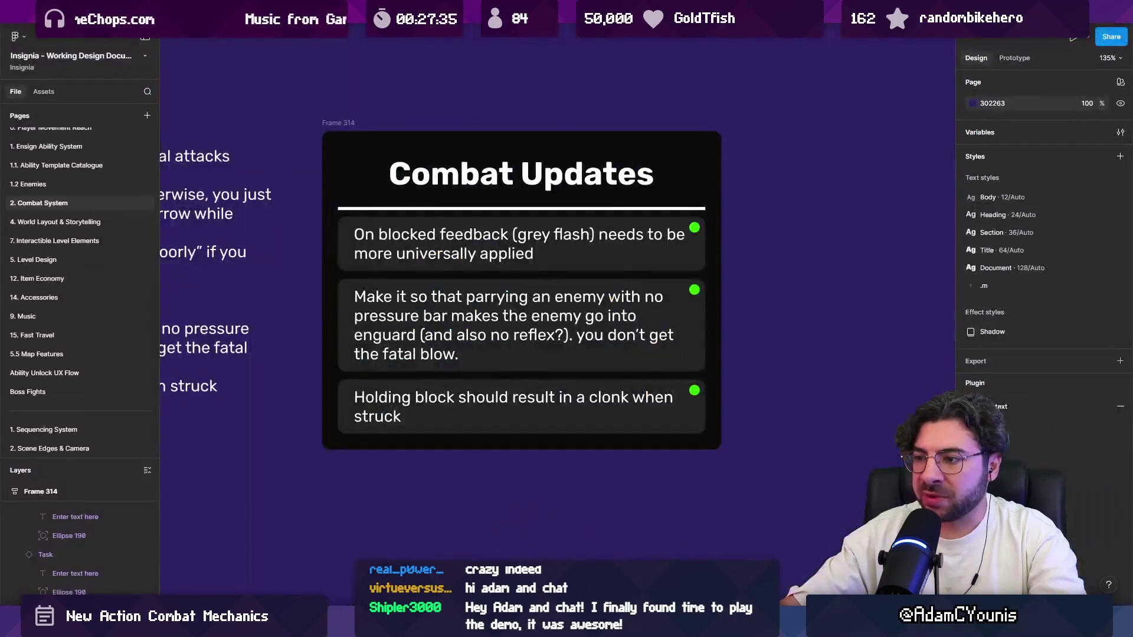
# Step: Delete the 'Holding block should result in a clonk when struck' task
pyautogui.click(455, 393)
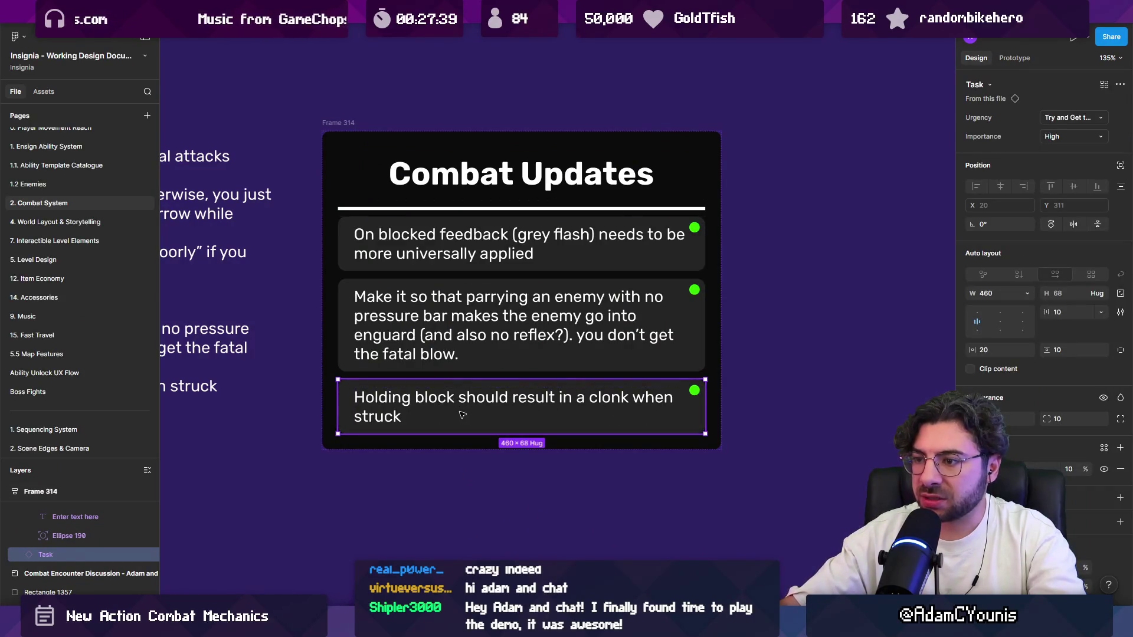
pyautogui.scroll(-2, 466, 409)
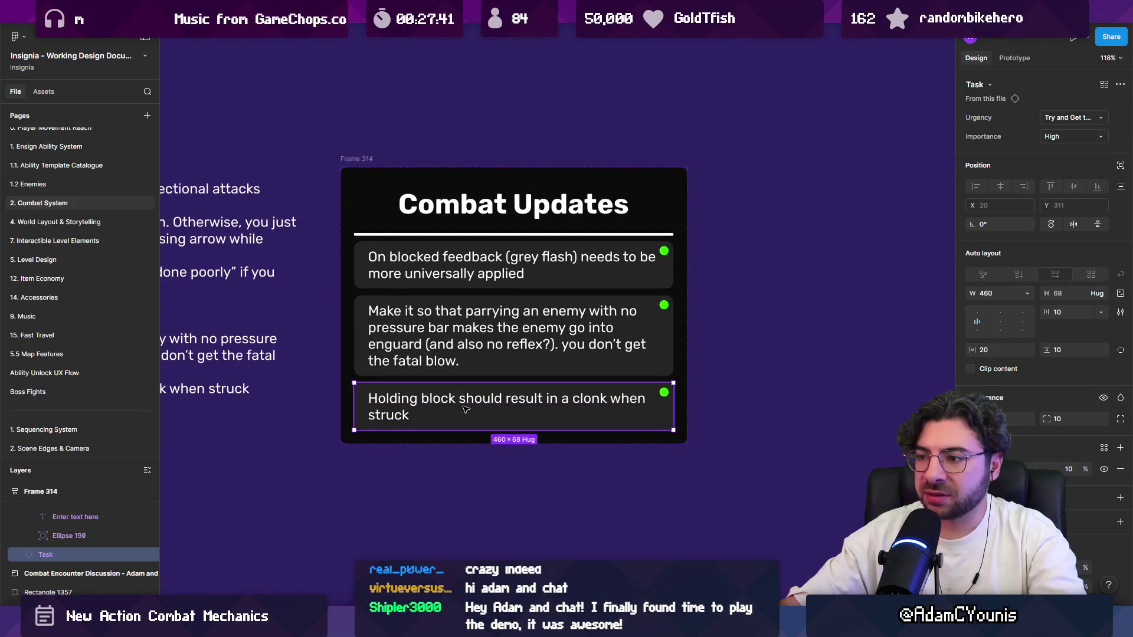
pyautogui.press('Delete')
pyautogui.scroll(3, 465, 342)
# Step: Select the 'also no reflex' phrase in the parrying task's text, then leave Figma
pyautogui.click(464, 343)
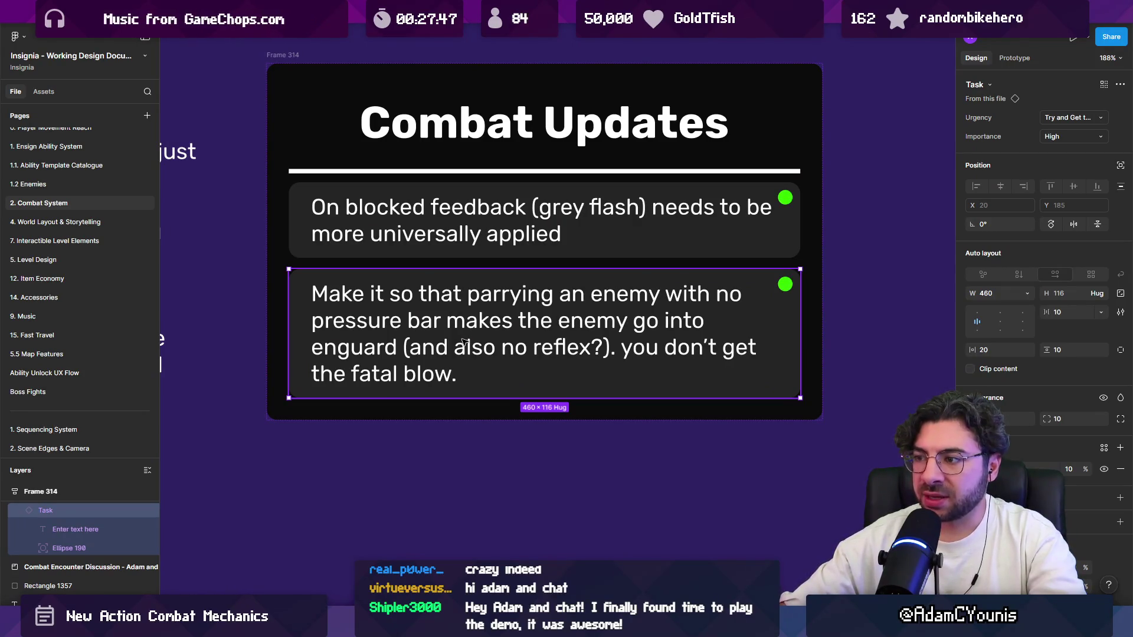
pyautogui.doubleClick(422, 345)
pyautogui.doubleClick(407, 349)
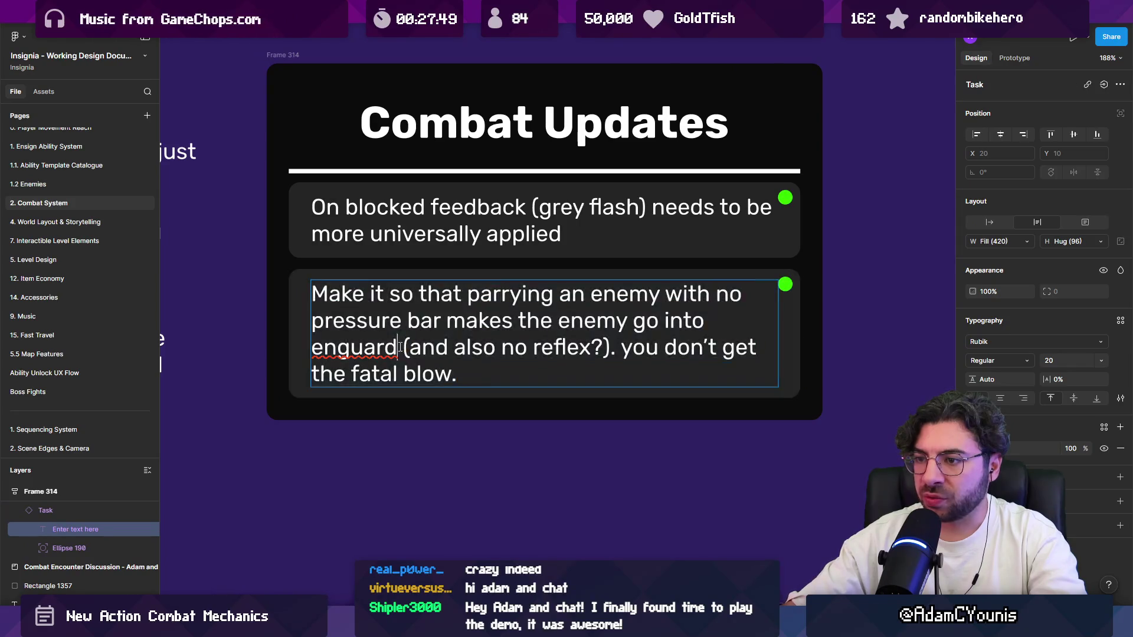
pyautogui.moveTo(404, 348); pyautogui.dragTo(588, 335)
pyautogui.press('Escape')
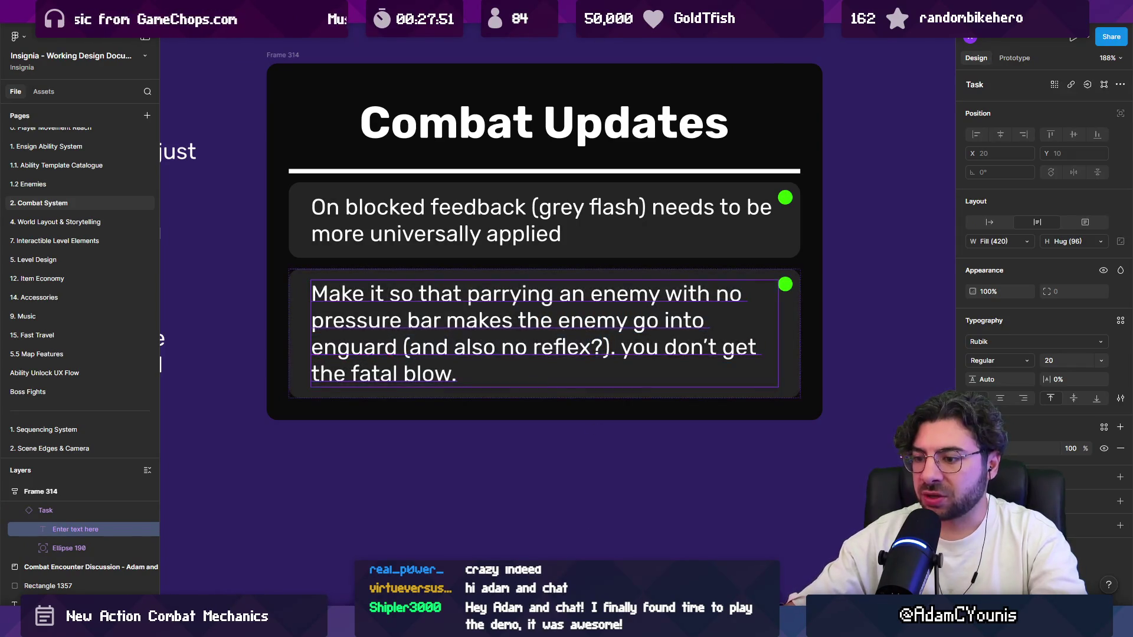
pyautogui.hotkey('alt', 'Tab')
pyautogui.hotkey('alt', 'Tab')
pyautogui.hotkey('ctrl', 'p')
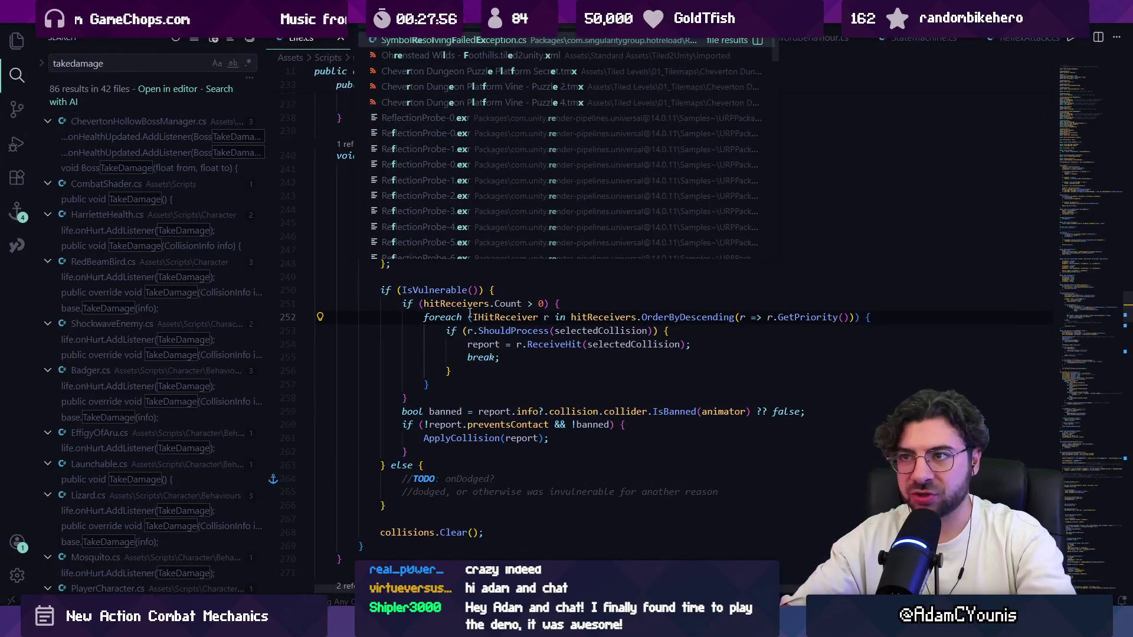
# Step: Open ReflexAttack.cs with quick open and move into the slowdown code near line 42
pyautogui.write('reflexatt')
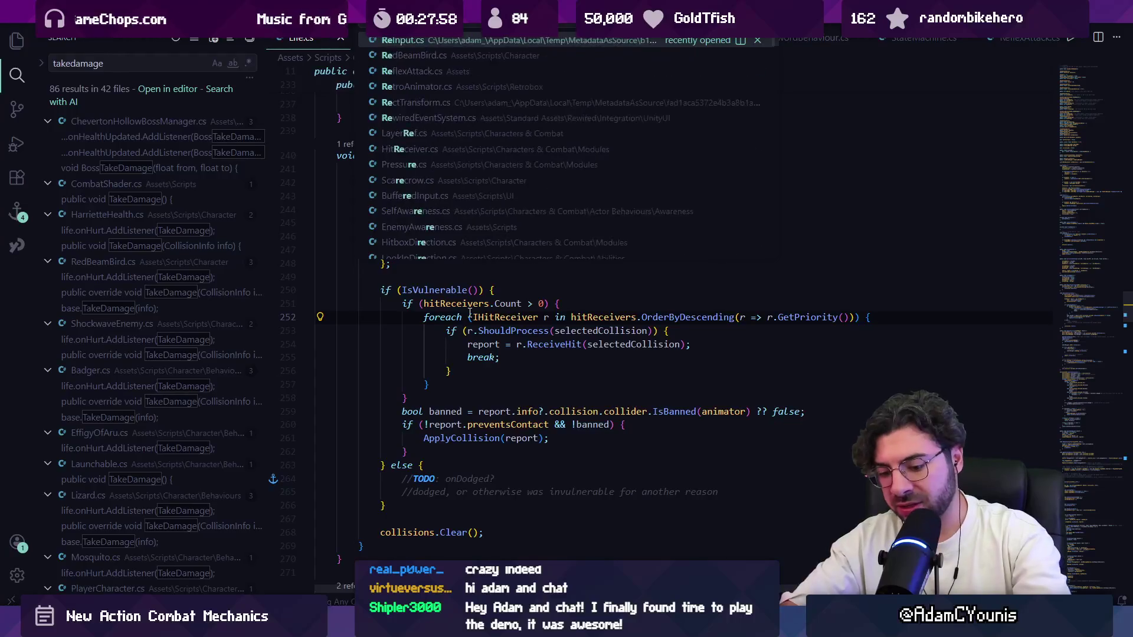
pyautogui.press('Return')
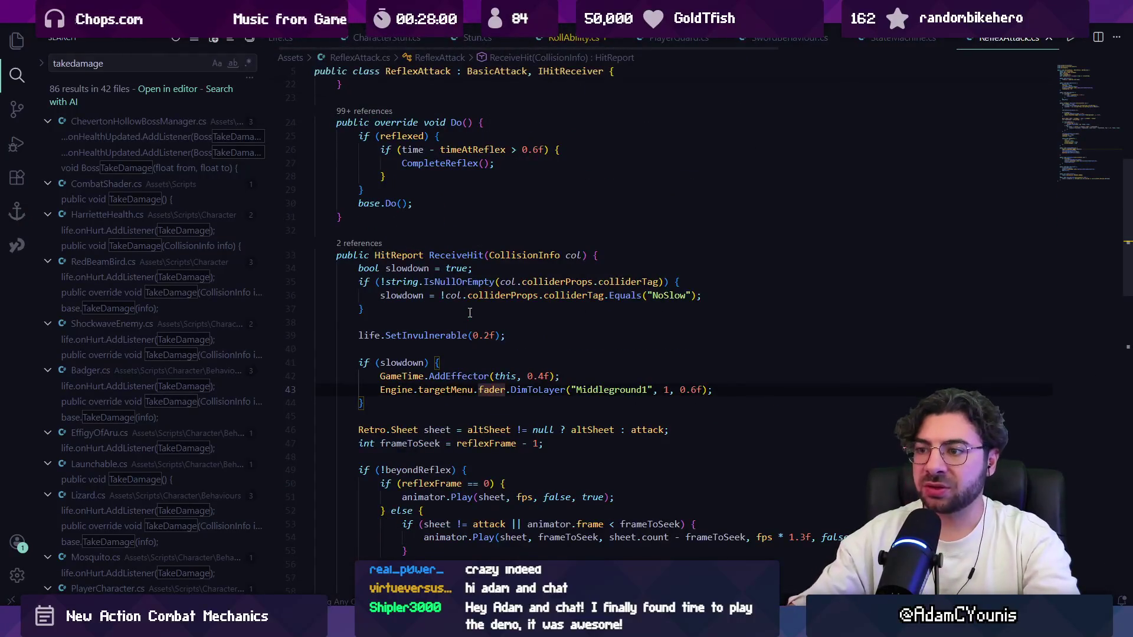
pyautogui.click(686, 295)
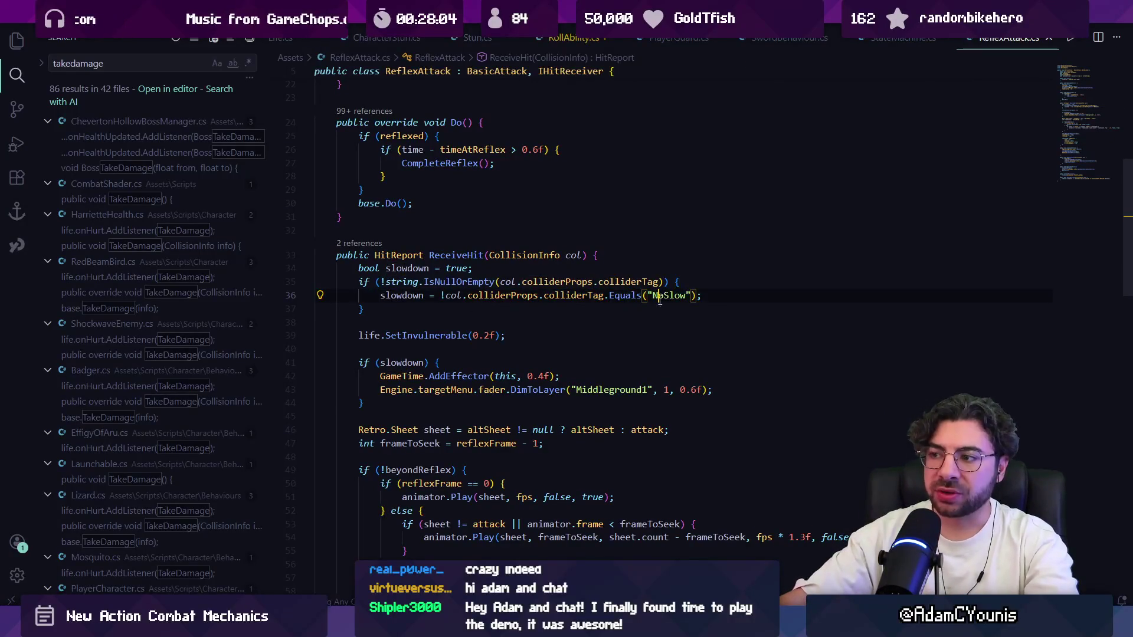
pyautogui.scroll(-2, 603, 296)
pyautogui.click(428, 289)
# Step: Search the file for 'addeffector' to find the GameTime.AddEffector(this, 0.4f) call
pyautogui.hotkey('ctrl', 'f')
pyautogui.write('timesca')
pyautogui.press('BackSpace')
pyautogui.press('BackSpace')
pyautogui.press('BackSpace')
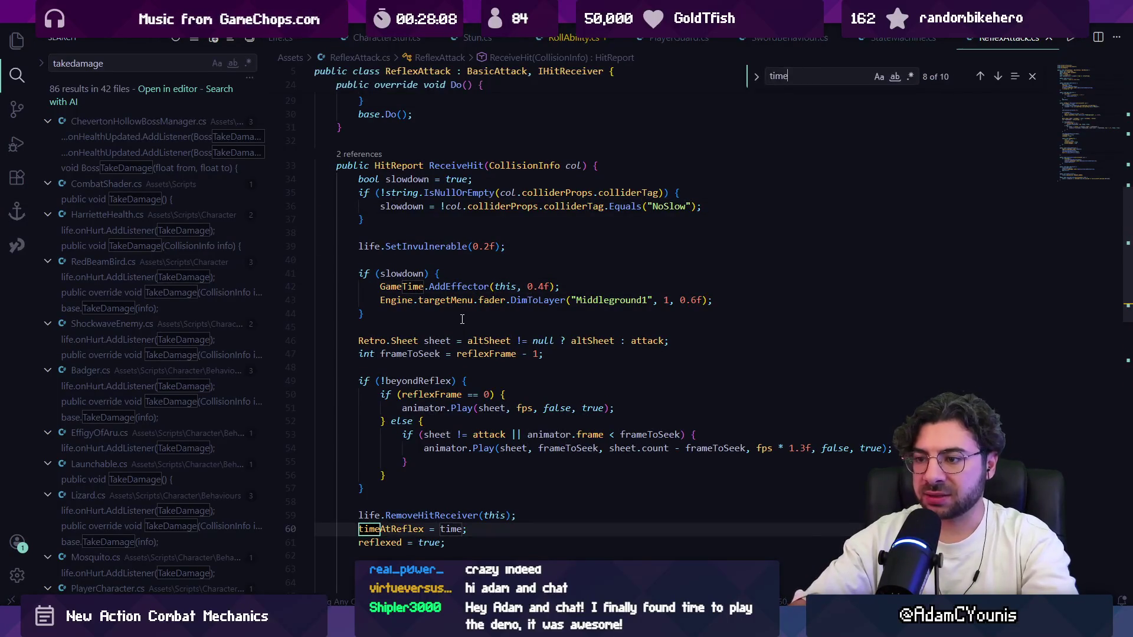
pyautogui.press('BackSpace')
pyautogui.press('BackSpace')
pyautogui.press('BackSpace')
pyautogui.write('addeffector')
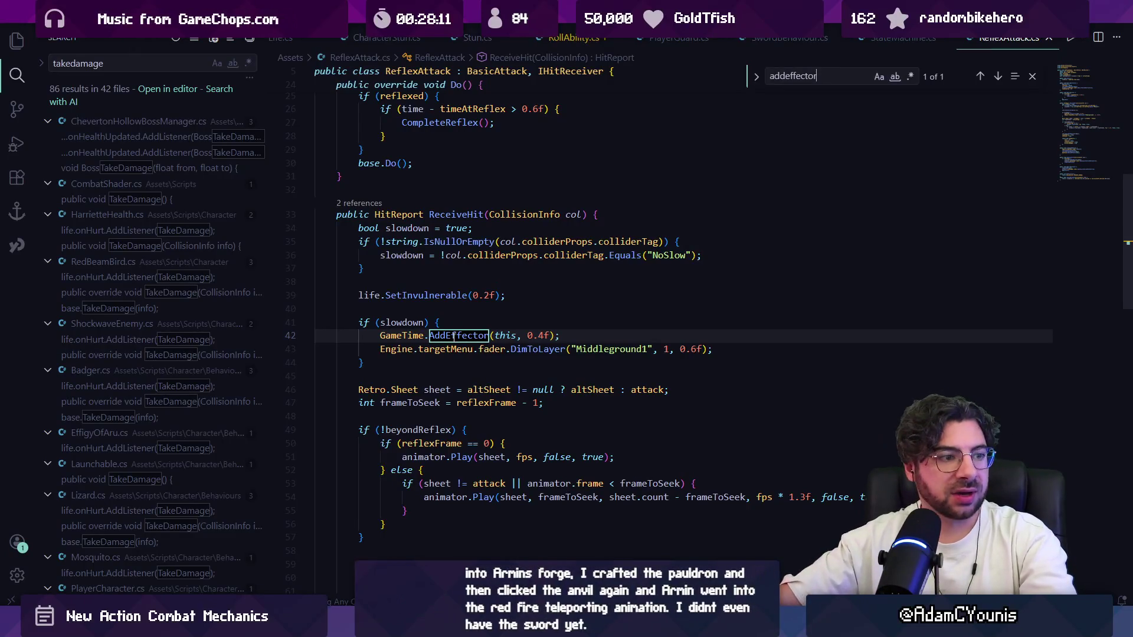
pyautogui.moveTo(453, 336)
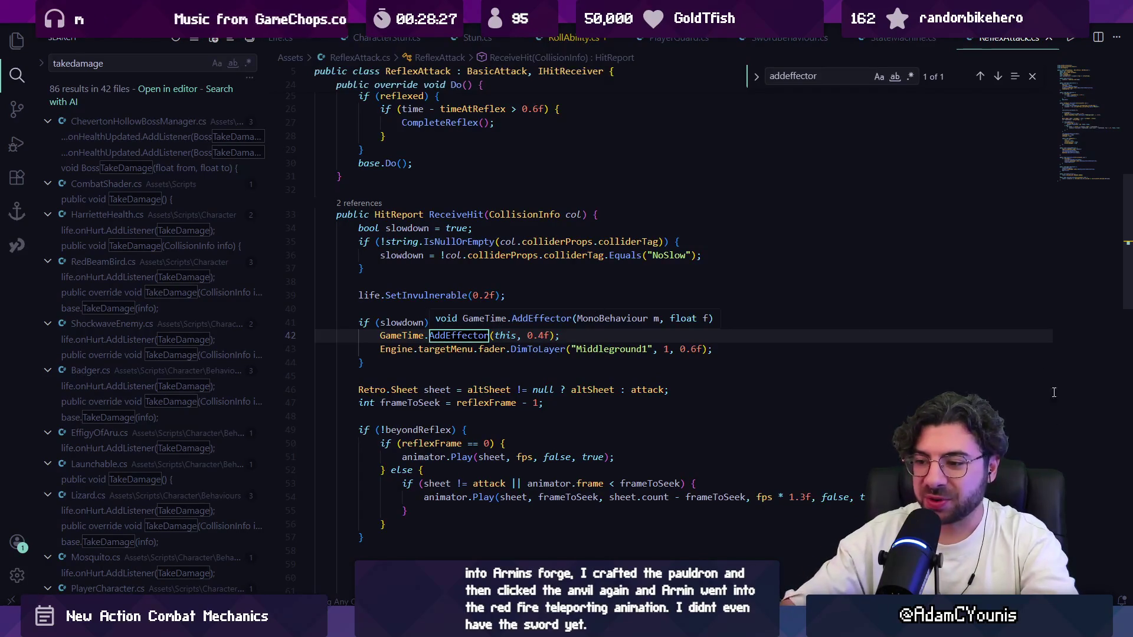
# Step: Show Unity's SceneGraph map of level nodes and zoom it, then return to the code editor
pyautogui.hotkey('alt', 'Tab')
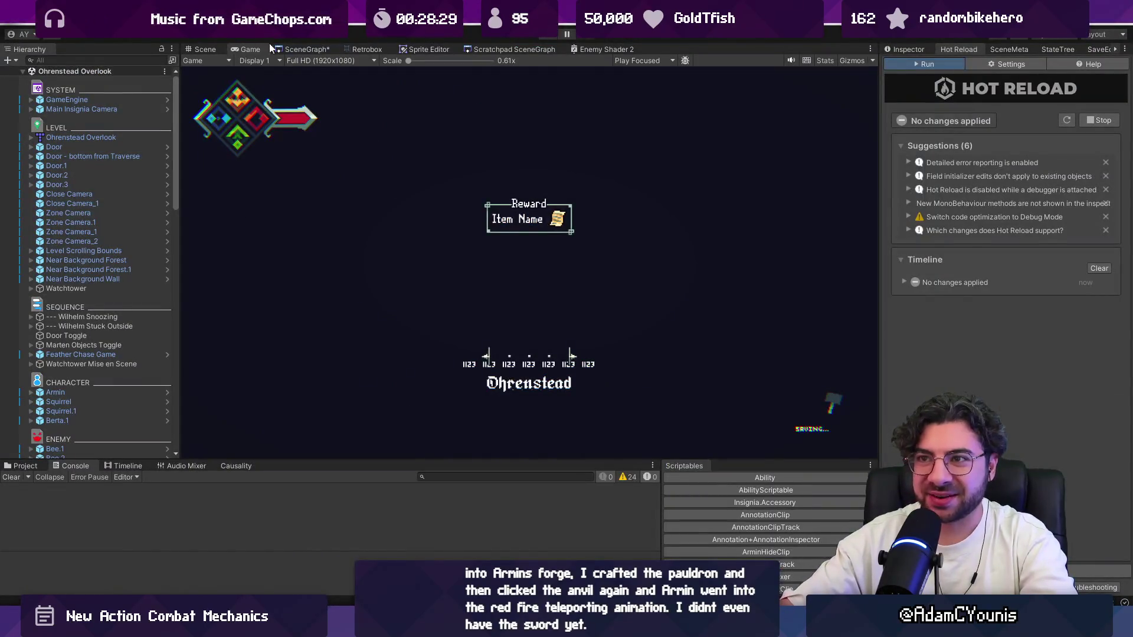
pyautogui.click(289, 47)
pyautogui.scroll(5, 501, 186)
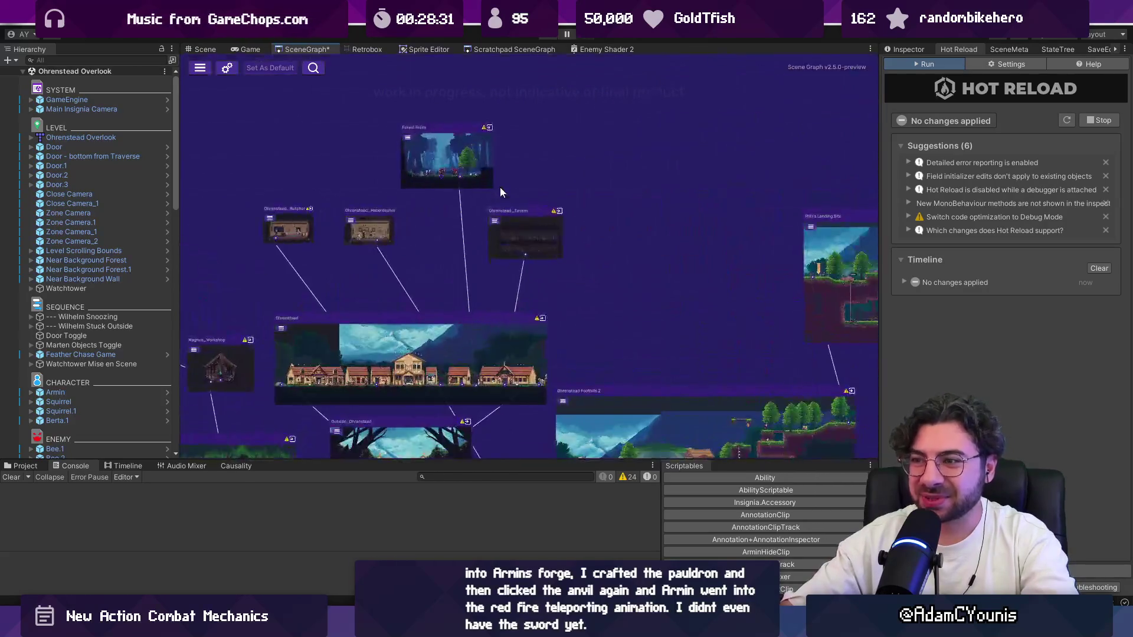
pyautogui.scroll(-5, 500, 186)
pyautogui.scroll(3, 595, 220)
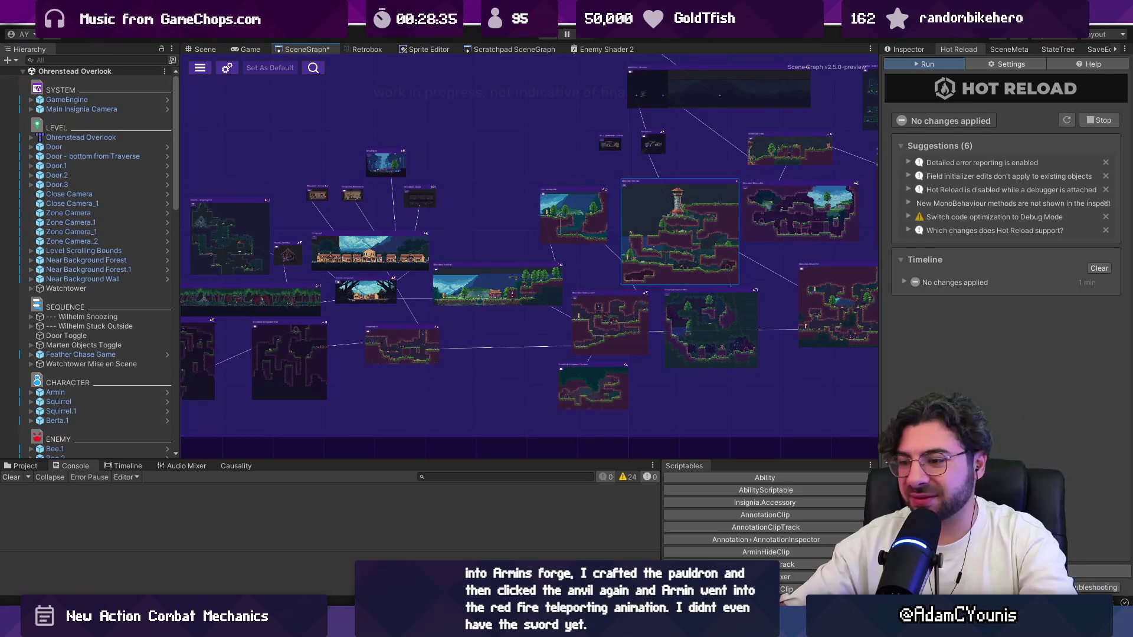
pyautogui.hotkey('alt', 'Tab')
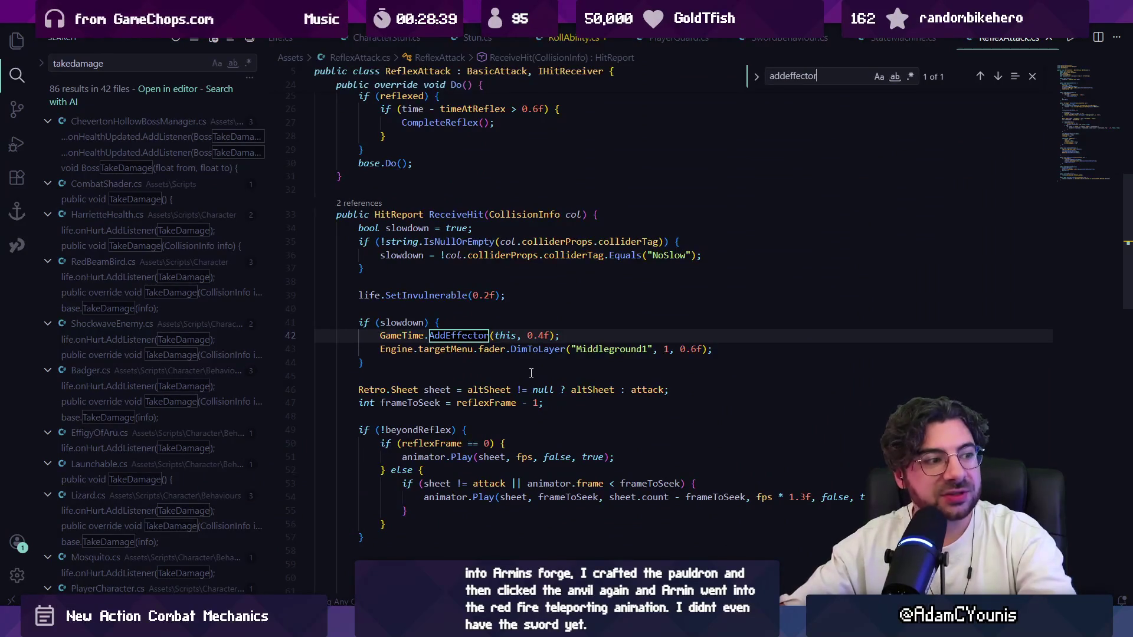
pyautogui.click(508, 358)
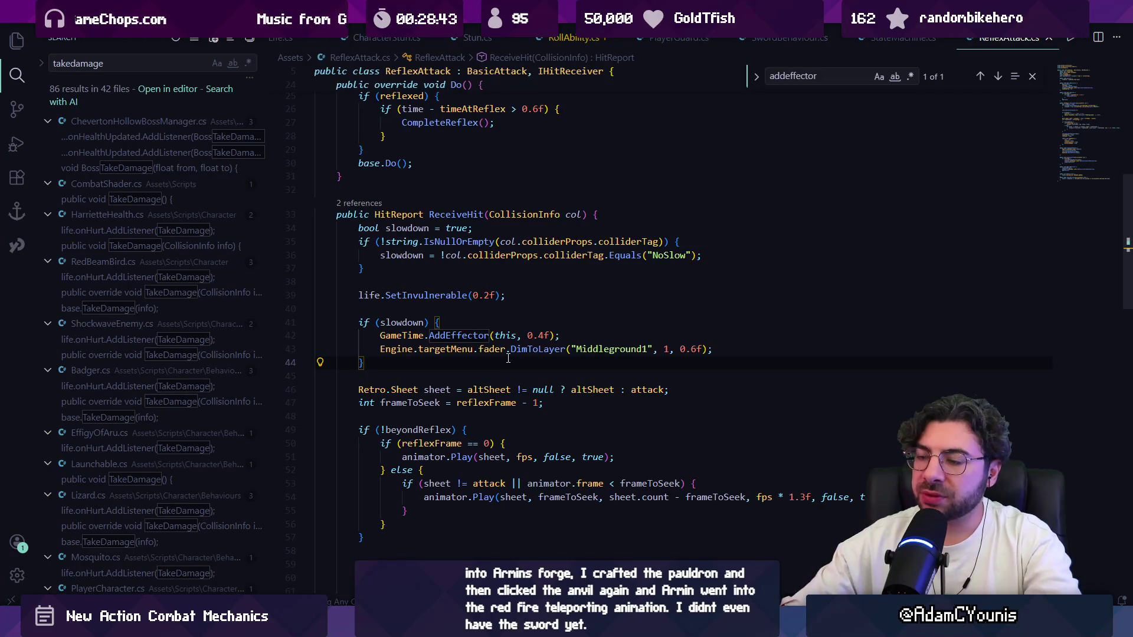
pyautogui.moveTo(319, 322)
pyautogui.mouseDown()
pyautogui.moveTo(442, 330)
pyautogui.moveTo(393, 364)
pyautogui.mouseUp()
pyautogui.click(393, 365)
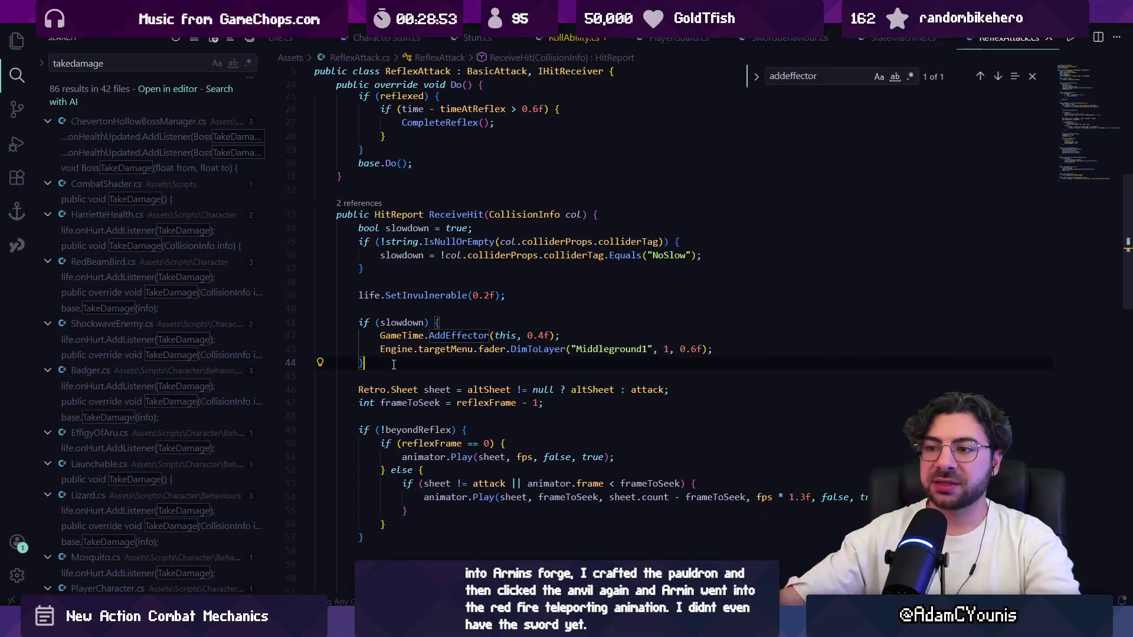
pyautogui.moveTo(376, 358); pyautogui.dragTo(343, 322)
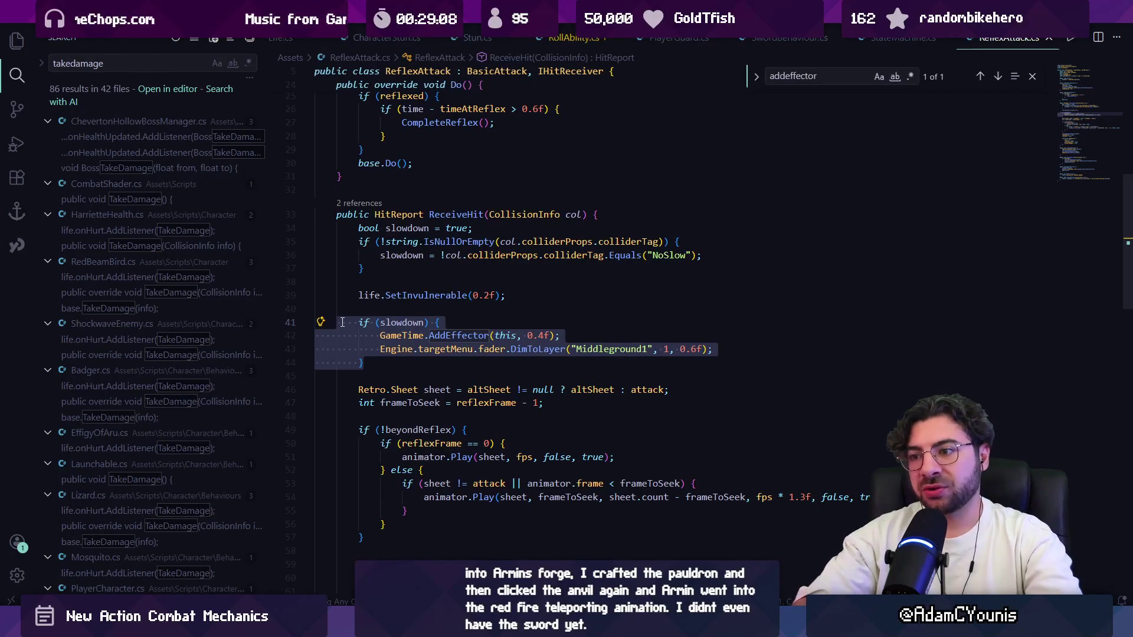
pyautogui.click(384, 367)
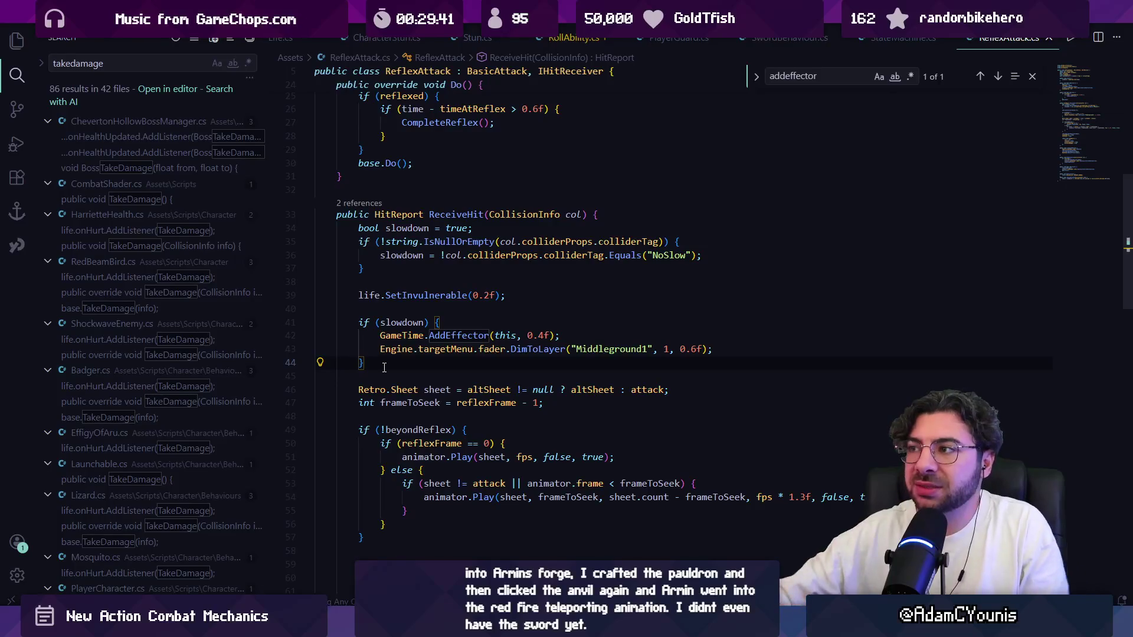
pyautogui.scroll(10, 384, 367)
pyautogui.scroll(-5, 466, 264)
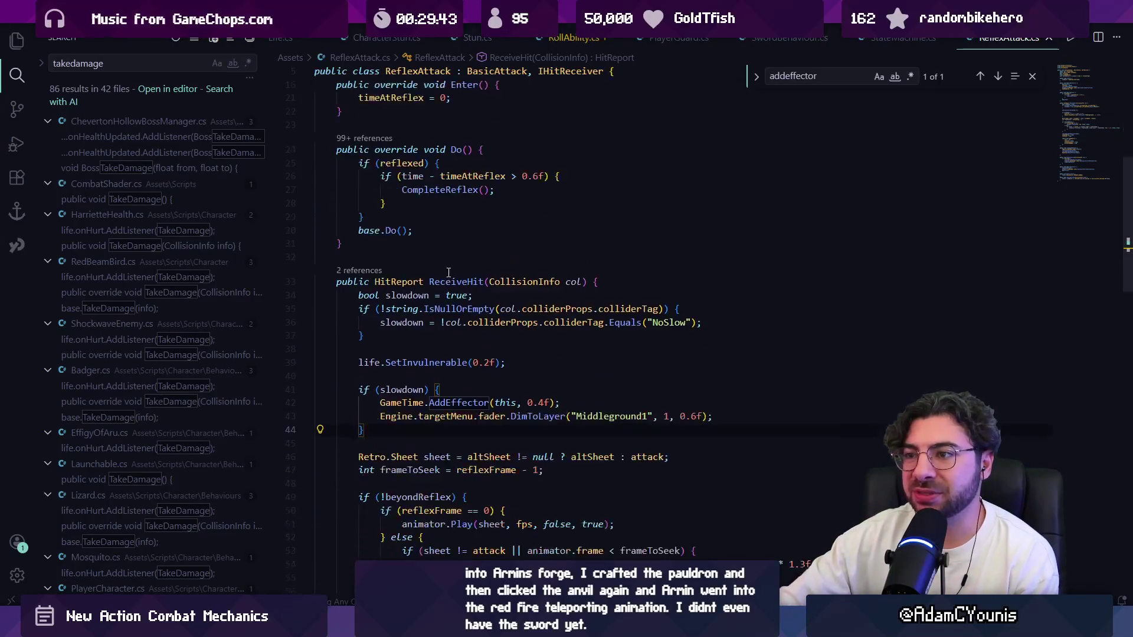
pyautogui.scroll(-2, 449, 272)
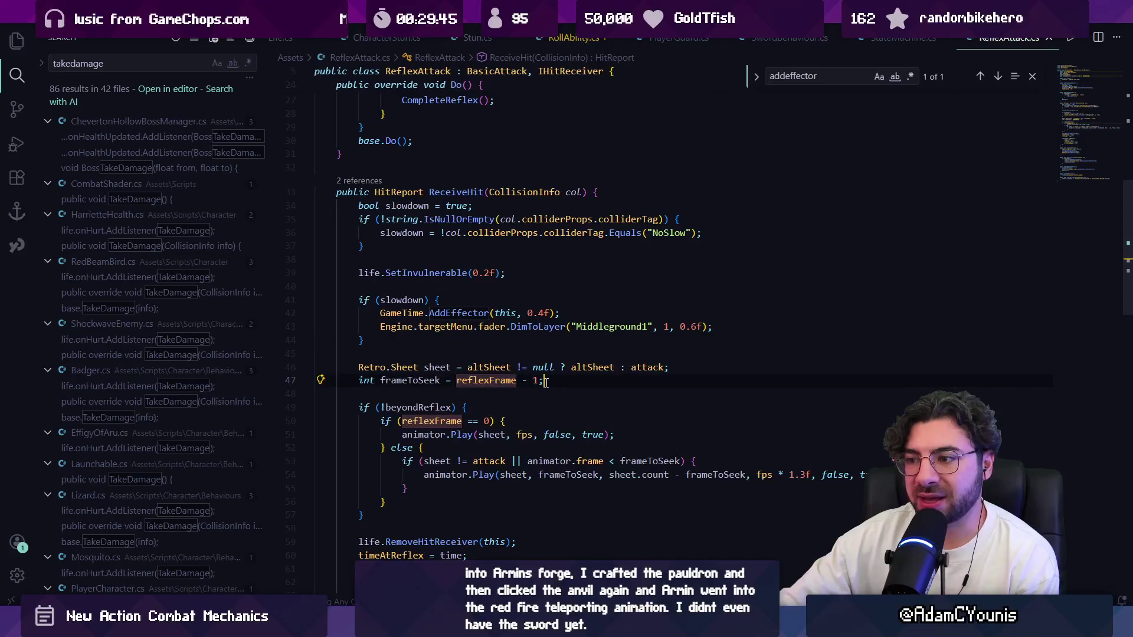
pyautogui.moveTo(543, 380); pyautogui.dragTo(360, 382)
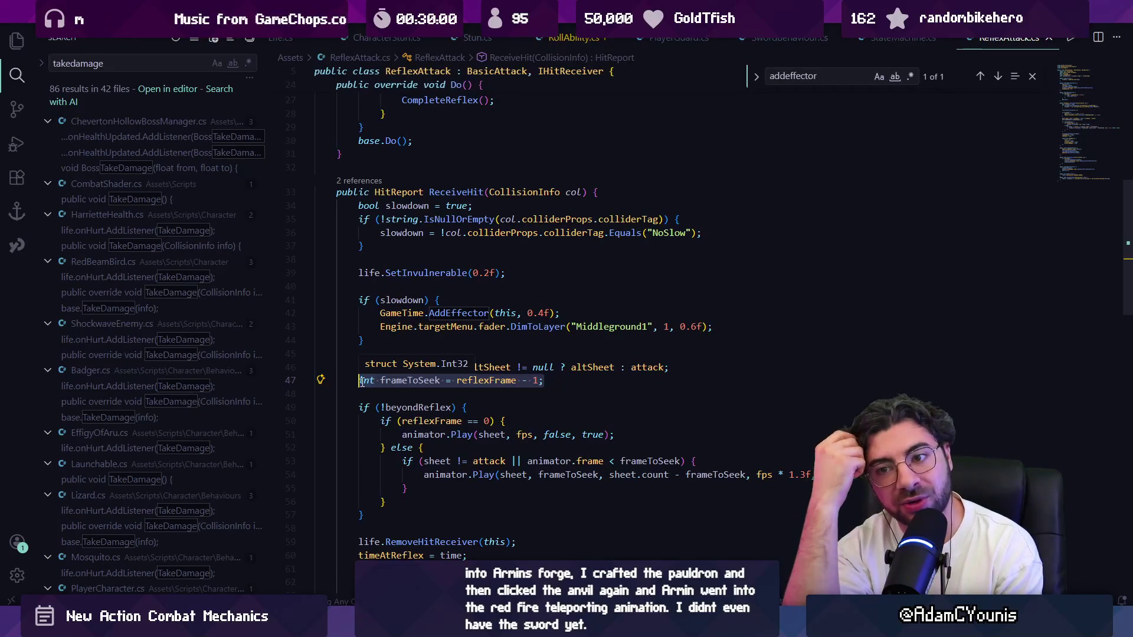
pyautogui.click(123, 69)
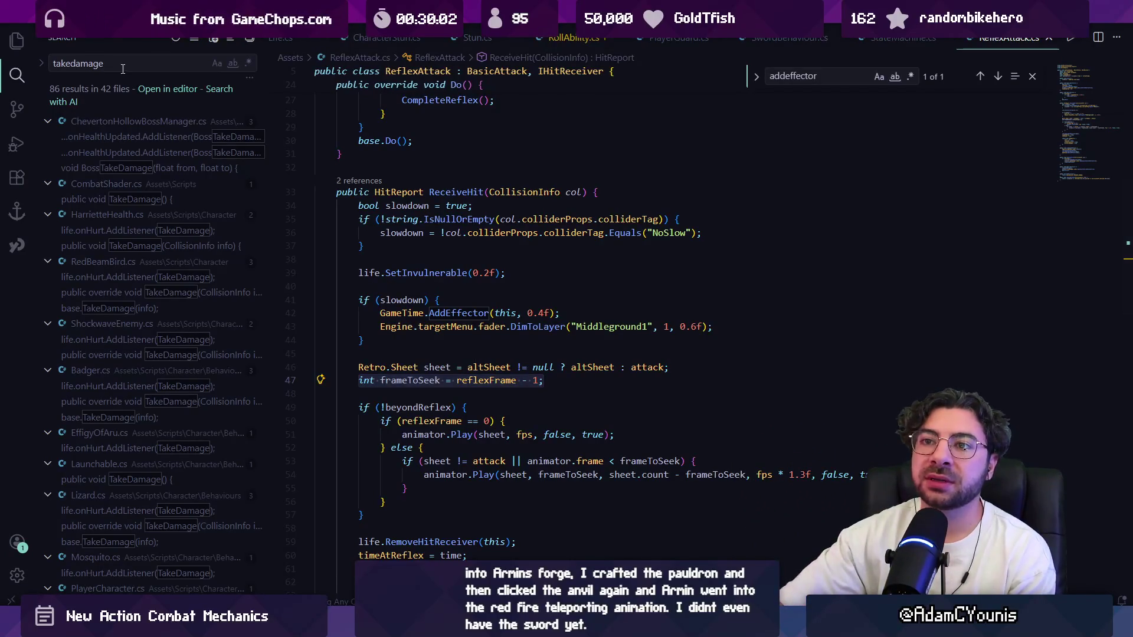
# Step: Clear the takedamage search query, select ReceiveHit lines 34–56, then switch to Unity
pyautogui.hotkey('ctrl', 'a')
pyautogui.press('BackSpace')
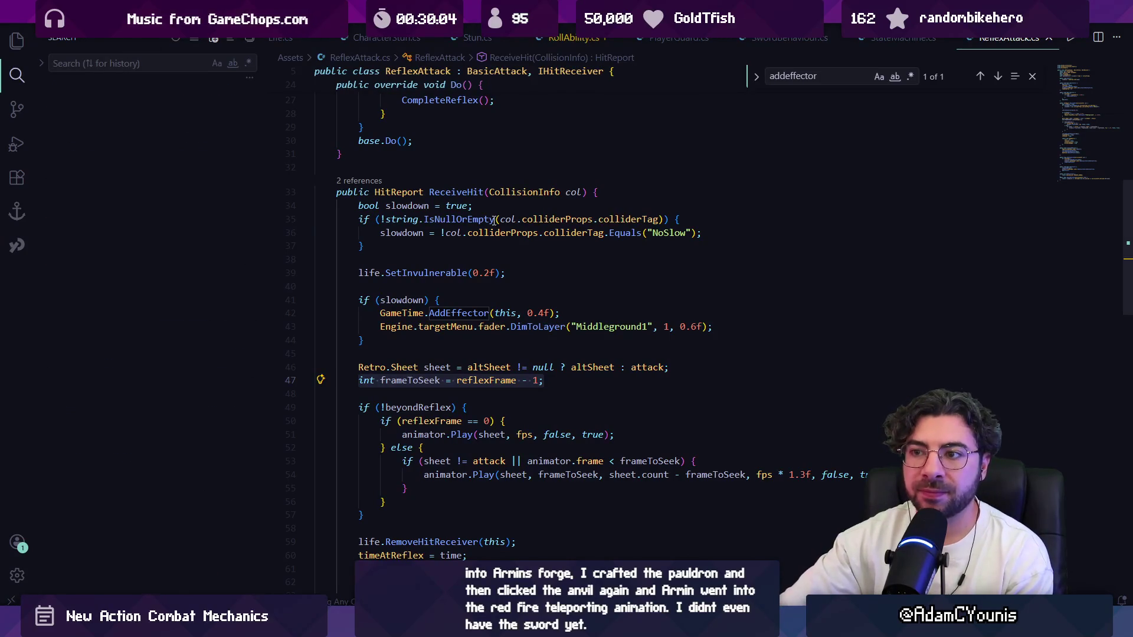
pyautogui.click(485, 263)
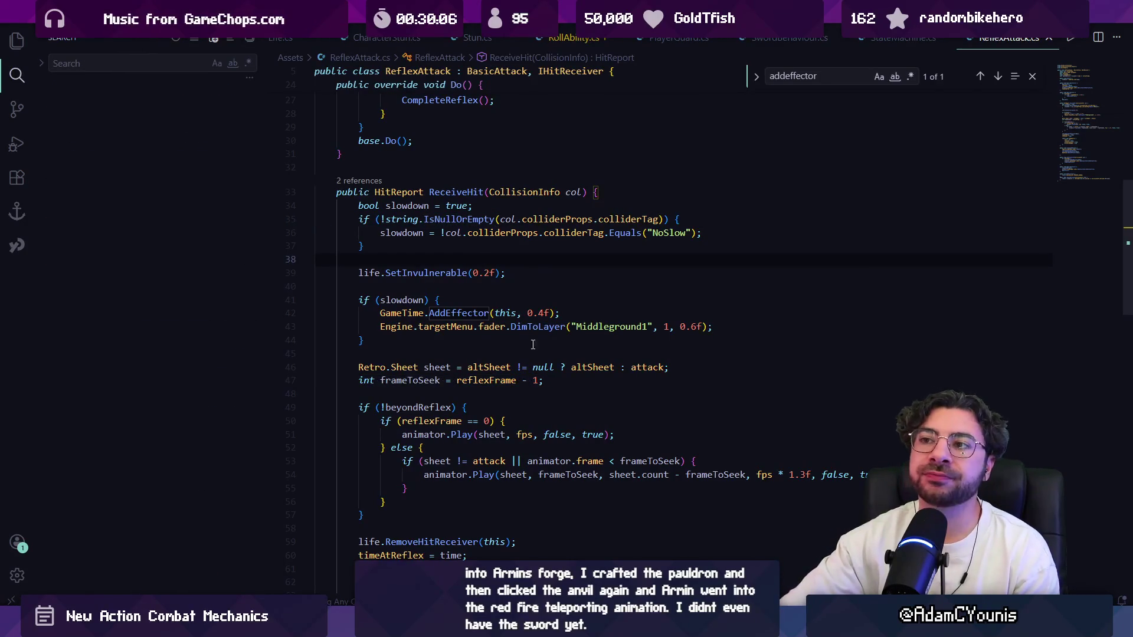
pyautogui.click(513, 353)
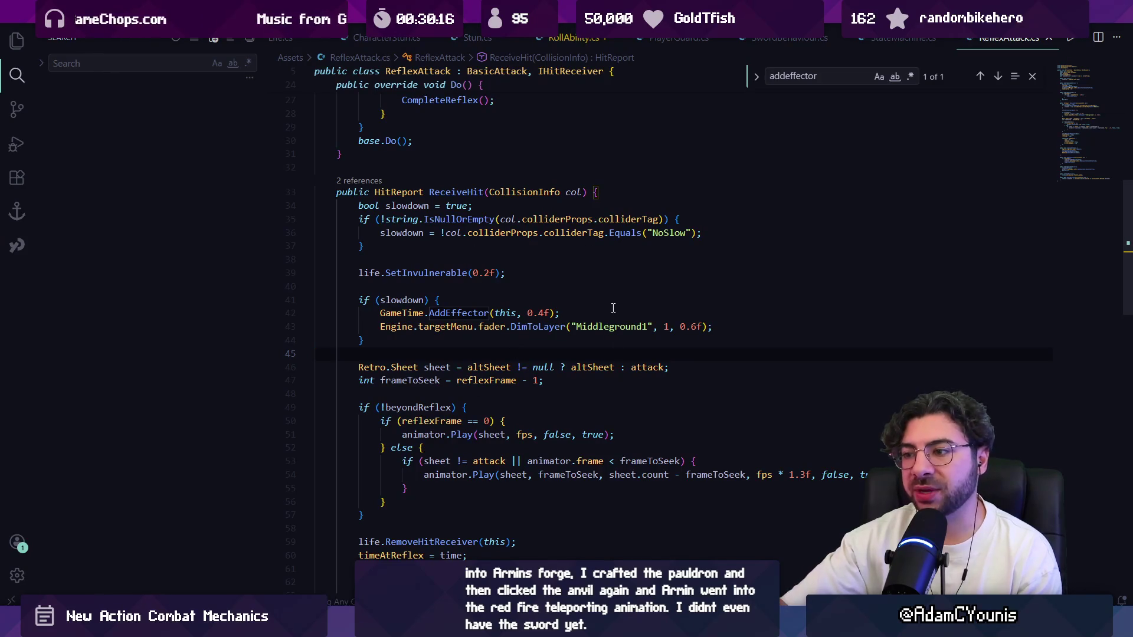
pyautogui.moveTo(345, 198); pyautogui.dragTo(448, 507)
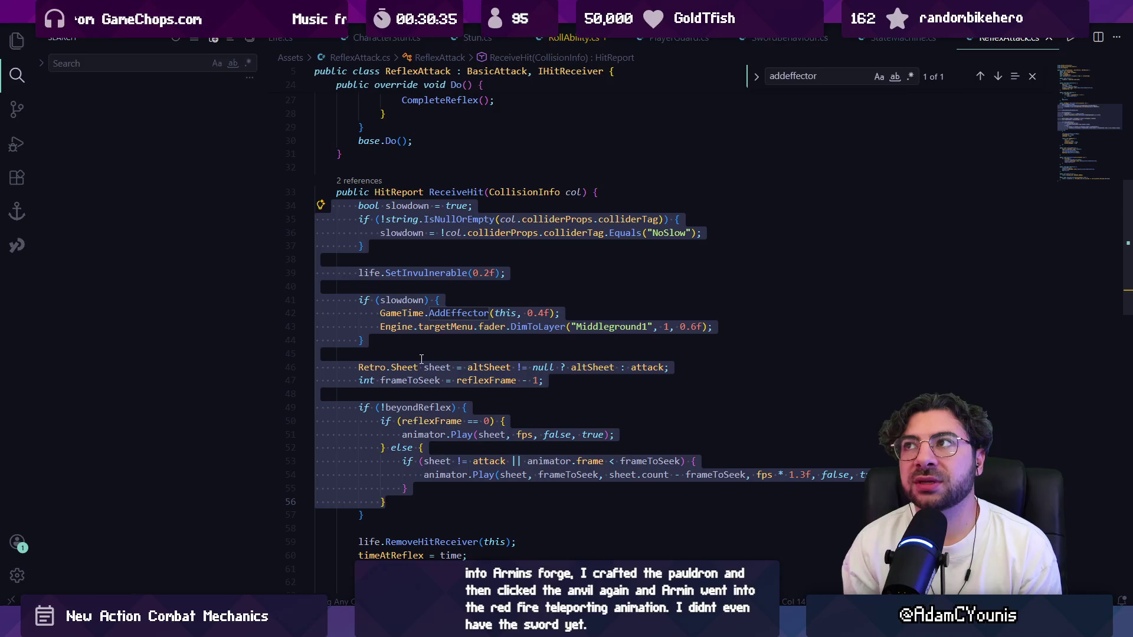
pyautogui.hotkey('alt', 'Tab')
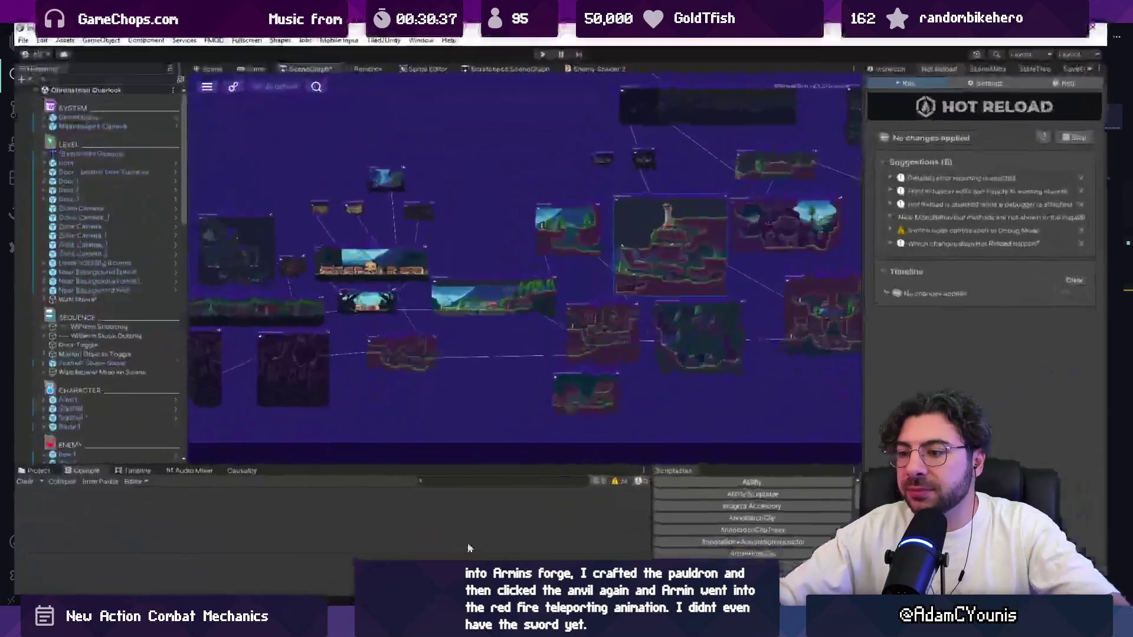
# Step: Open the Ohrenstead Under Tower scene from the SceneGraph and start Play mode
pyautogui.scroll(5, 558, 236)
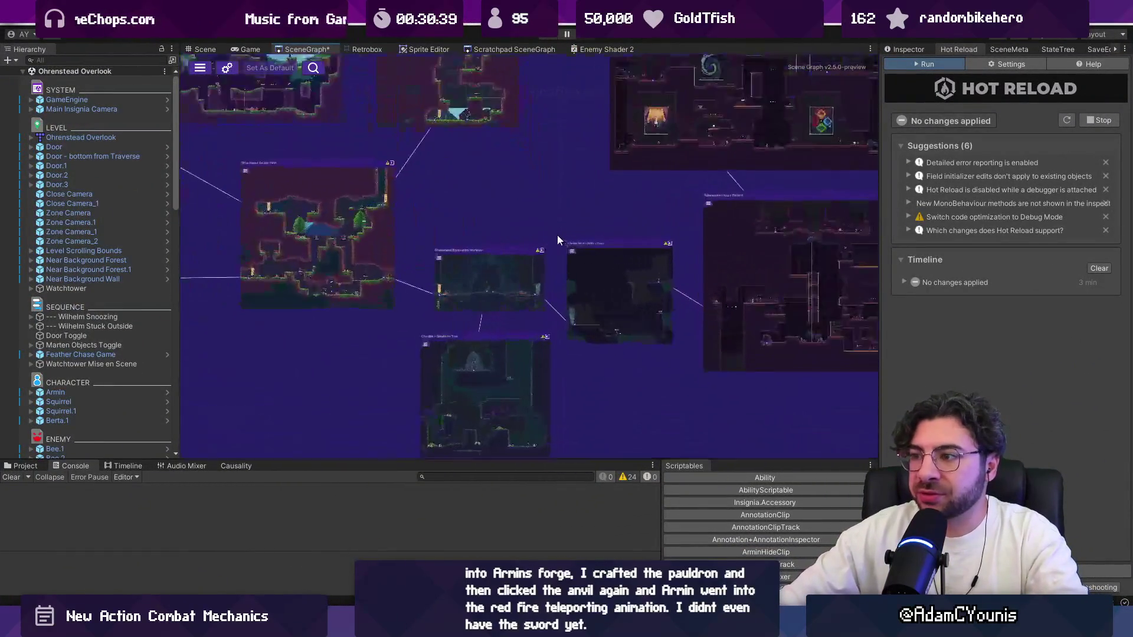
pyautogui.doubleClick(619, 293)
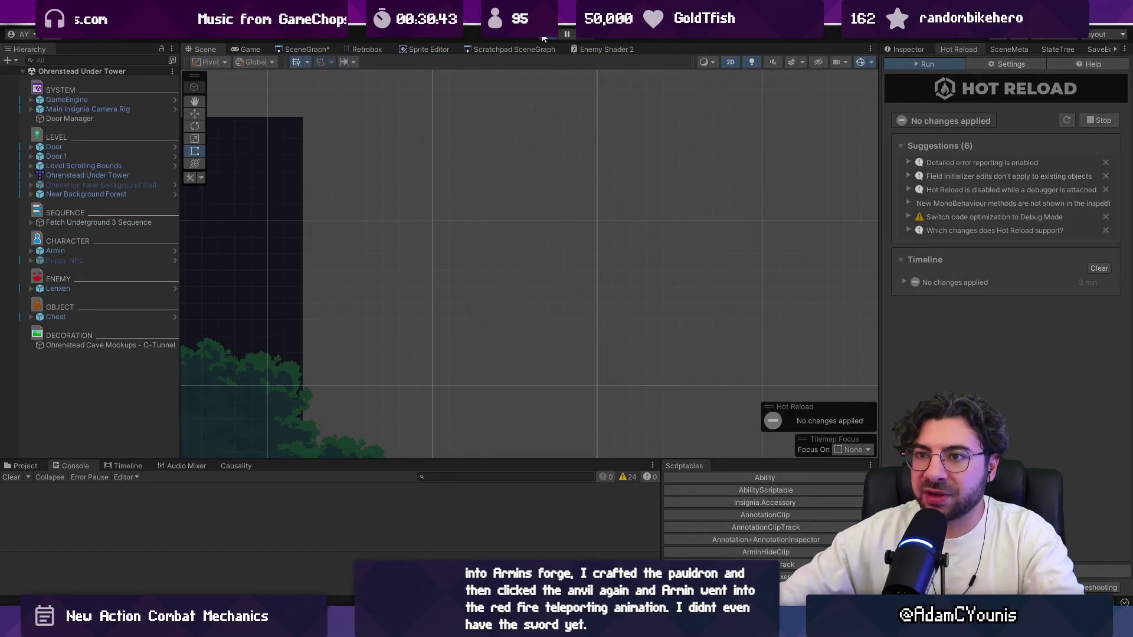
pyautogui.click(543, 35)
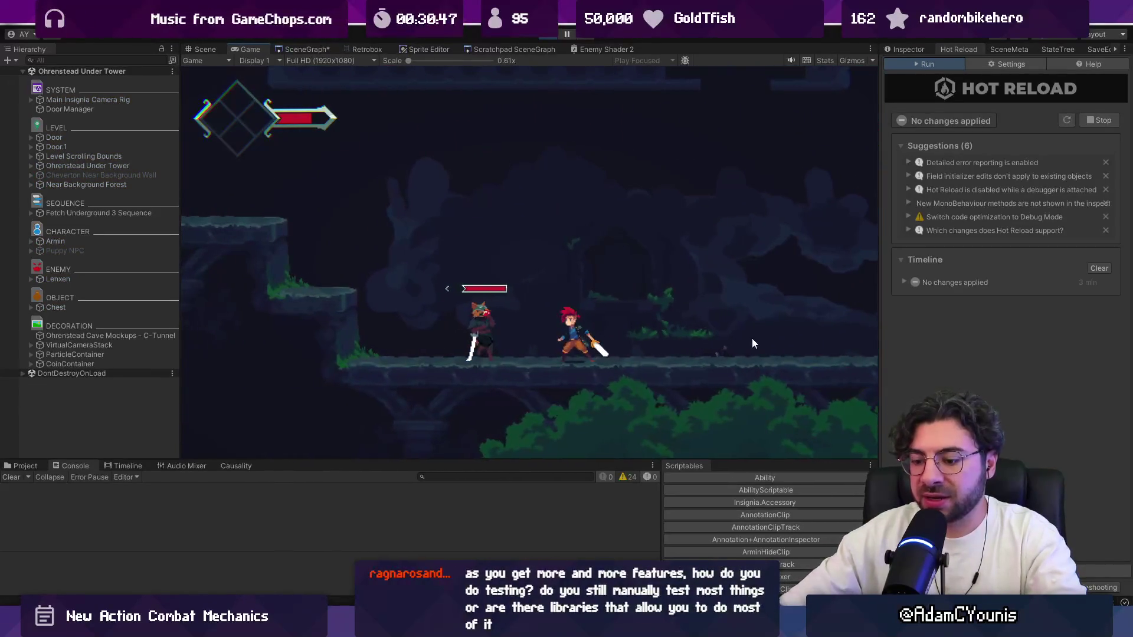
# Step: Maximize the Game view to playtest the attack against the enemy, then stop Play mode
pyautogui.hotkey('shift', 'space')
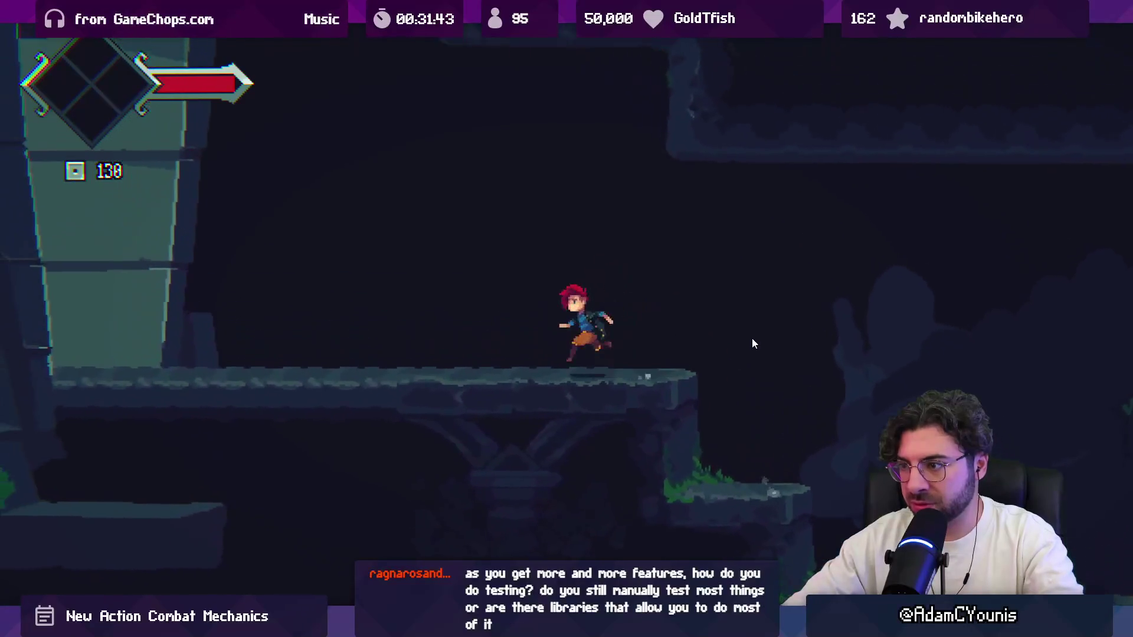
pyautogui.hotkey('ctrl', 'p')
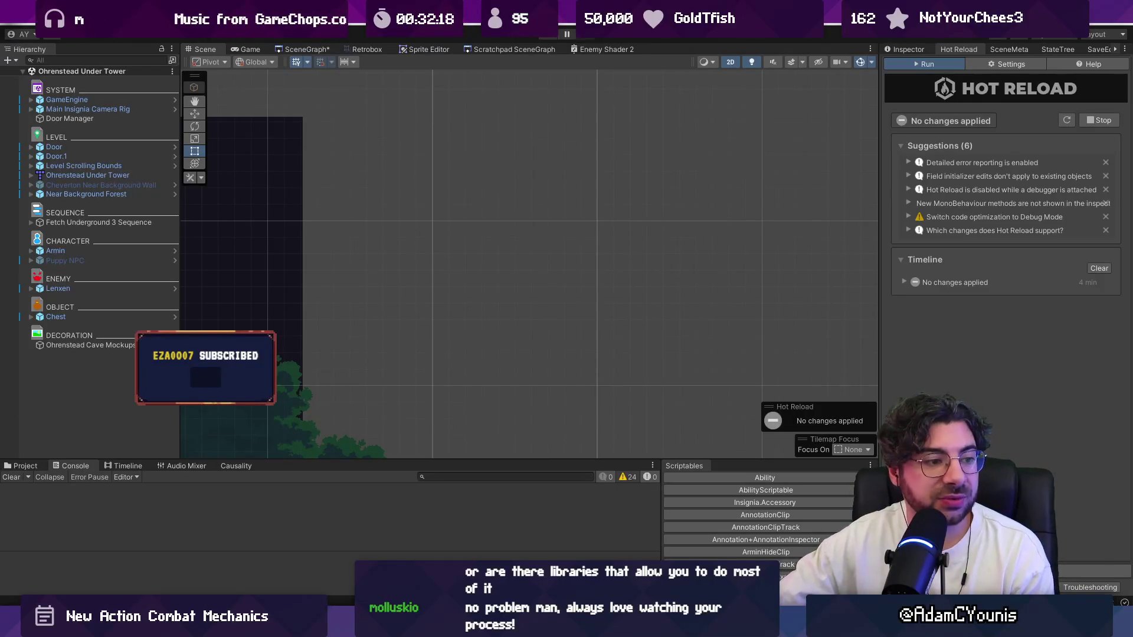
# Step: Zoom around the Ohrenstead Under Tower Scene view, then enter Play mode again
pyautogui.scroll(-5, 606, 267)
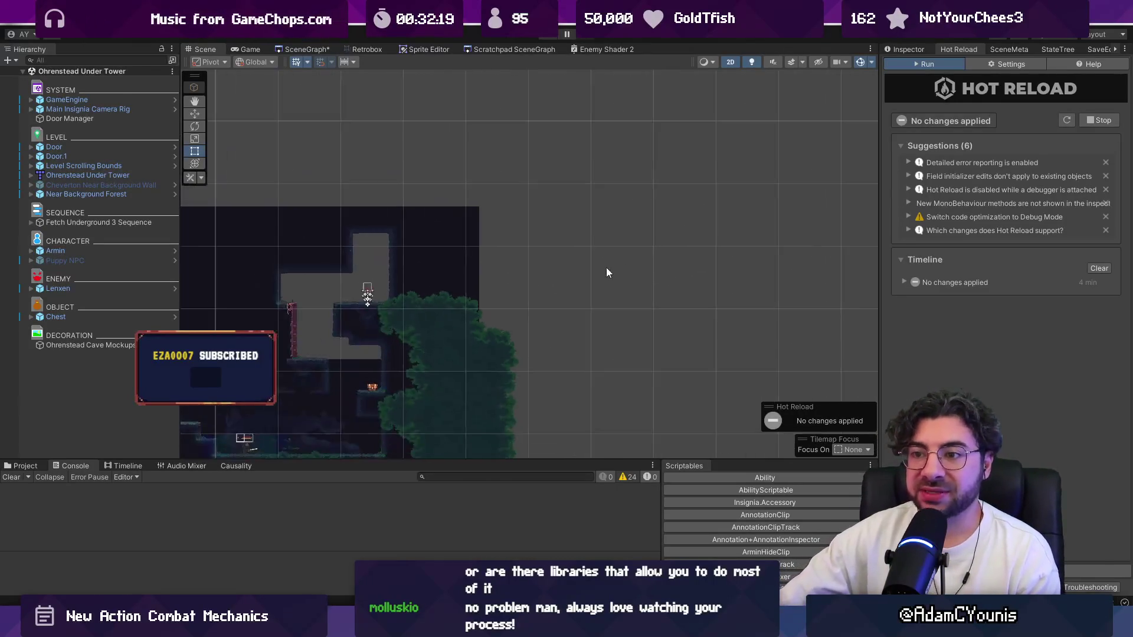
pyautogui.scroll(8, 725, 199)
pyautogui.scroll(2, 619, 356)
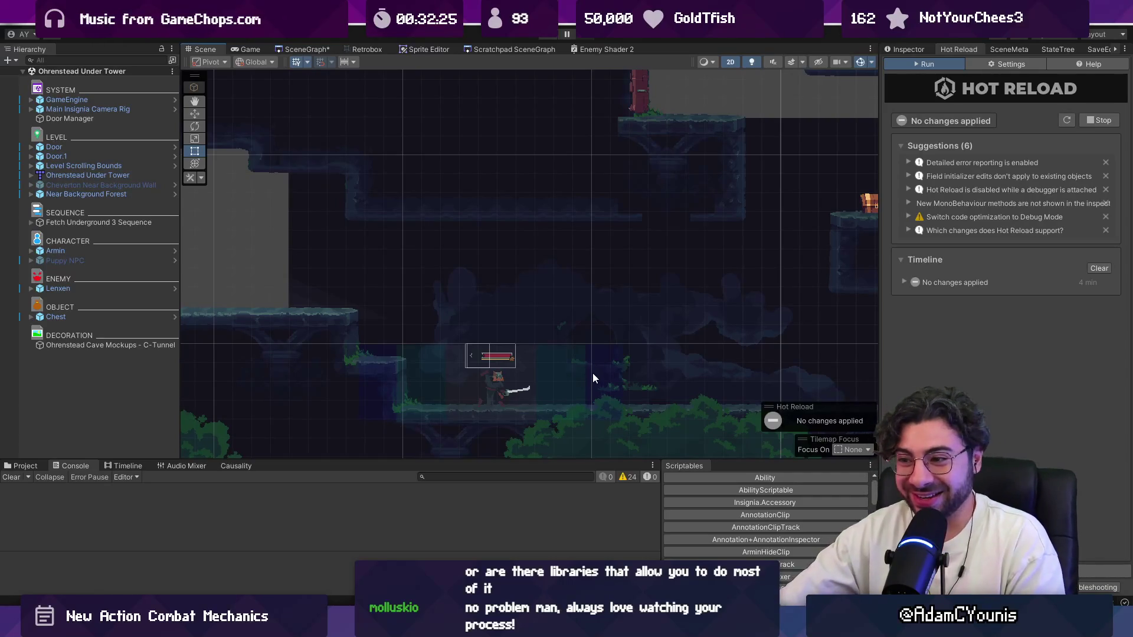
pyautogui.scroll(-2, 571, 317)
pyautogui.scroll(3, 551, 285)
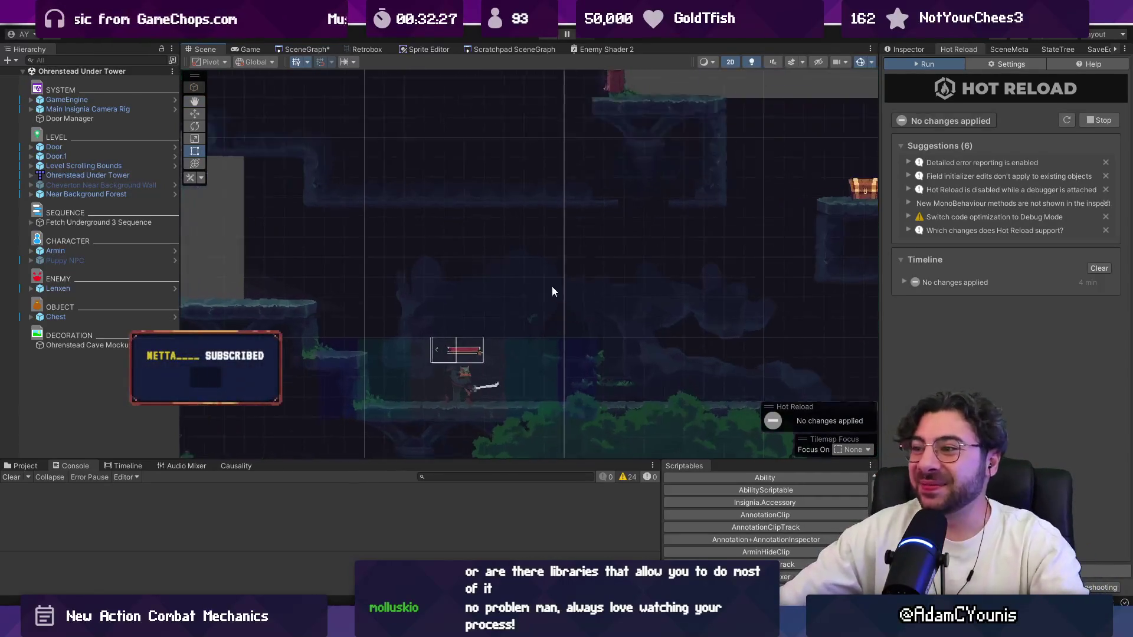
pyautogui.scroll(1, 550, 285)
pyautogui.click(549, 34)
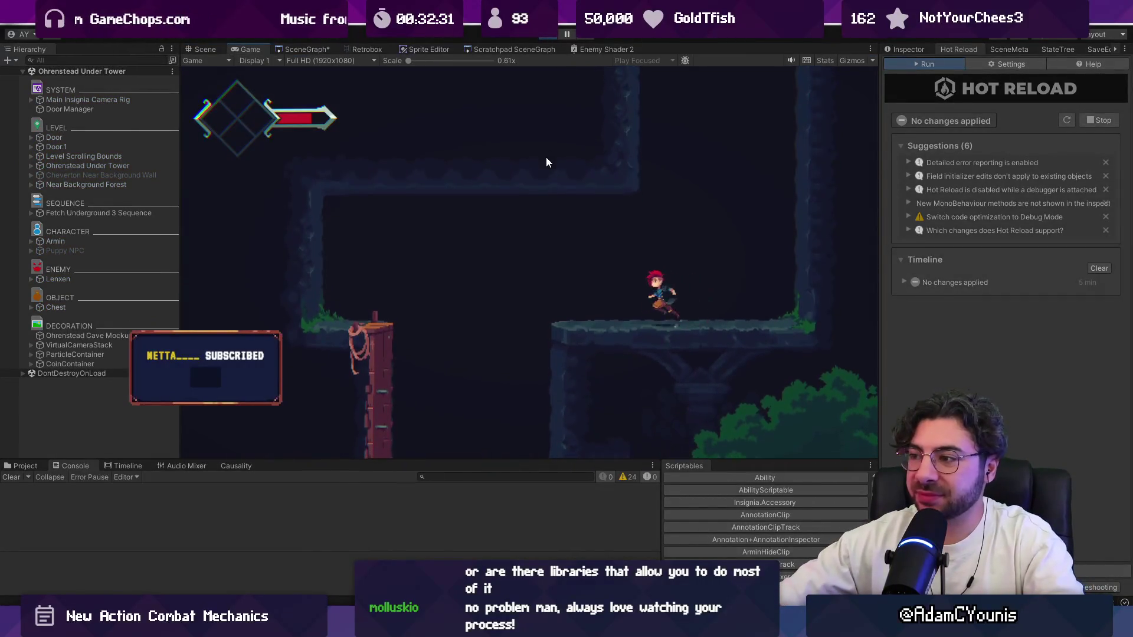
# Step: Switch to the Scene view during play, pause the game, and open the SceneGraph room map
pyautogui.hotkey('ctrl', '1')
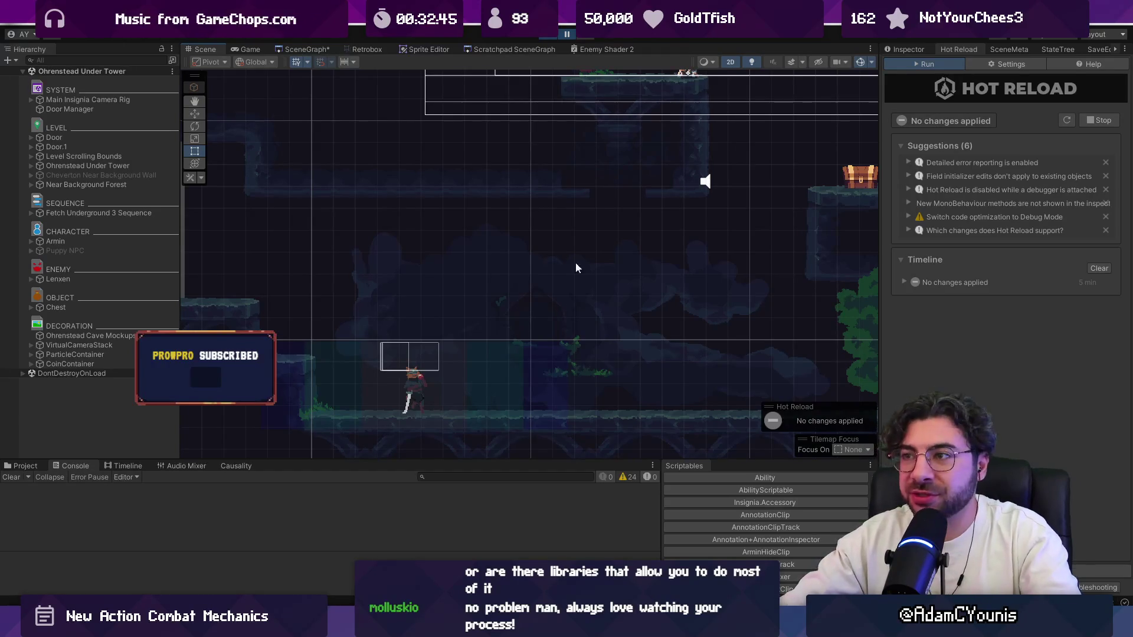
pyautogui.click(571, 35)
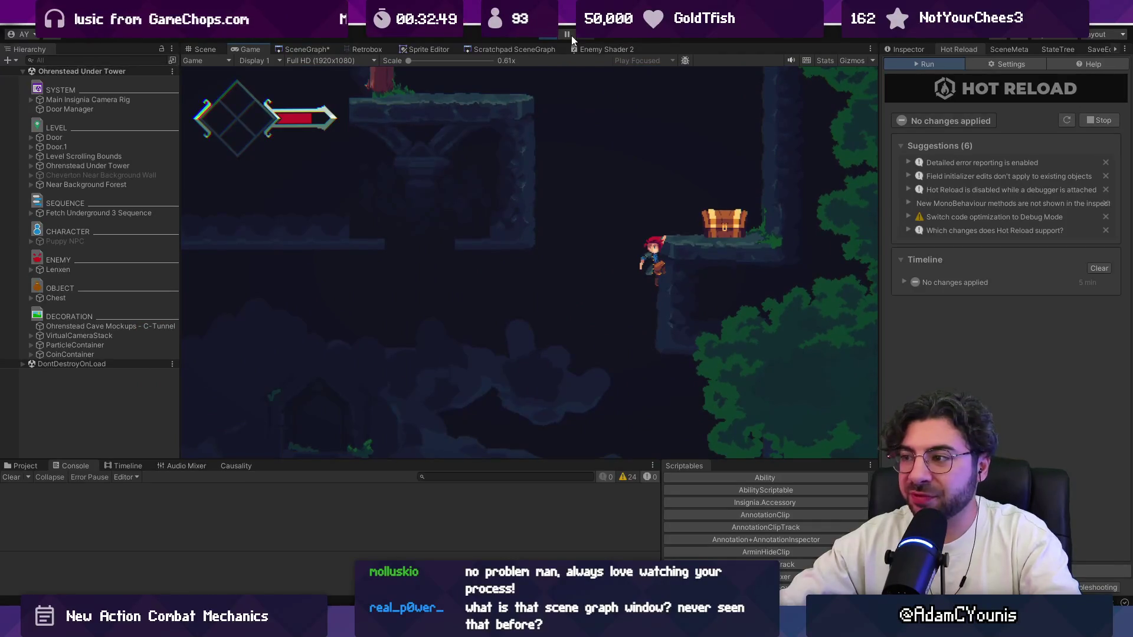
pyautogui.click(569, 36)
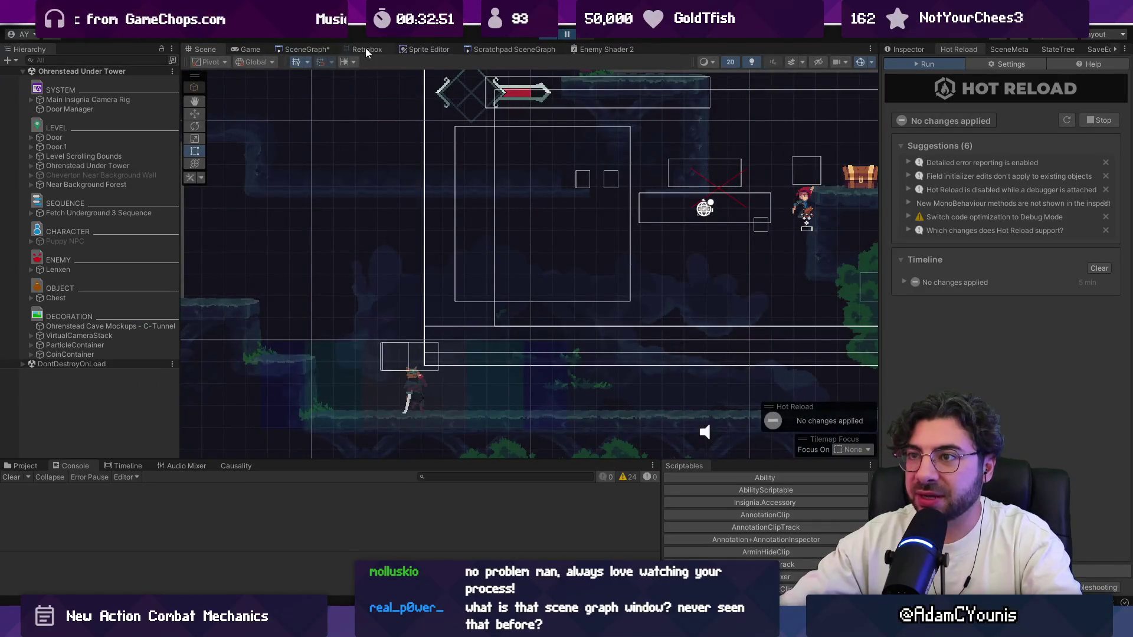
pyautogui.click(307, 49)
pyautogui.scroll(-5, 586, 236)
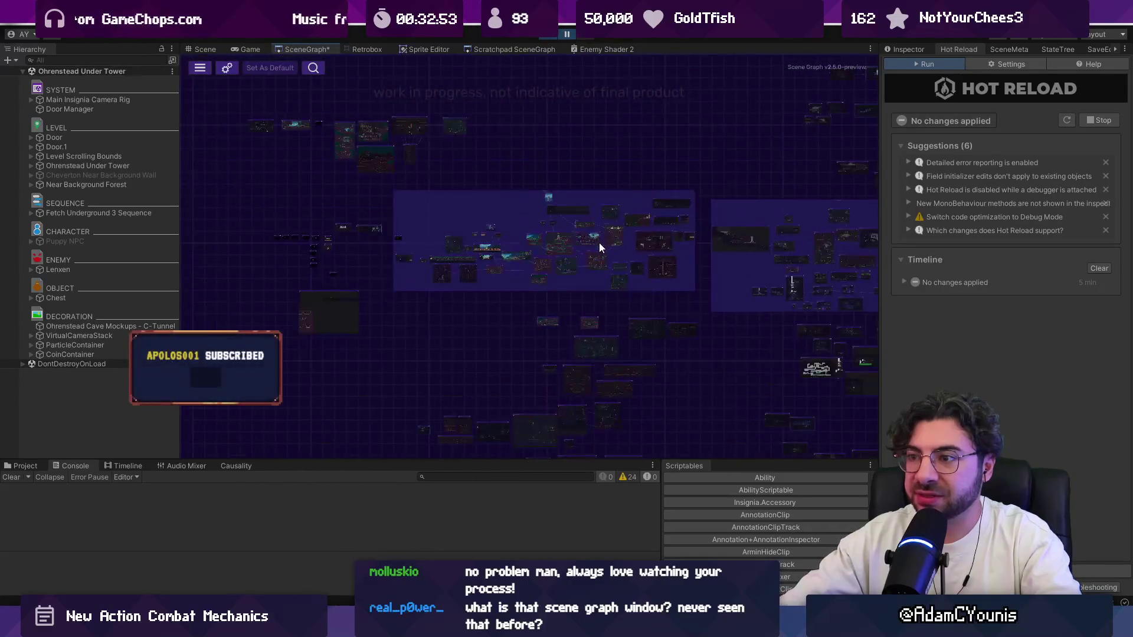
# Step: Pan and zoom the SceneGraph, open the Ohrenstead Overlook scene, then return to the graph
pyautogui.scroll(5, 599, 243)
pyautogui.scroll(3, 269, 297)
pyautogui.scroll(-5, 412, 336)
pyautogui.hscroll(4, 411, 336)
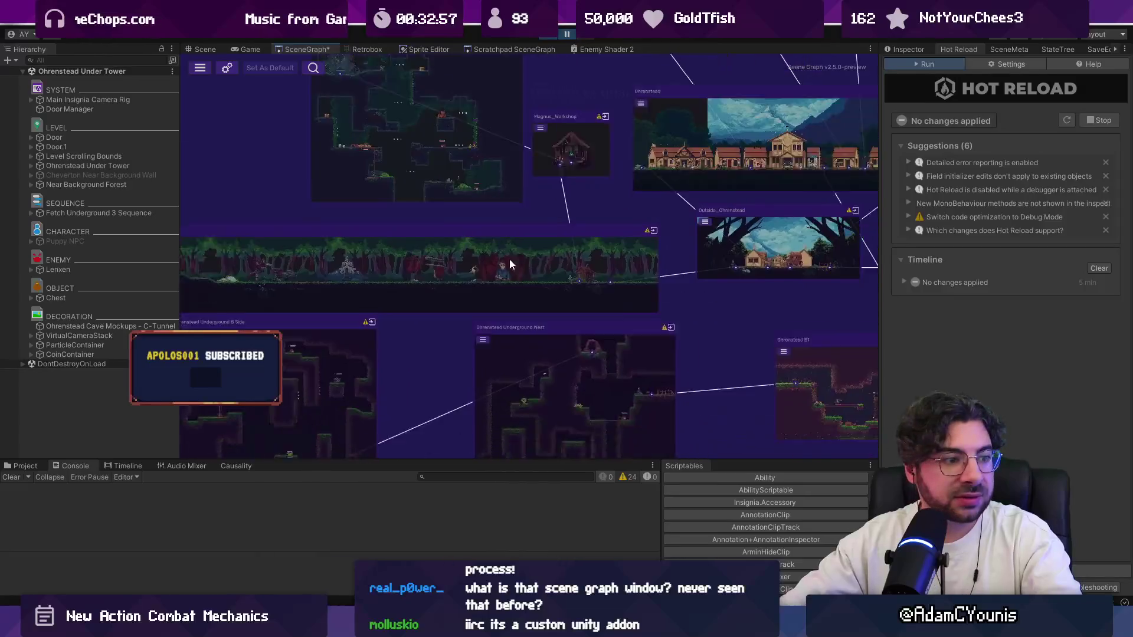
pyautogui.hscroll(4, 592, 326)
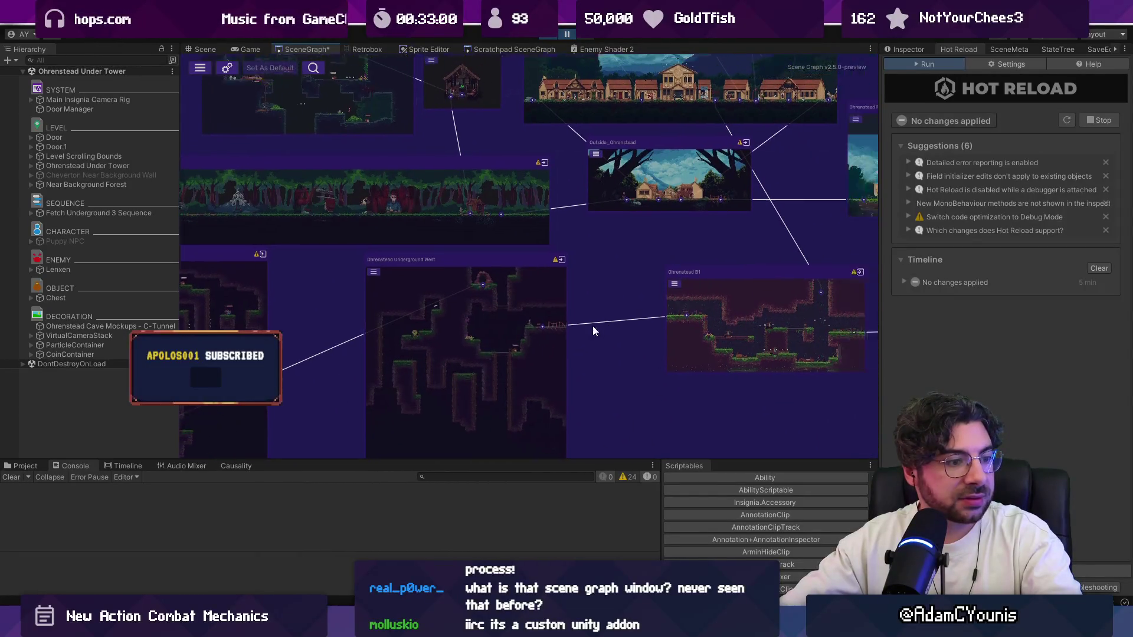
pyautogui.hscroll(8, 596, 260)
pyautogui.scroll(2, 596, 260)
pyautogui.scroll(-5, 482, 296)
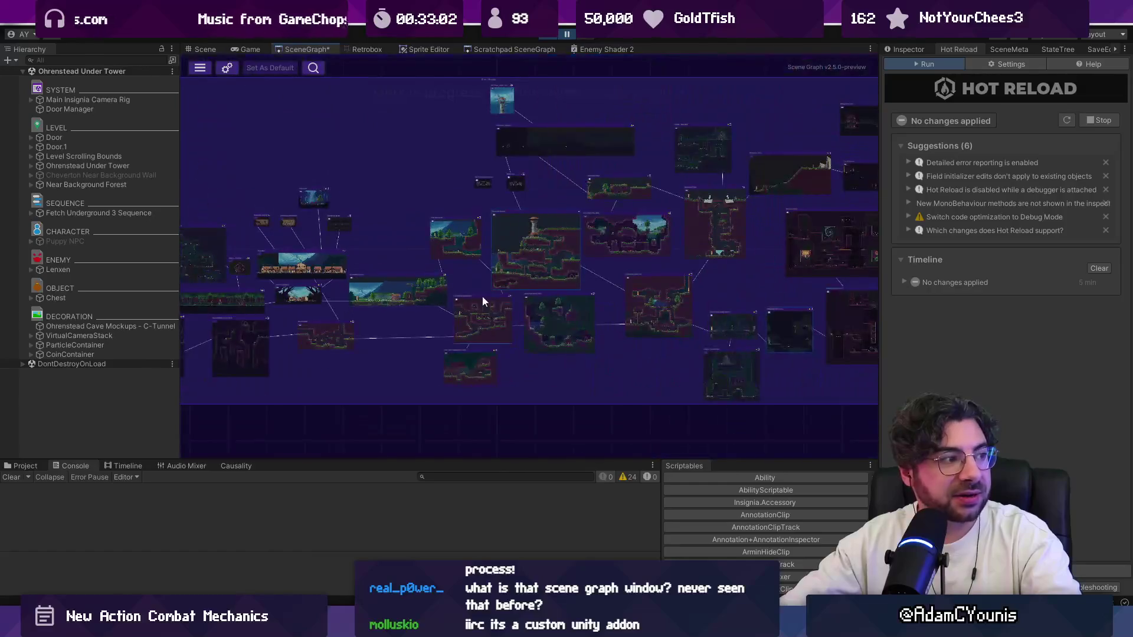
pyautogui.hscroll(3, 523, 243)
pyautogui.scroll(2, 523, 243)
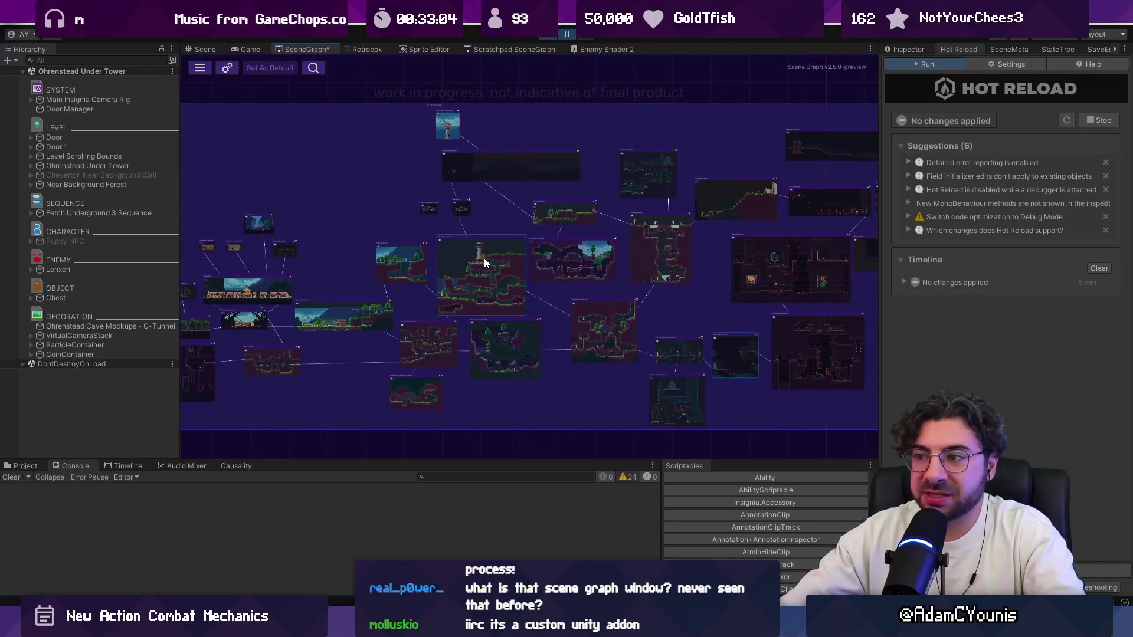
pyautogui.scroll(5, 484, 258)
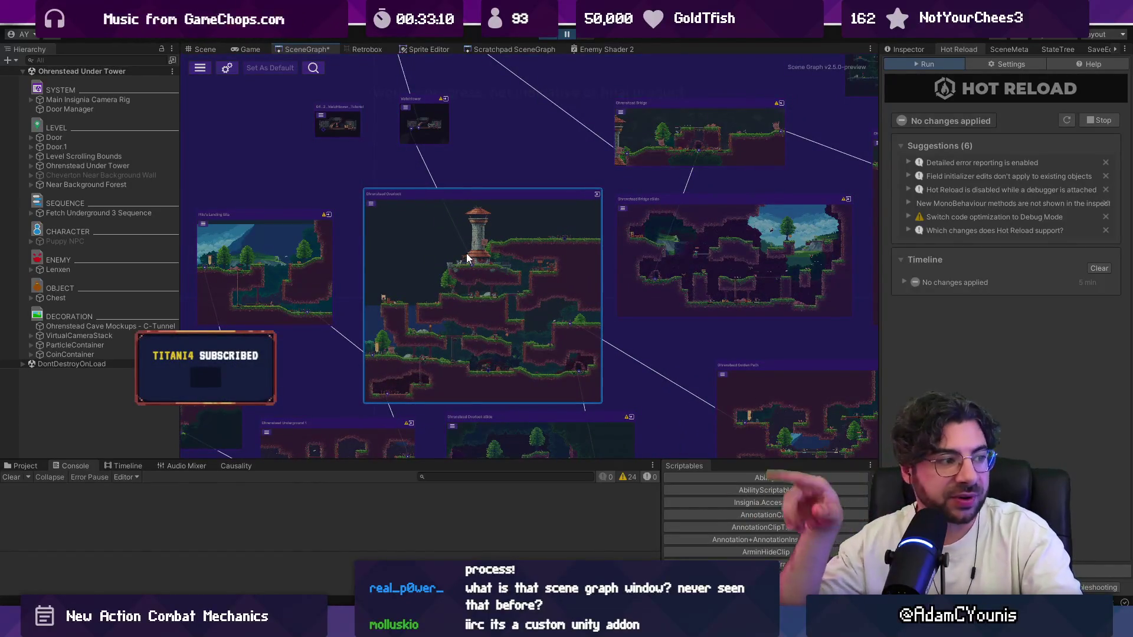
pyautogui.scroll(-5, 455, 247)
pyautogui.scroll(3, 503, 261)
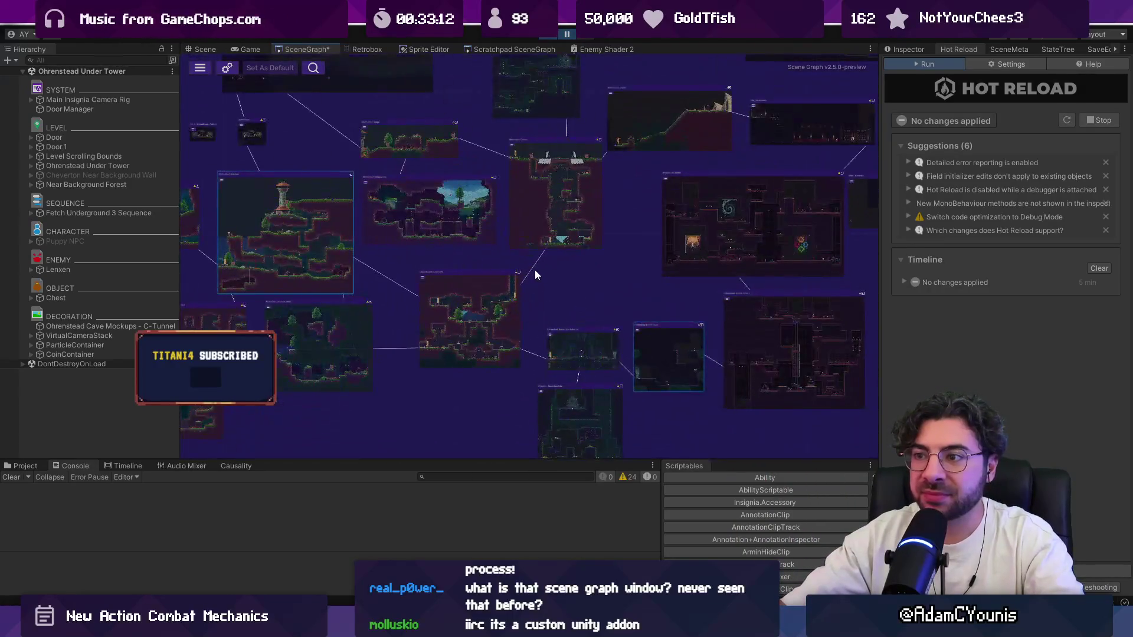
pyautogui.scroll(3, 530, 185)
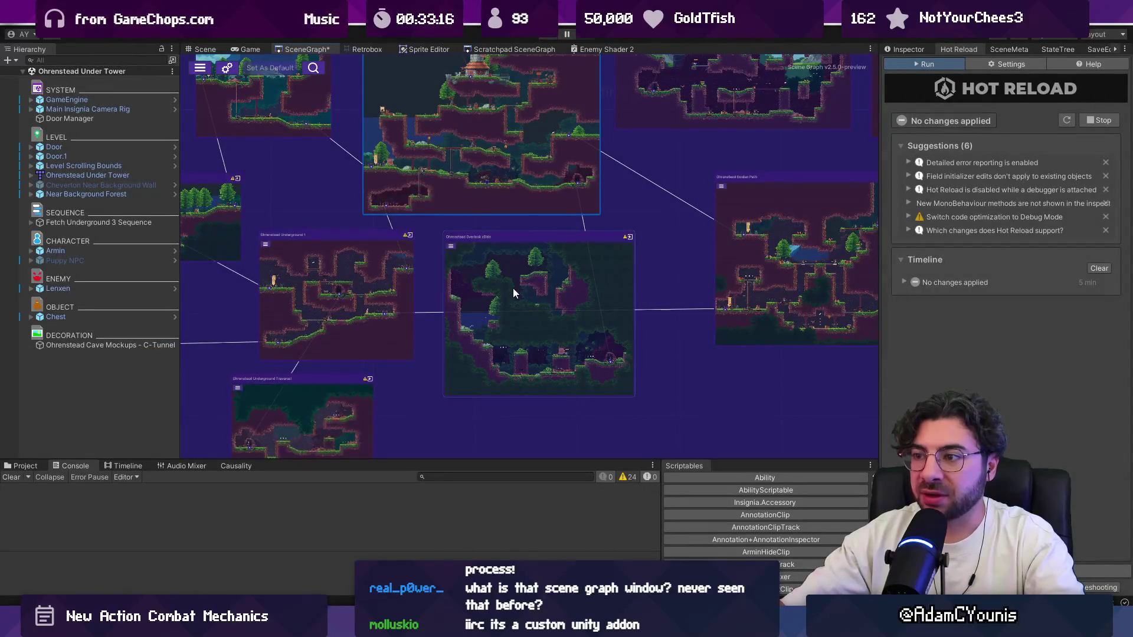
pyautogui.doubleClick(491, 267)
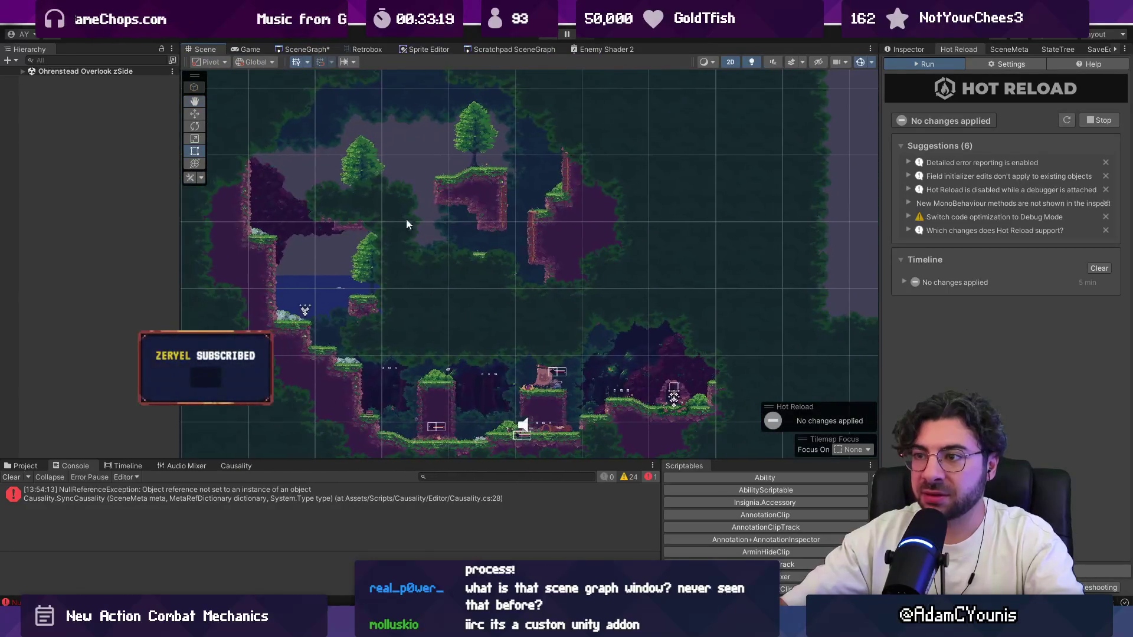
pyautogui.click(307, 49)
# Step: Reopen the Ohrenstead Under Tower scene and play it to test combat, then stop
pyautogui.scroll(3, 588, 228)
pyautogui.doubleClick(627, 206)
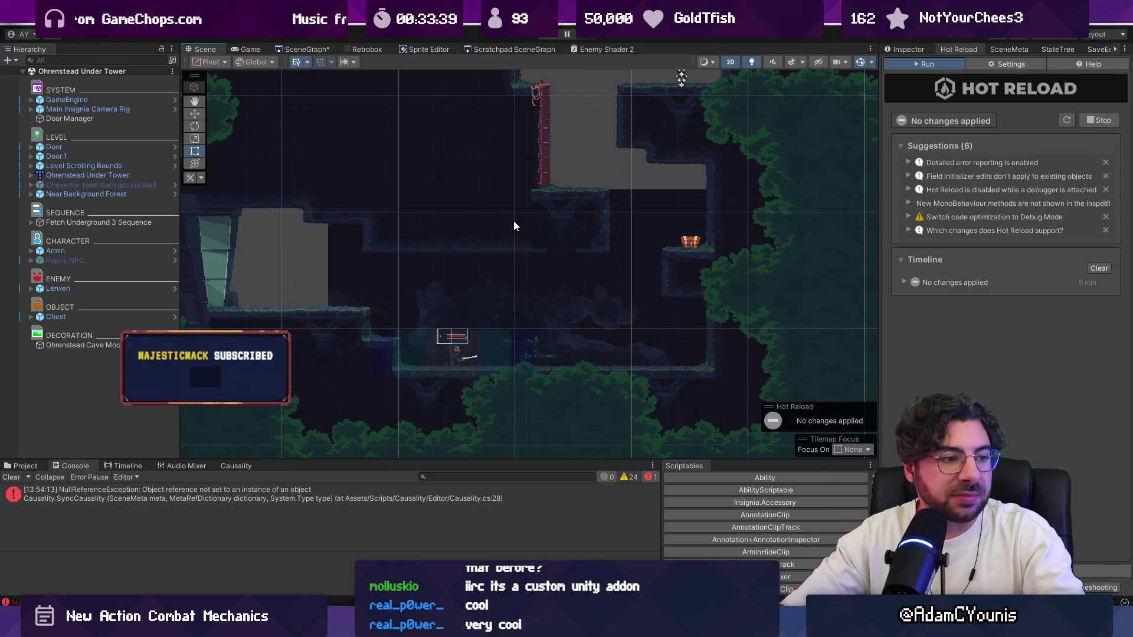
pyautogui.hotkey('ctrl', 'p')
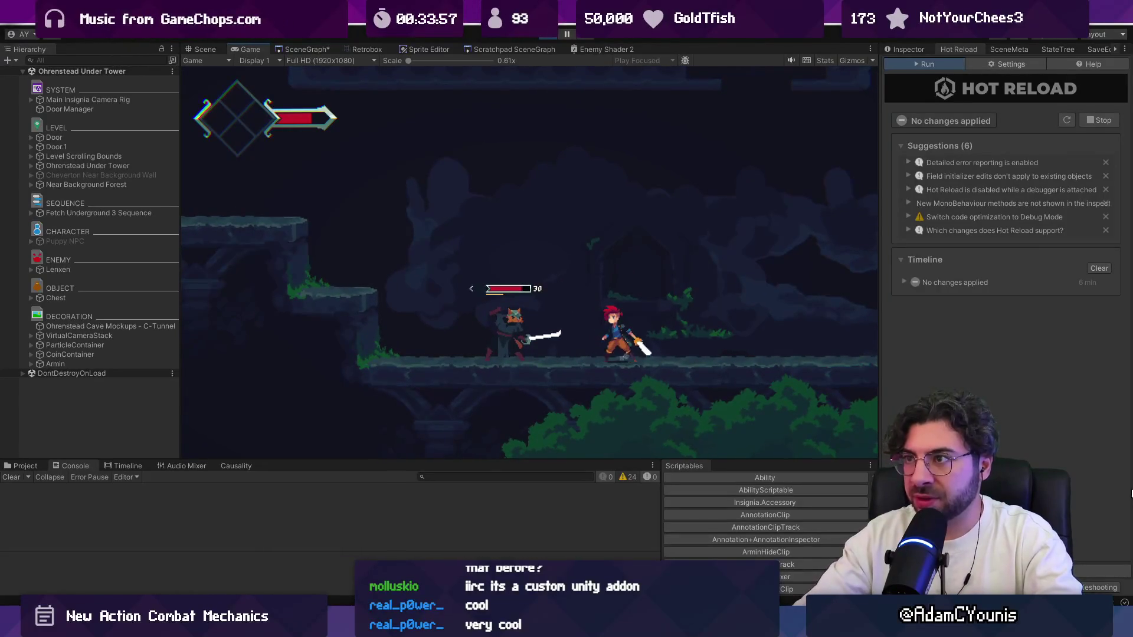
pyautogui.click(550, 36)
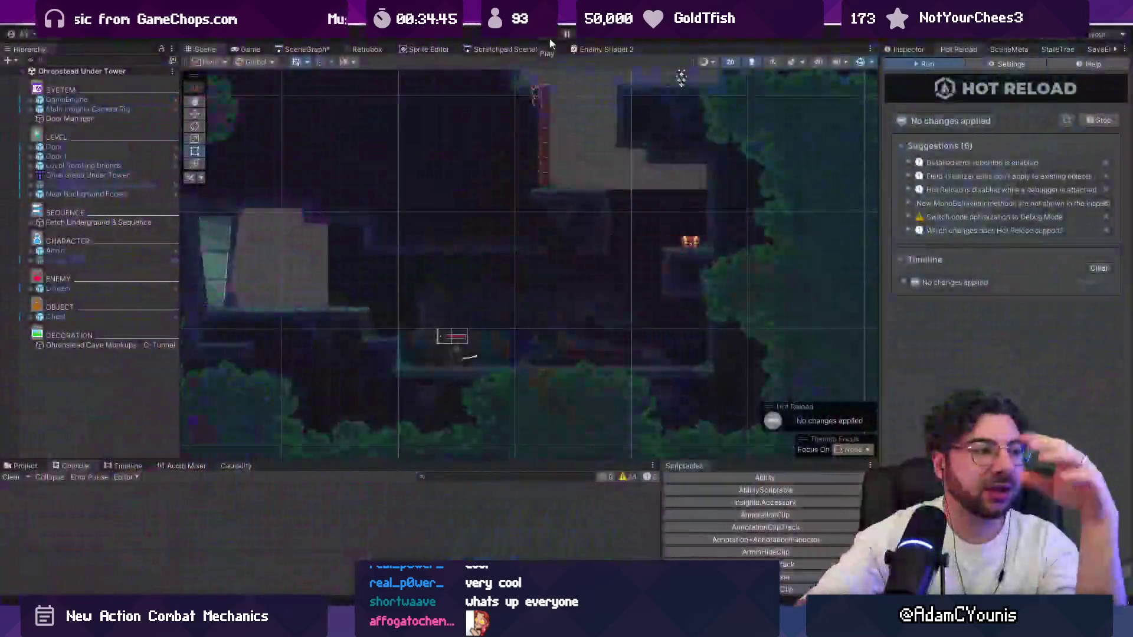
# Step: Scroll the Scene view over the character on the cave ledge beneath the enemy health bar
pyautogui.scroll(5, 475, 332)
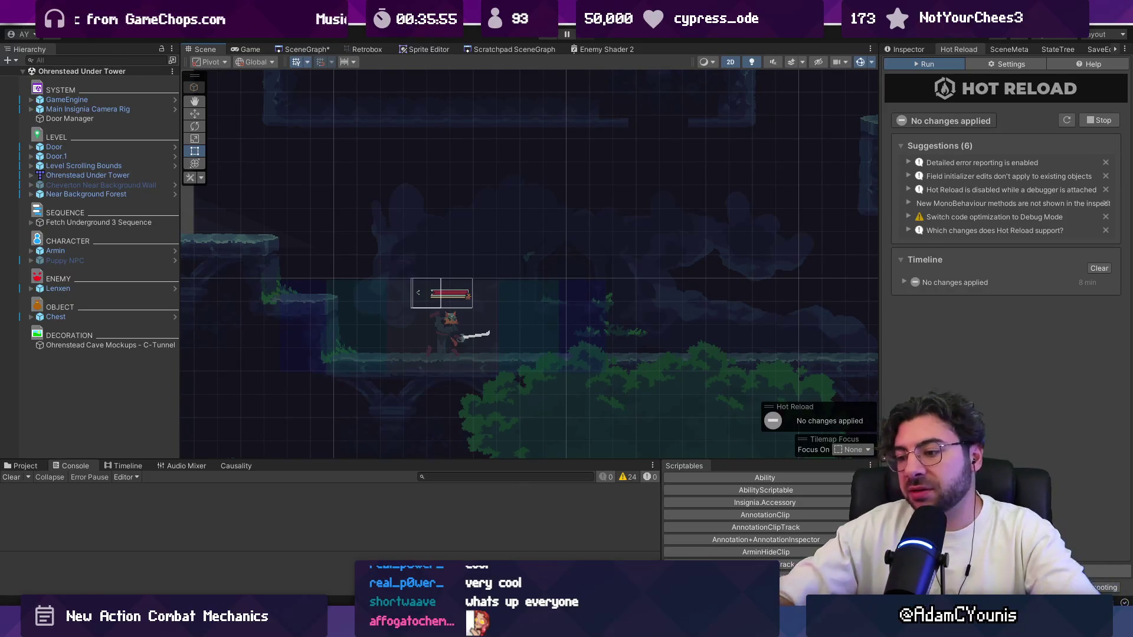
# Step: Switch from Unity to ReflexAttack.cs in Visual Studio Code
pyautogui.hotkey('alt', 'Tab')
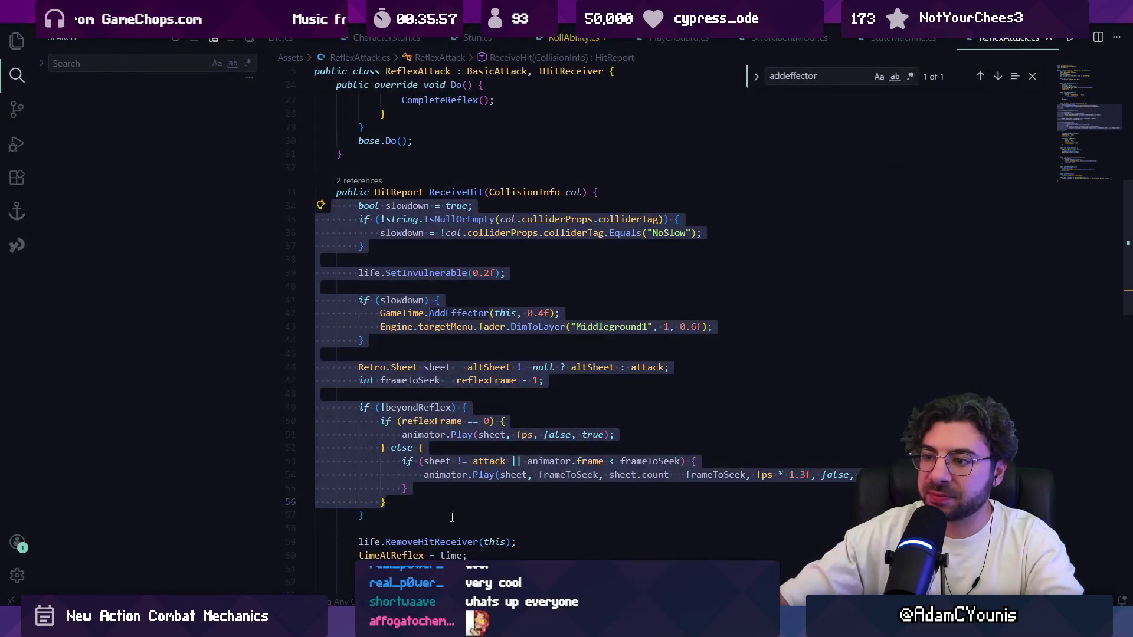
# Step: Inspect ReceiveHit's CollisionInfo parameter, highlighting every use of col
pyautogui.click(450, 522)
pyautogui.keyDown('shift'); pyautogui.click(354, 208); pyautogui.keyUp('shift')
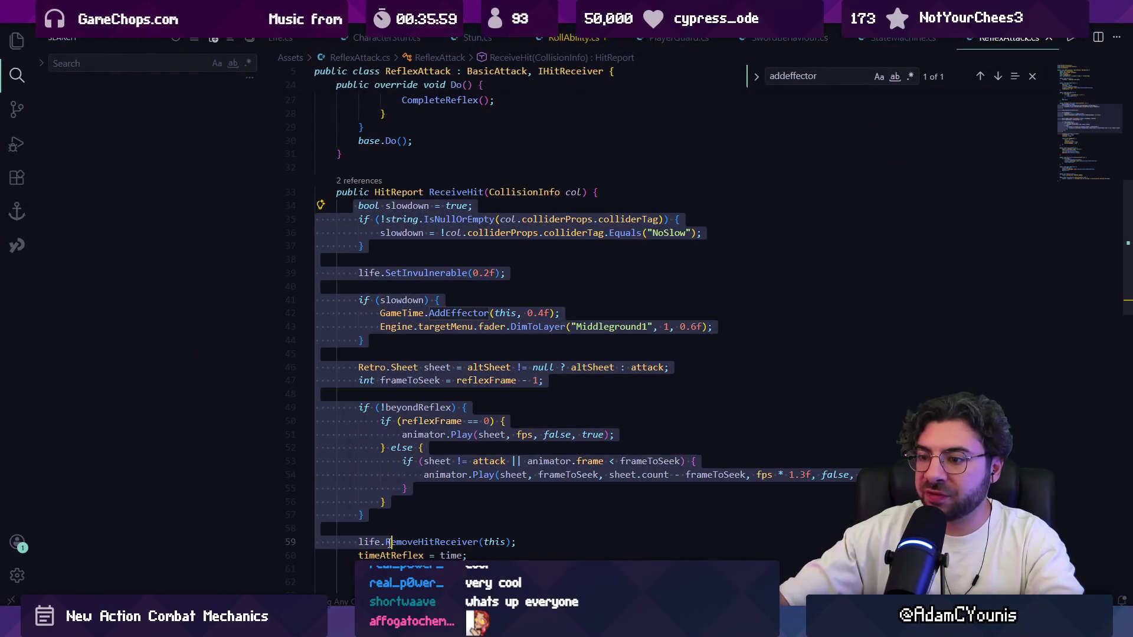
pyautogui.click(538, 193)
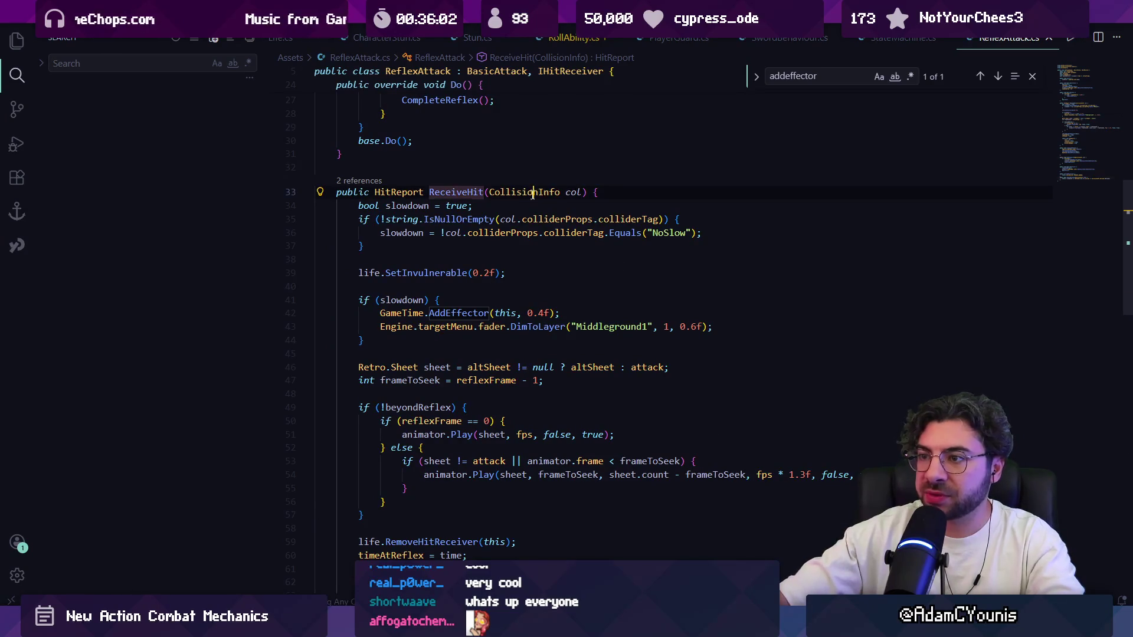
pyautogui.click(568, 192)
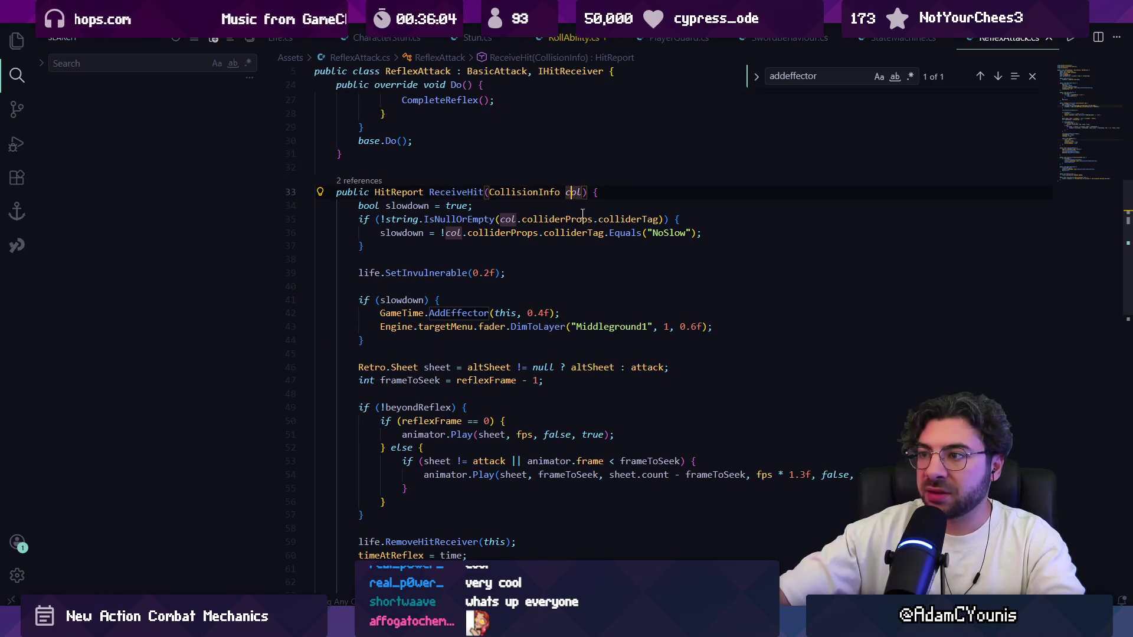
pyautogui.scroll(10, 540, 263)
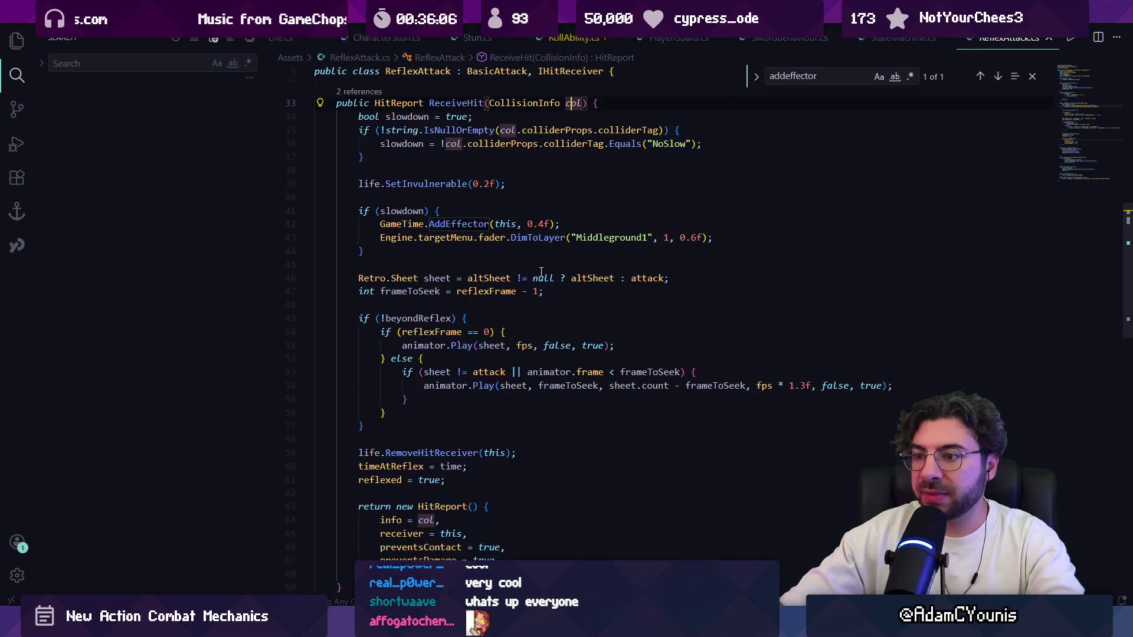
# Step: Check the altSheet field's type and the end of Enter(), then return to Unity
pyautogui.click(456, 210)
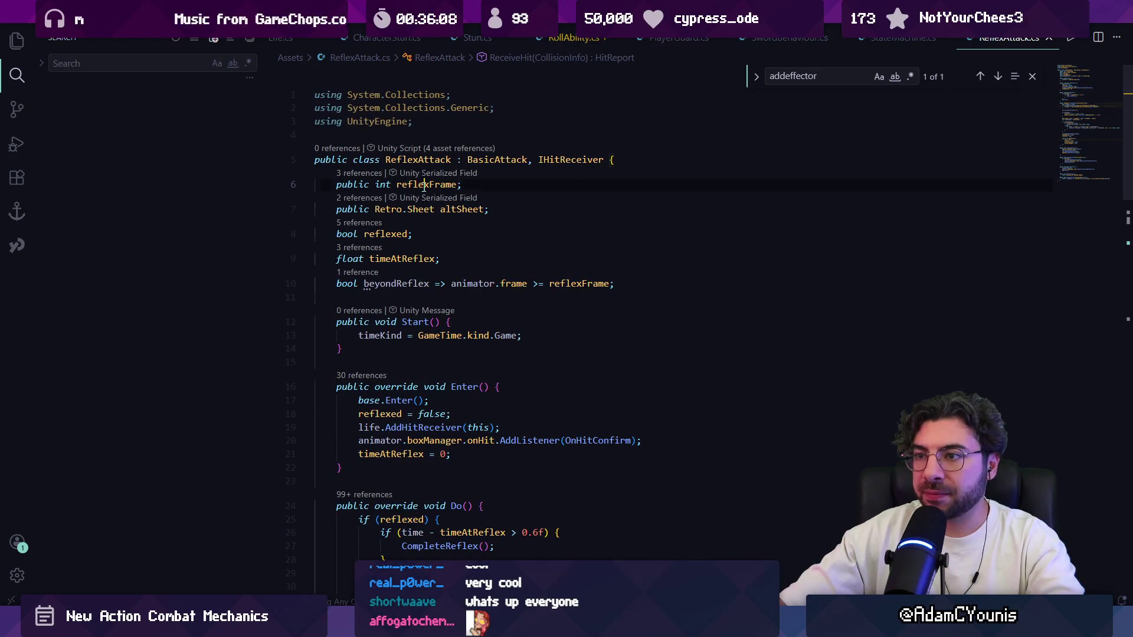
pyautogui.click(536, 207)
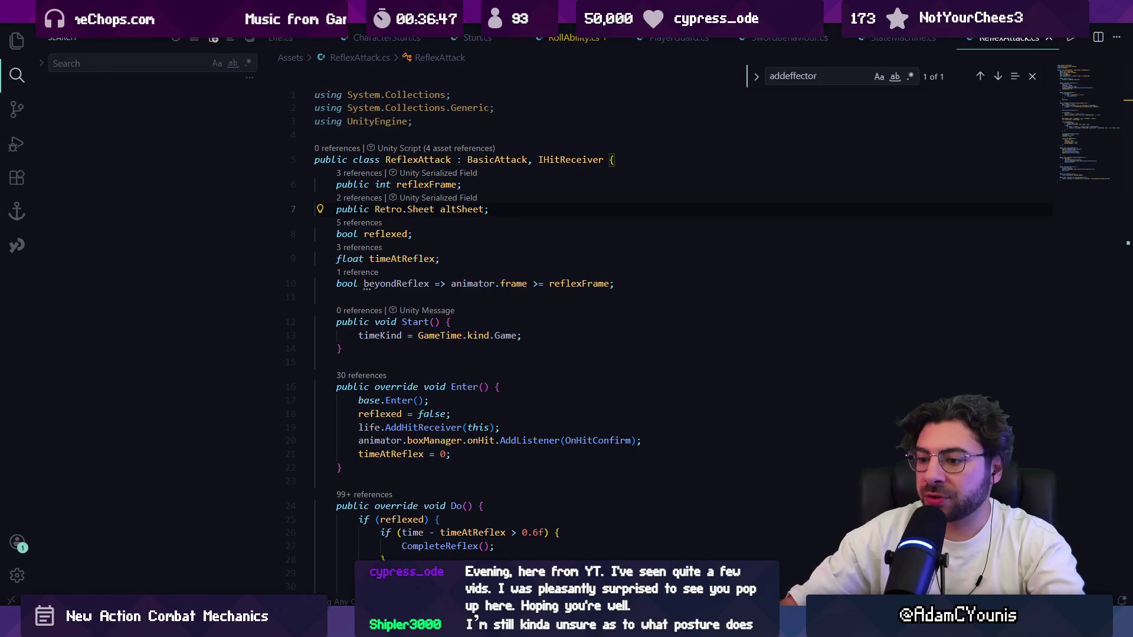
pyautogui.moveTo(411, 625)
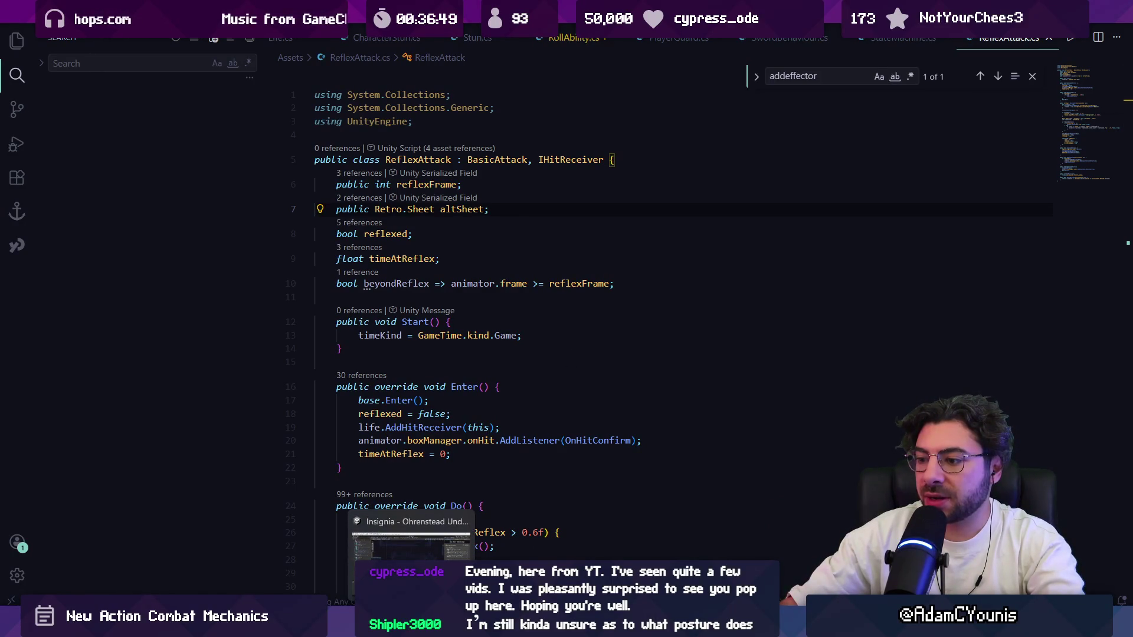
pyautogui.click(452, 472)
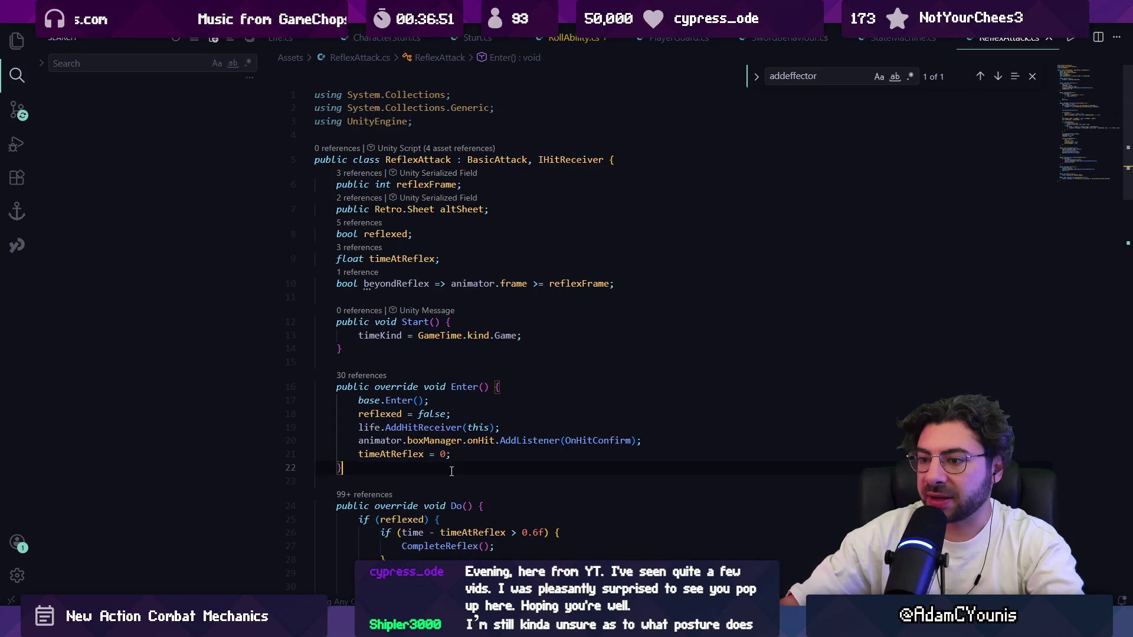
pyautogui.hotkey('alt', 'Tab')
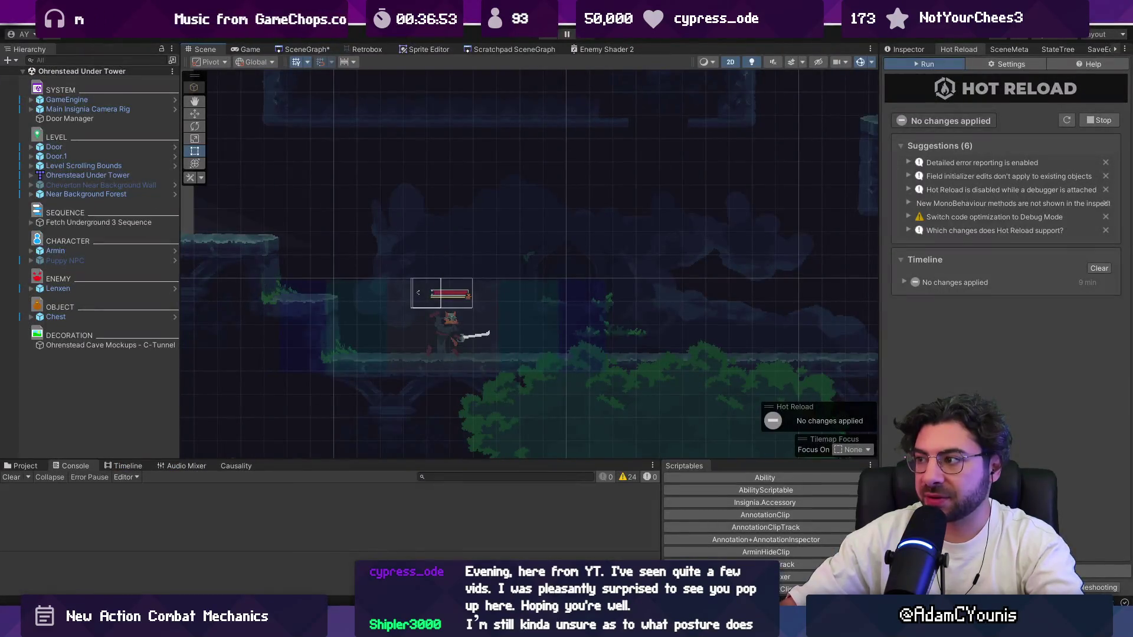
# Step: View the Armin_Roll sheet's sprite list and layers in the Inspector, then switch to the sketches
pyautogui.click(904, 50)
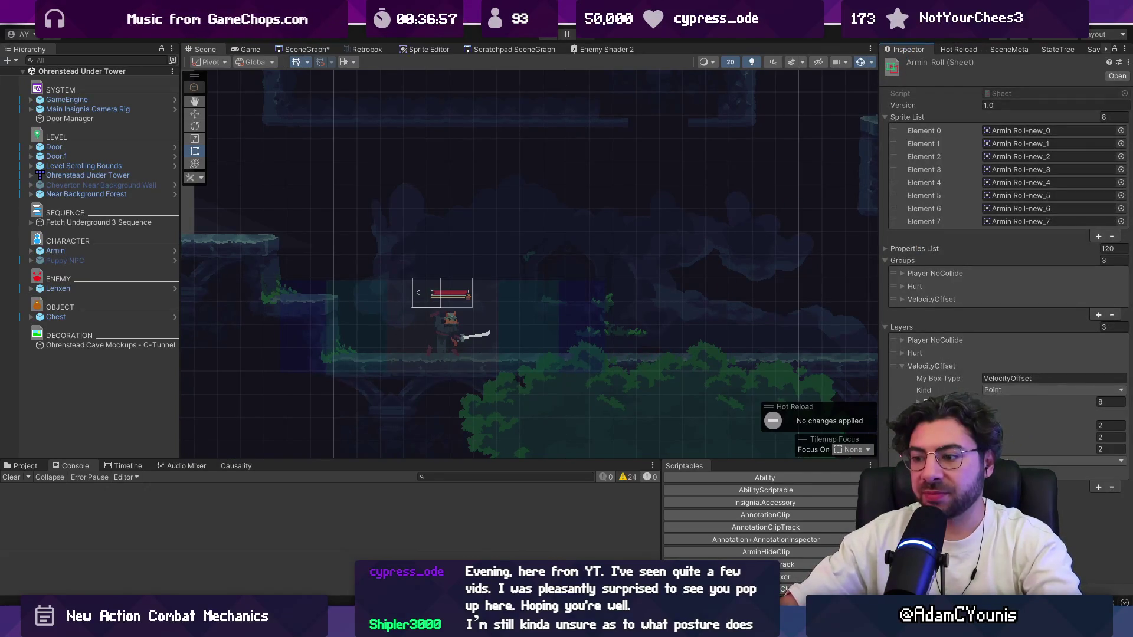
pyautogui.moveTo(515, 626)
pyautogui.hotkey('alt', 'Tab')
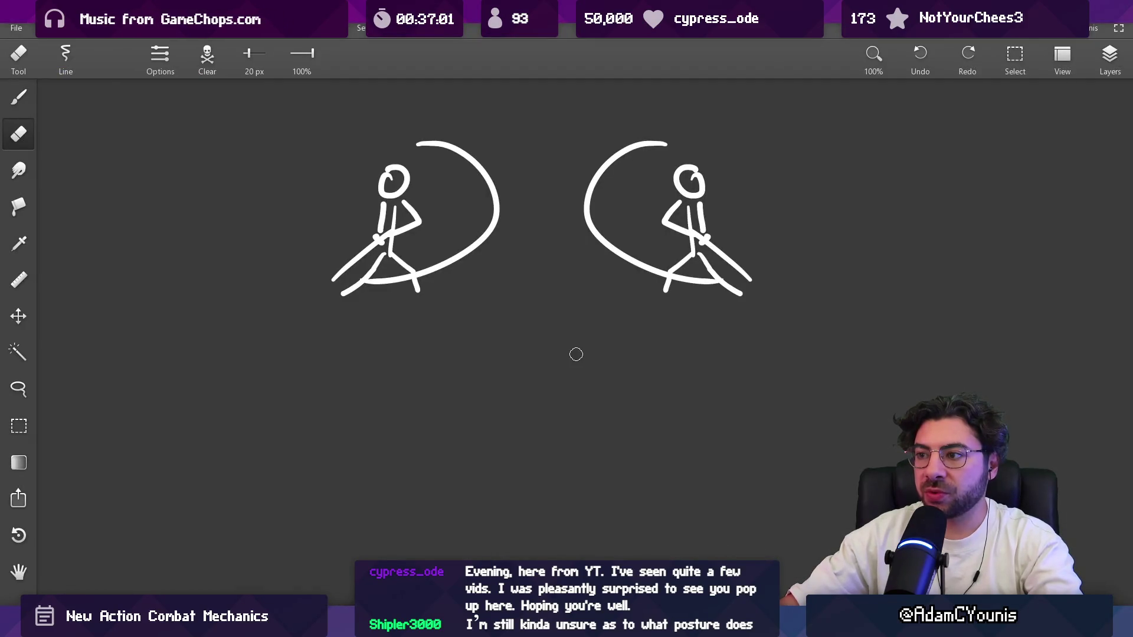
# Step: Erase the right-hand stick figure with a 252 px eraser, keeping the left figure and arc
pyautogui.moveTo(625, 174); pyautogui.dragTo(736, 235)
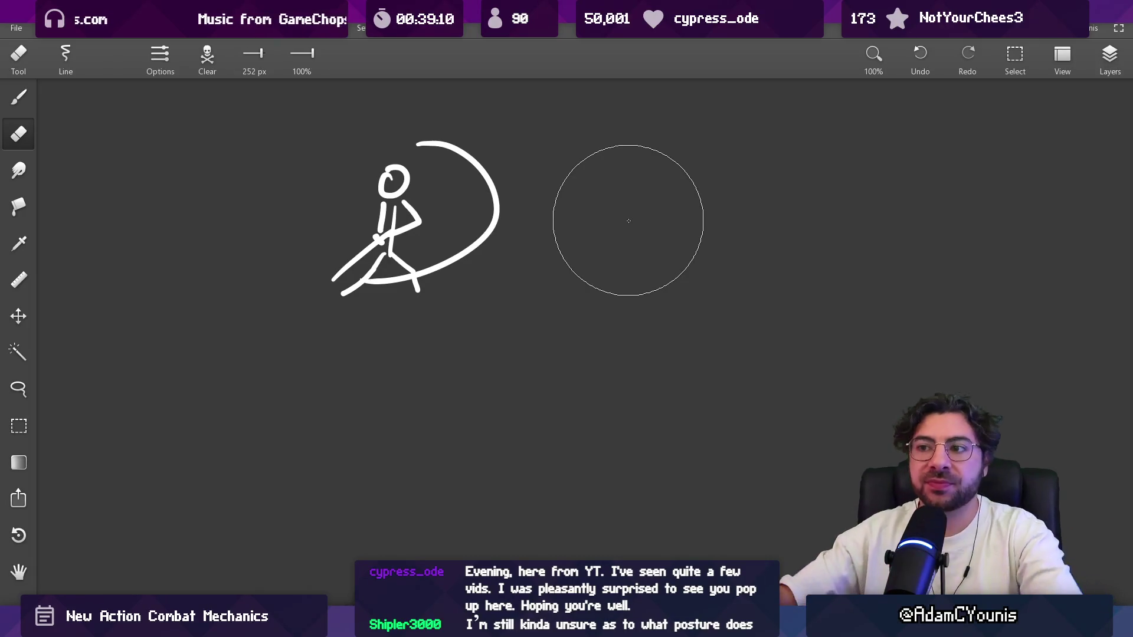
# Step: Switch from the eraser back to the 9.8 px brush
pyautogui.press('v')
pyautogui.press('b')
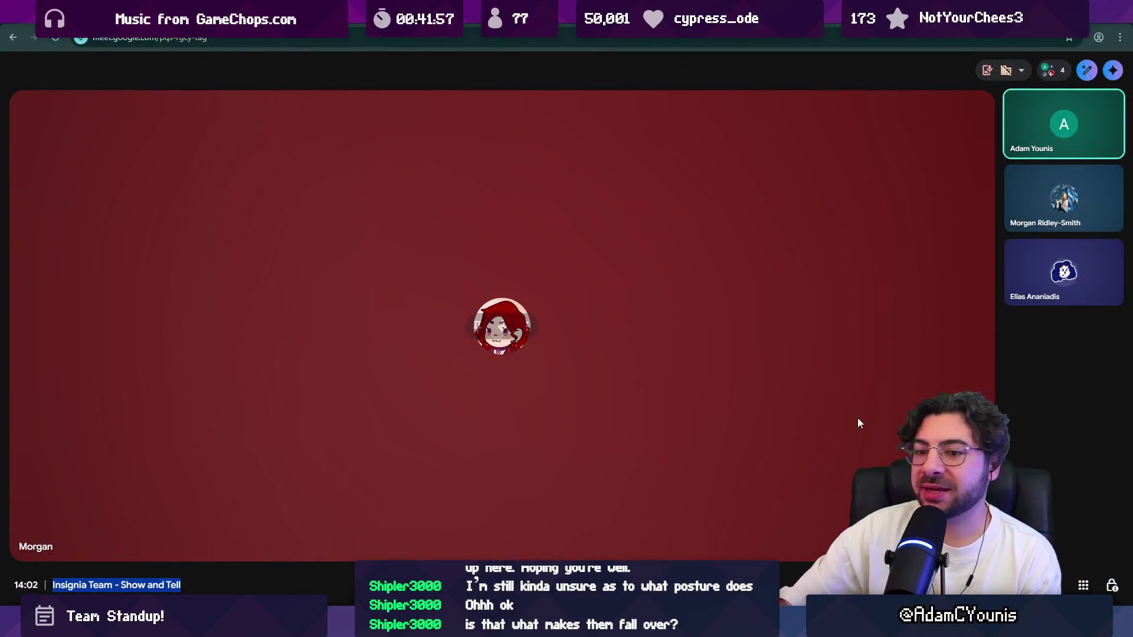
pyautogui.click(182, 586)
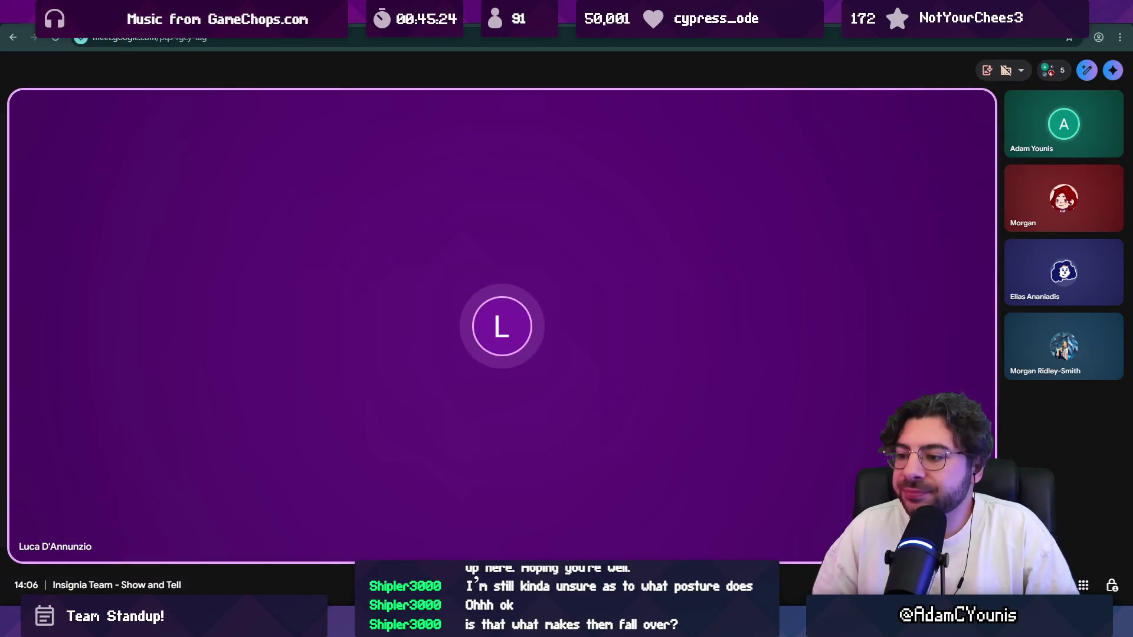
pyautogui.press('F11')
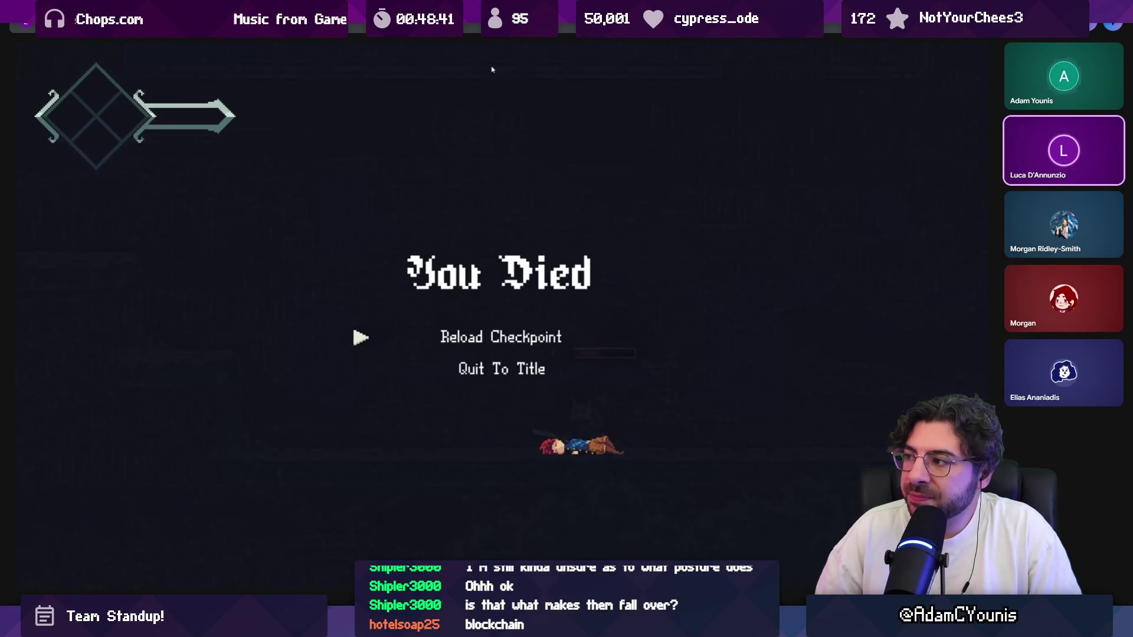
# Step: Keep the Show and Tell call full screen until the game share ends, then exit full screen
pyautogui.click(491, 69)
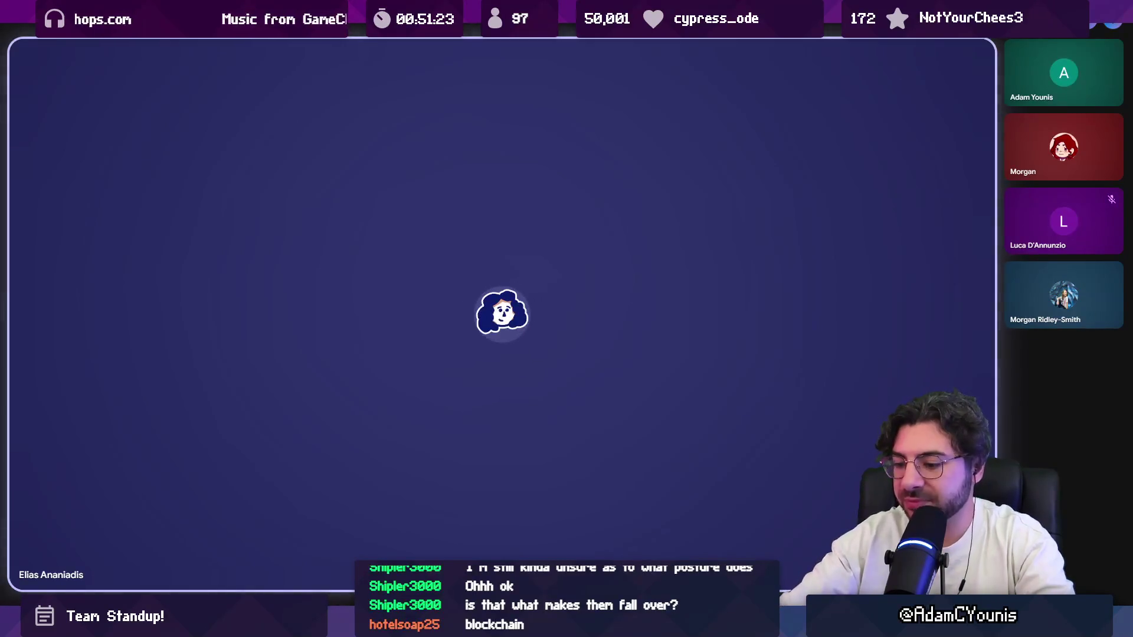
pyautogui.press('Escape')
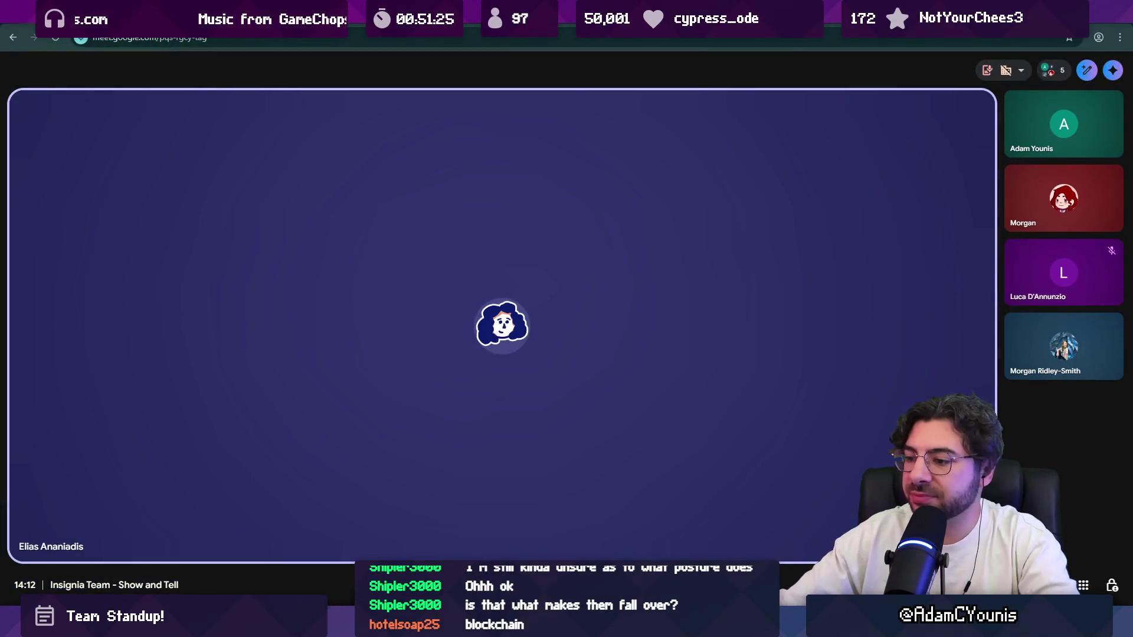
# Step: Switch from Google Meet to the Insignia design document window
pyautogui.moveTo(503, 626)
pyautogui.click(512, 555)
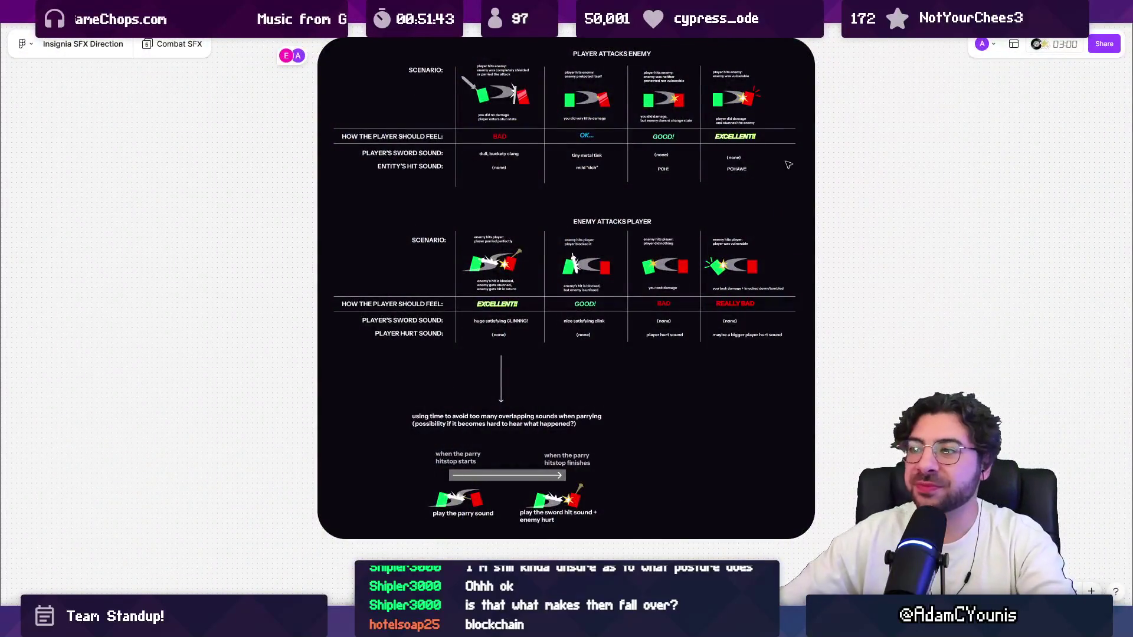
# Step: Zoom the Combat SFX board onto the 'player parried perfectly' cell and its CLINNNG sword sound
pyautogui.scroll(2, 785, 171)
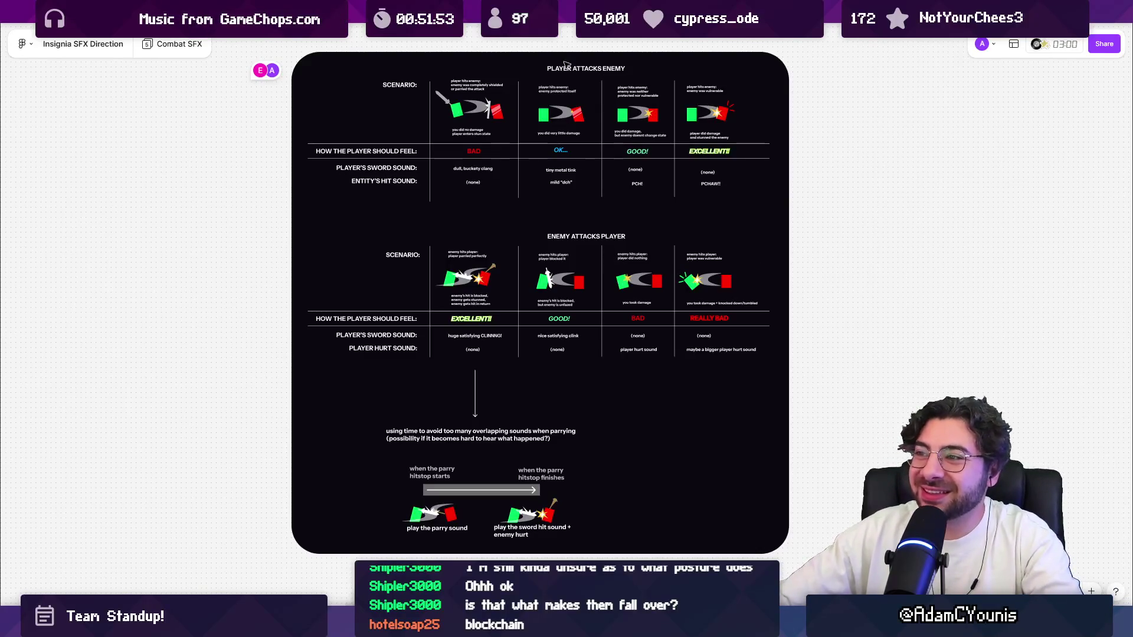
pyautogui.scroll(5, 770, 78)
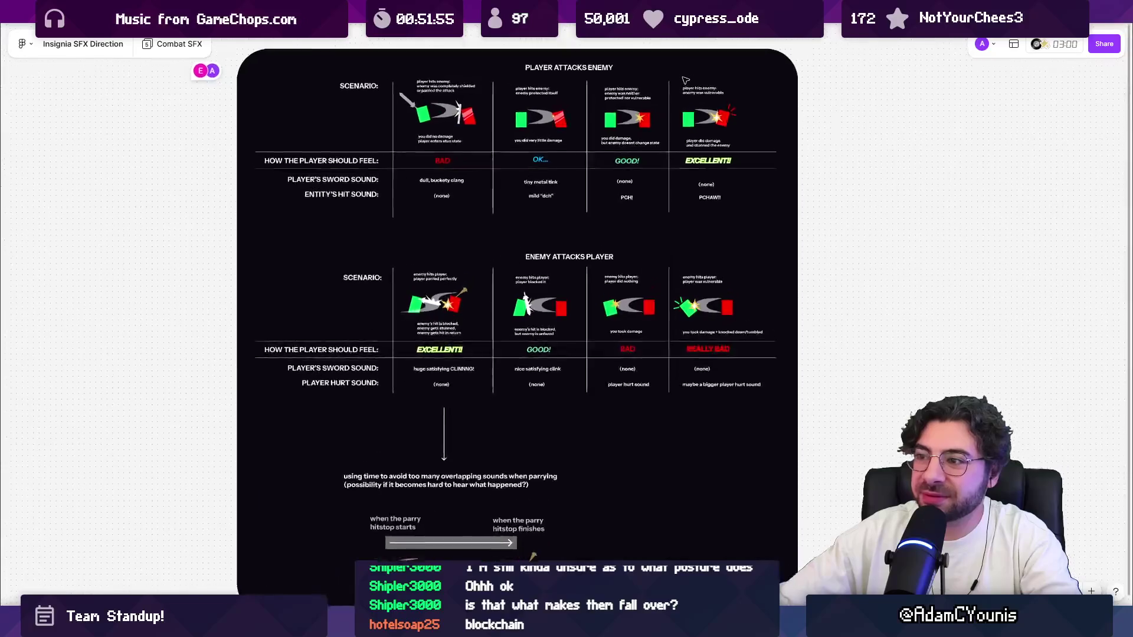
pyautogui.scroll(-1, 826, 148)
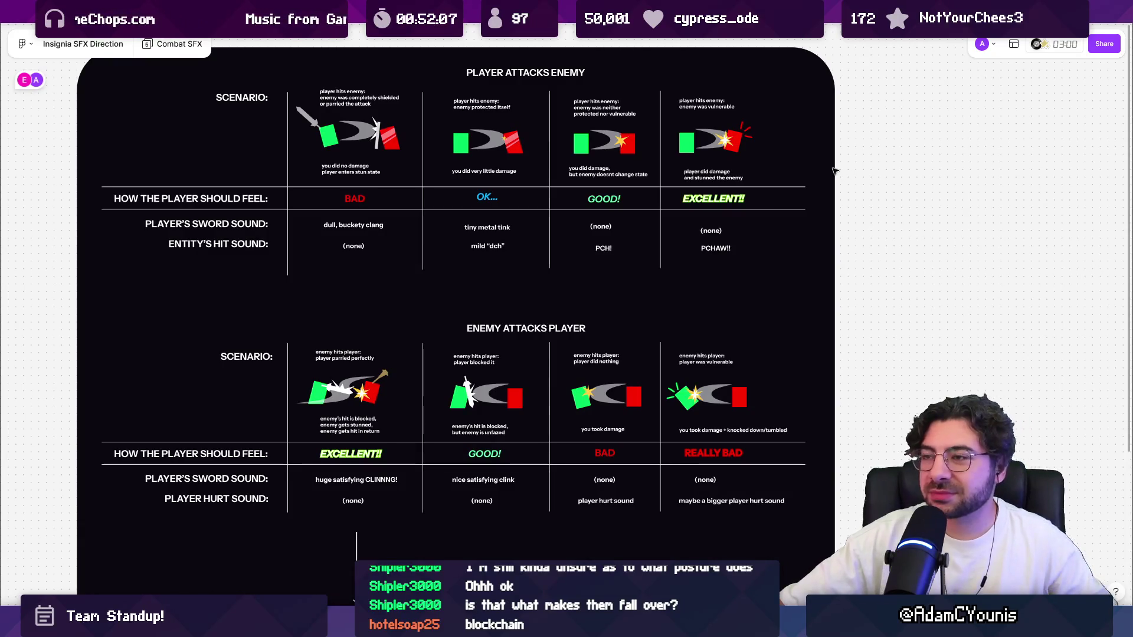
pyautogui.scroll(-5, 760, 208)
pyautogui.scroll(3, 755, 208)
pyautogui.scroll(-8, 759, 207)
pyautogui.scroll(5, 759, 207)
pyautogui.scroll(5, 296, 173)
pyautogui.scroll(3, 382, 249)
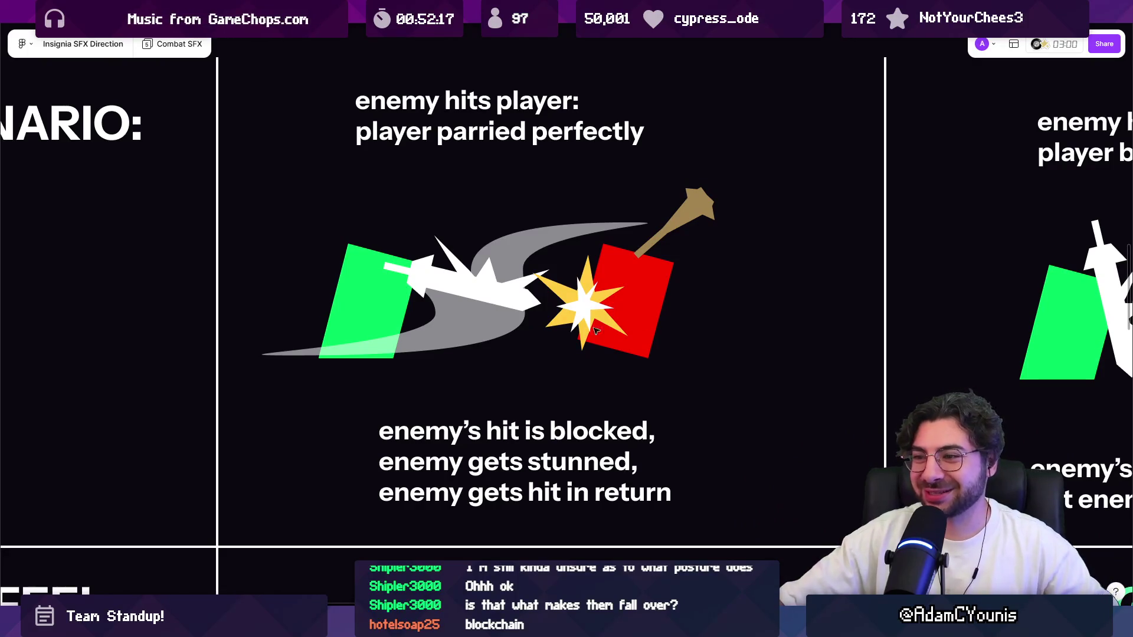
# Step: Zoom out and pan the Combat SFX board to frame the Player Attacks Enemy and Enemy Attacks Player tables
pyautogui.scroll(-5, 583, 332)
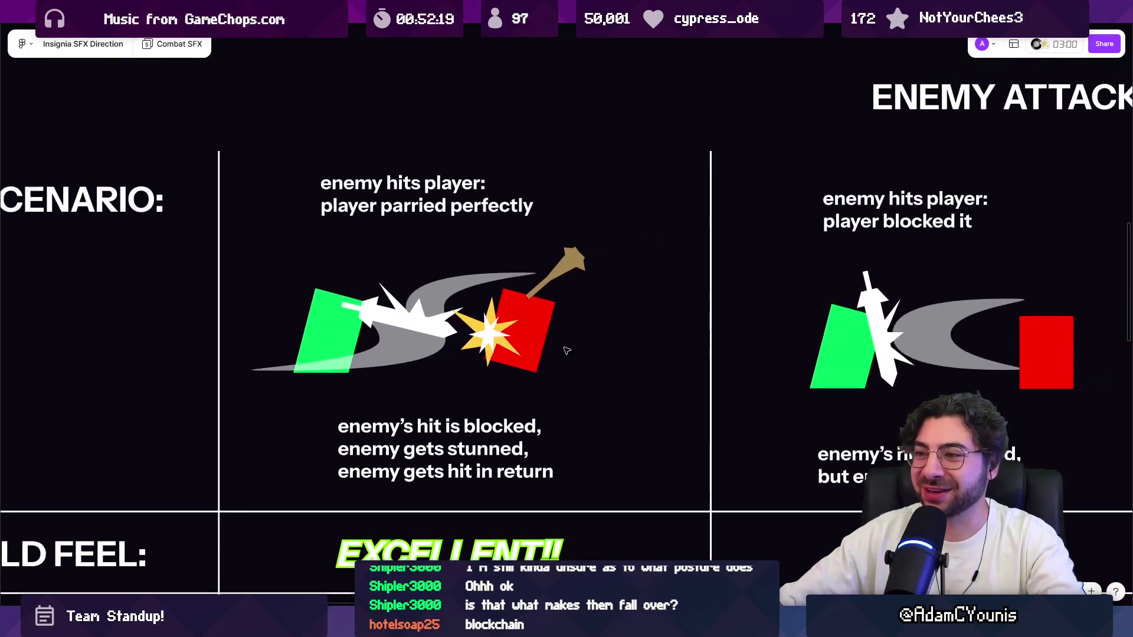
pyautogui.hscroll(3, 496, 348)
pyautogui.scroll(-1, 497, 348)
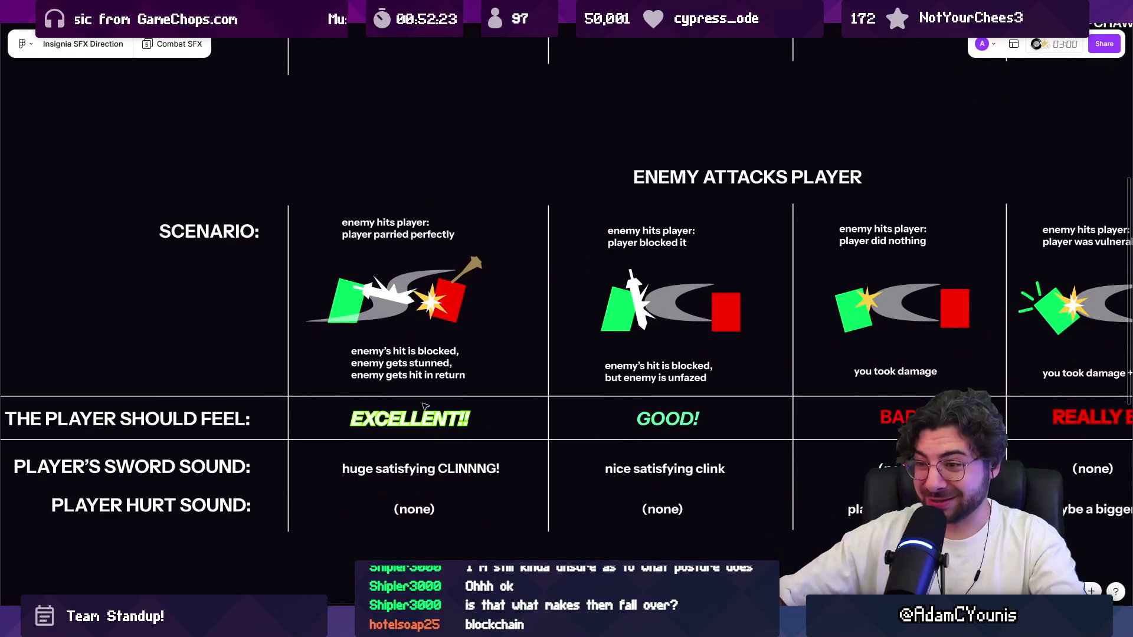
pyautogui.scroll(-5, 462, 435)
pyautogui.scroll(4, 510, 283)
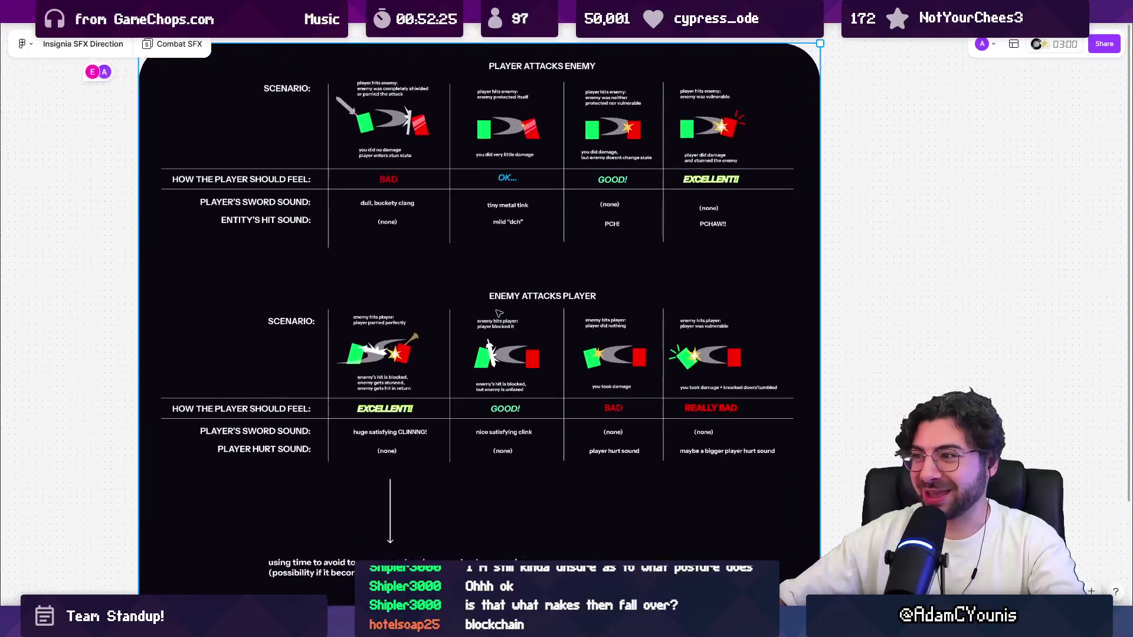
pyautogui.moveTo(510, 284); pyautogui.dragTo(535, 309)
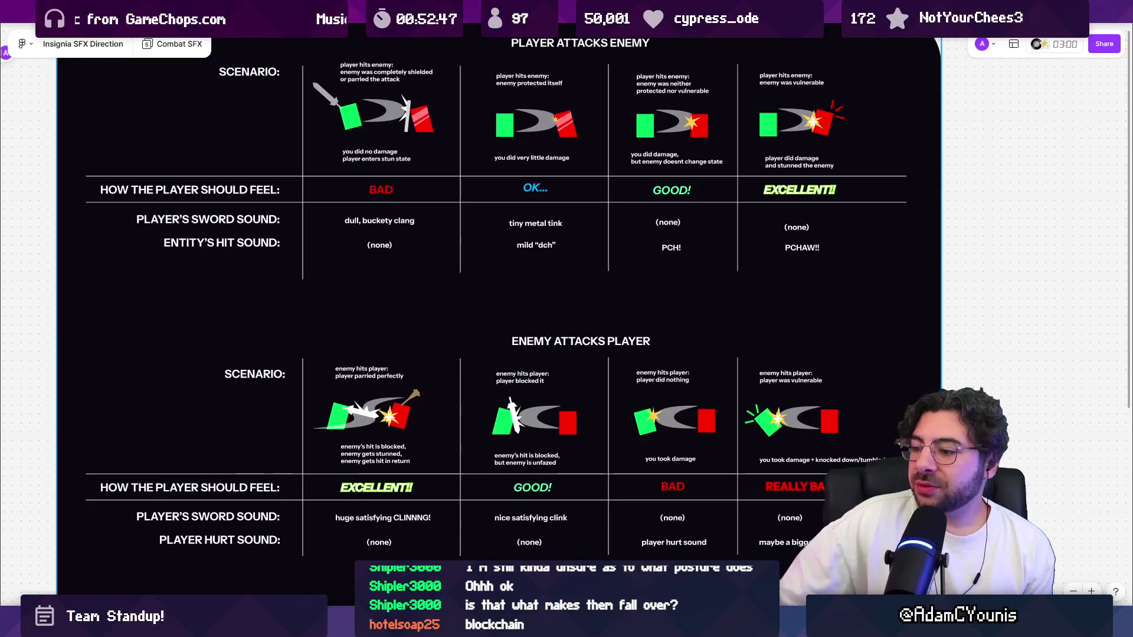
# Step: Bring the Insignia Team - Show and Tell Meet call forward, briefly viewing it full screen
pyautogui.moveTo(683, 626)
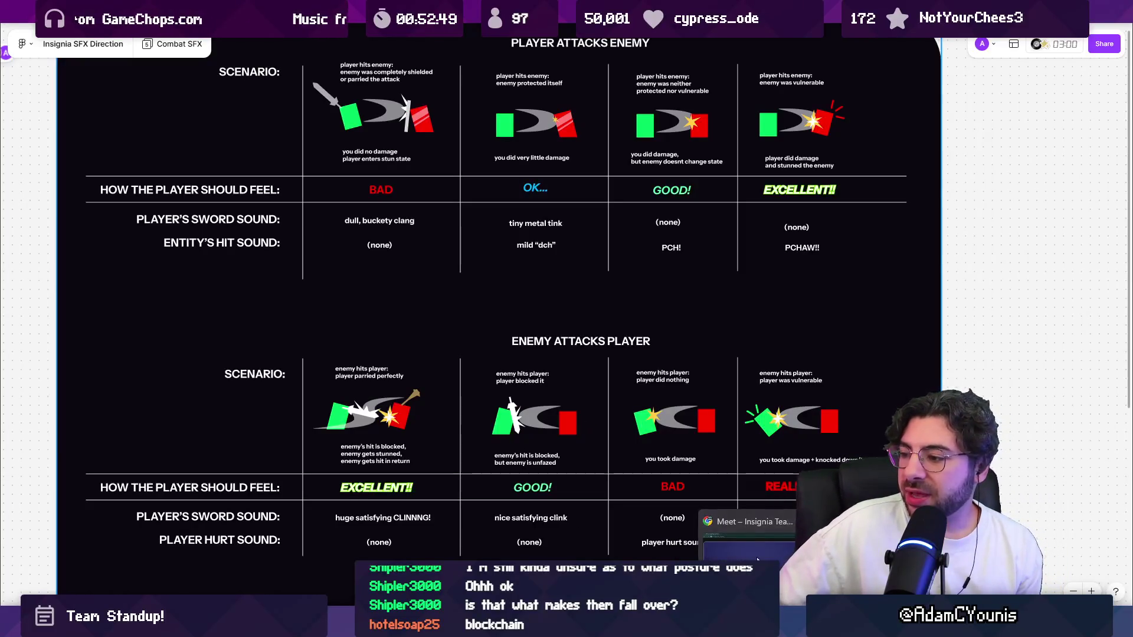
pyautogui.click(711, 534)
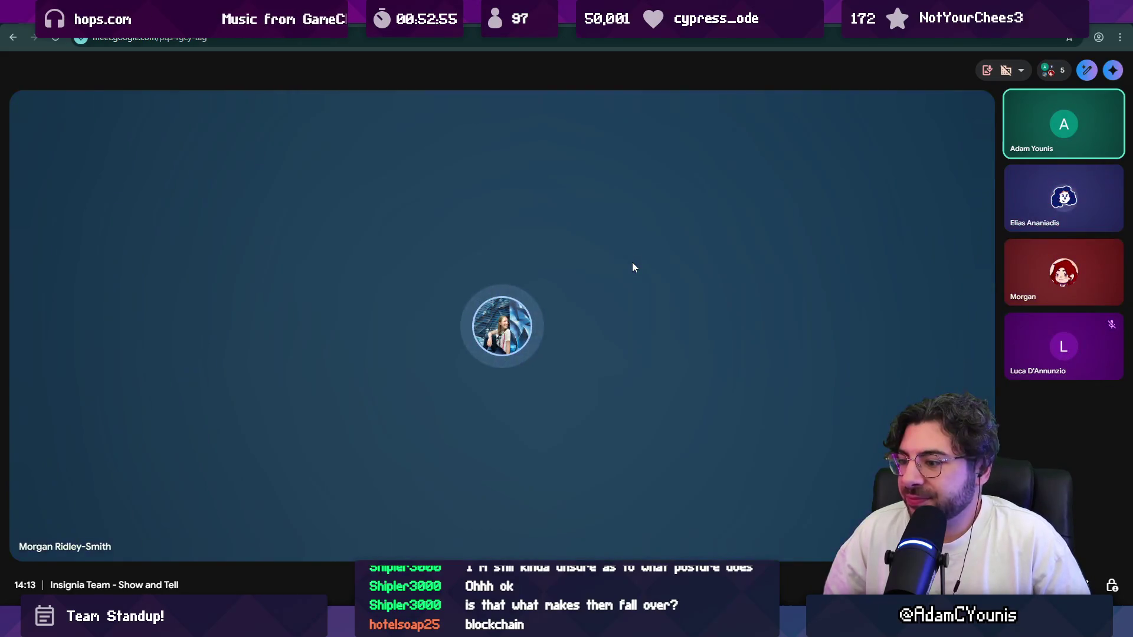
pyautogui.press('F11')
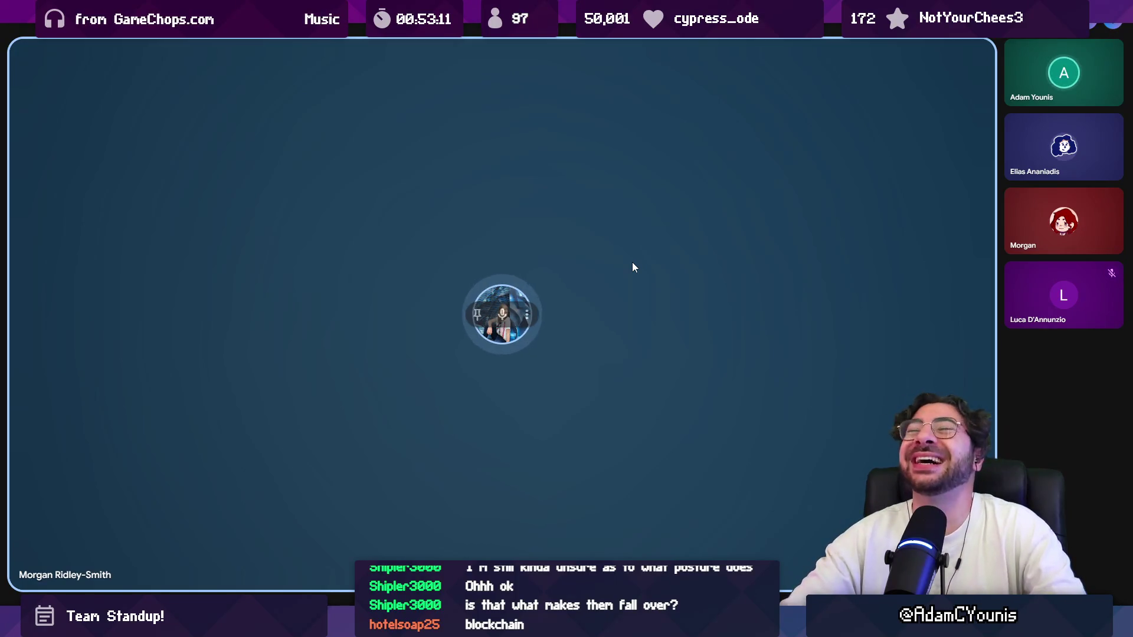
pyautogui.press('Escape')
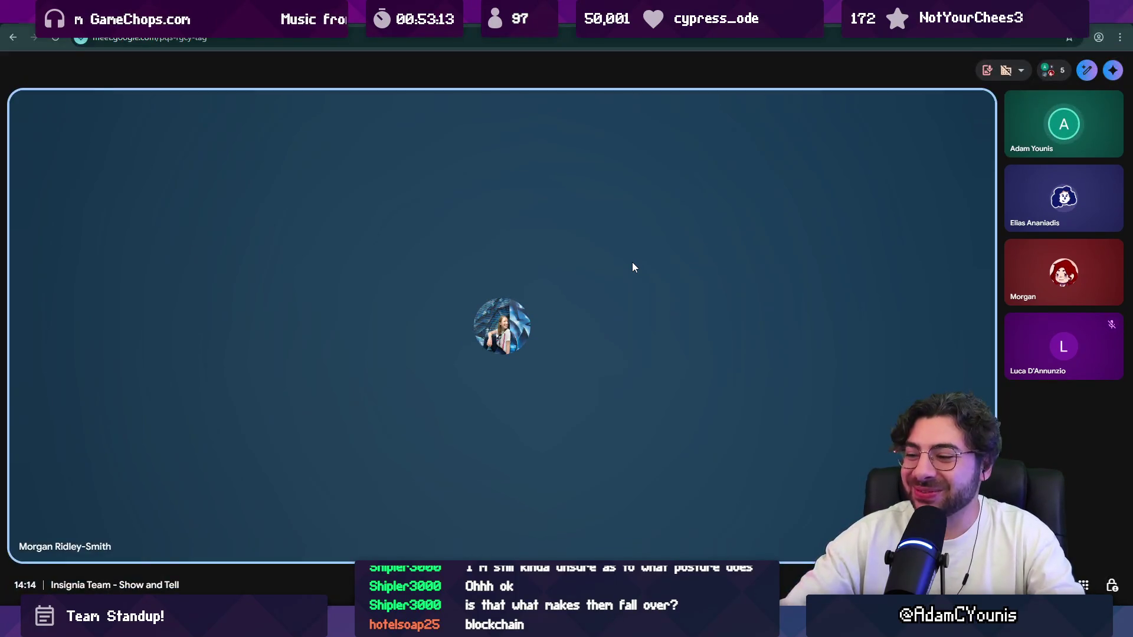
# Step: Switch to Figma, search the team's files for 'music' and open the Insignia Music Board
pyautogui.moveTo(501, 625)
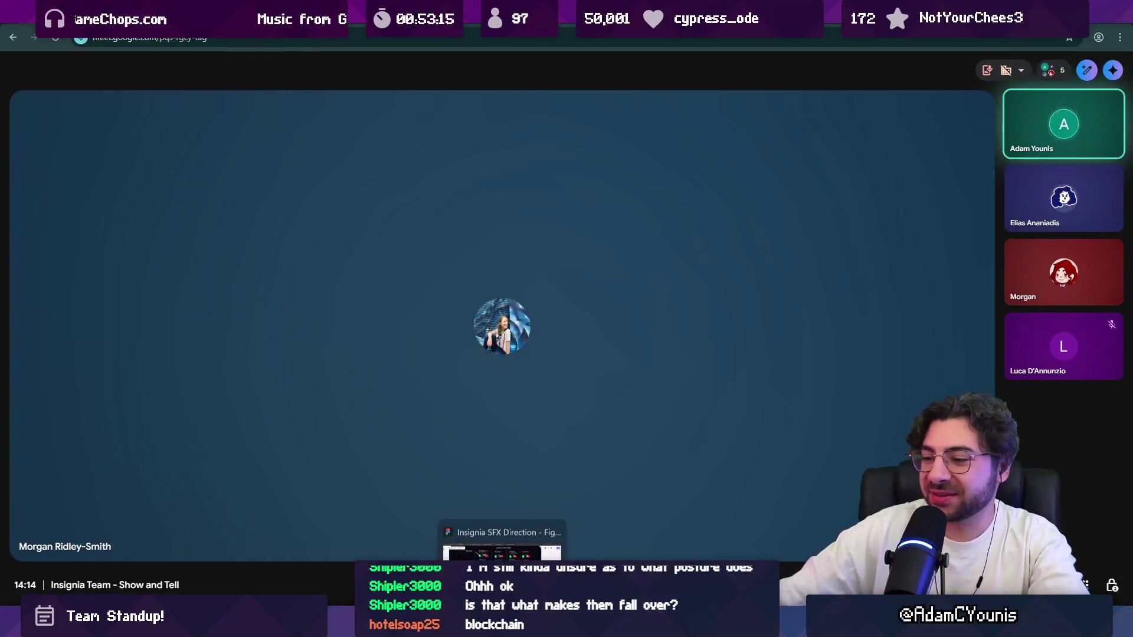
pyautogui.click(512, 552)
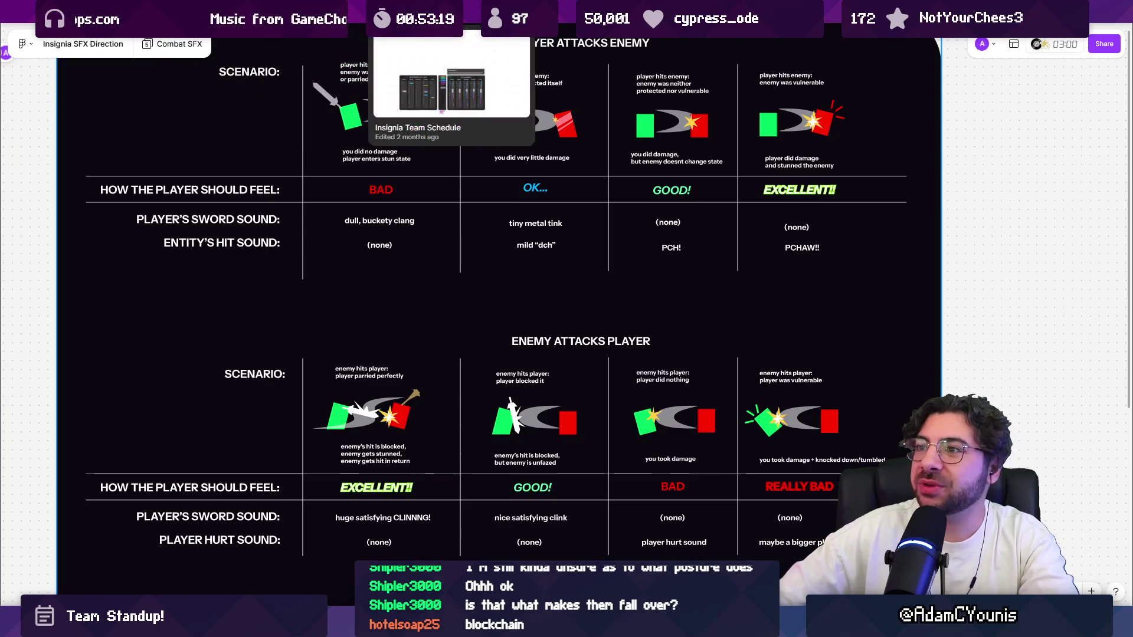
pyautogui.click(86, 12)
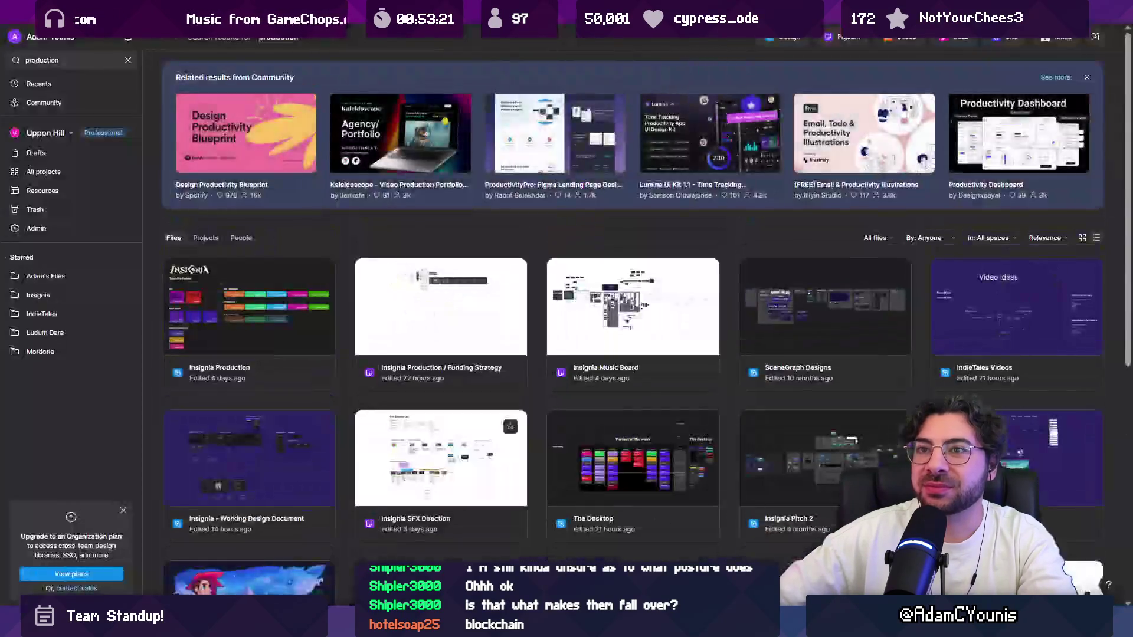
pyautogui.hotkey('ctrl', 'a')
pyautogui.write('music')
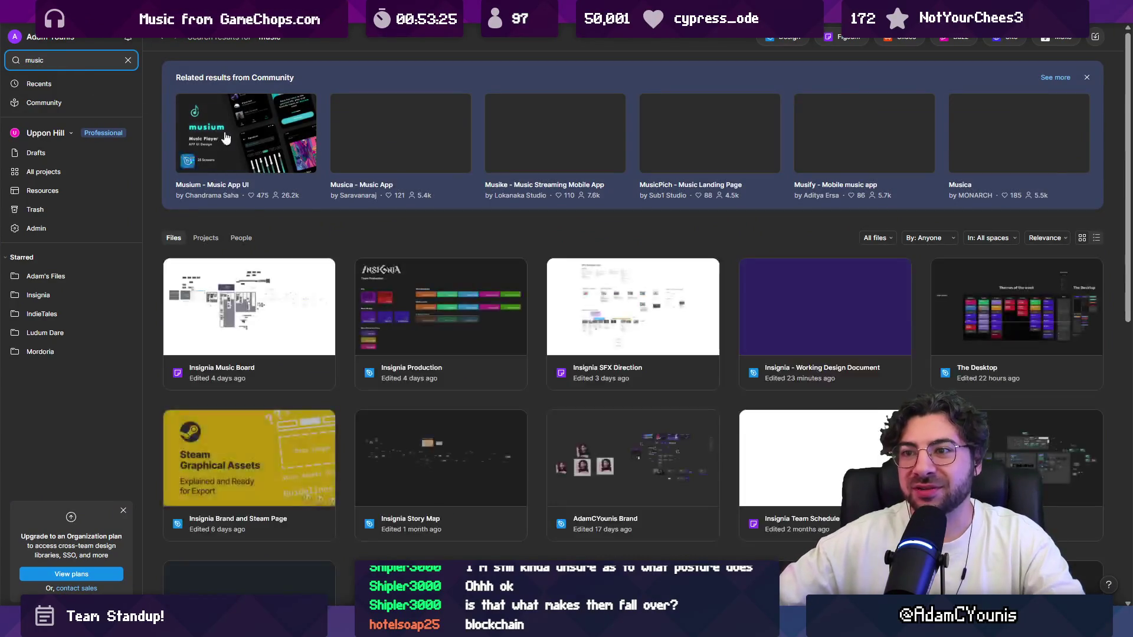
pyautogui.click(315, 322)
pyautogui.doubleClick(314, 322)
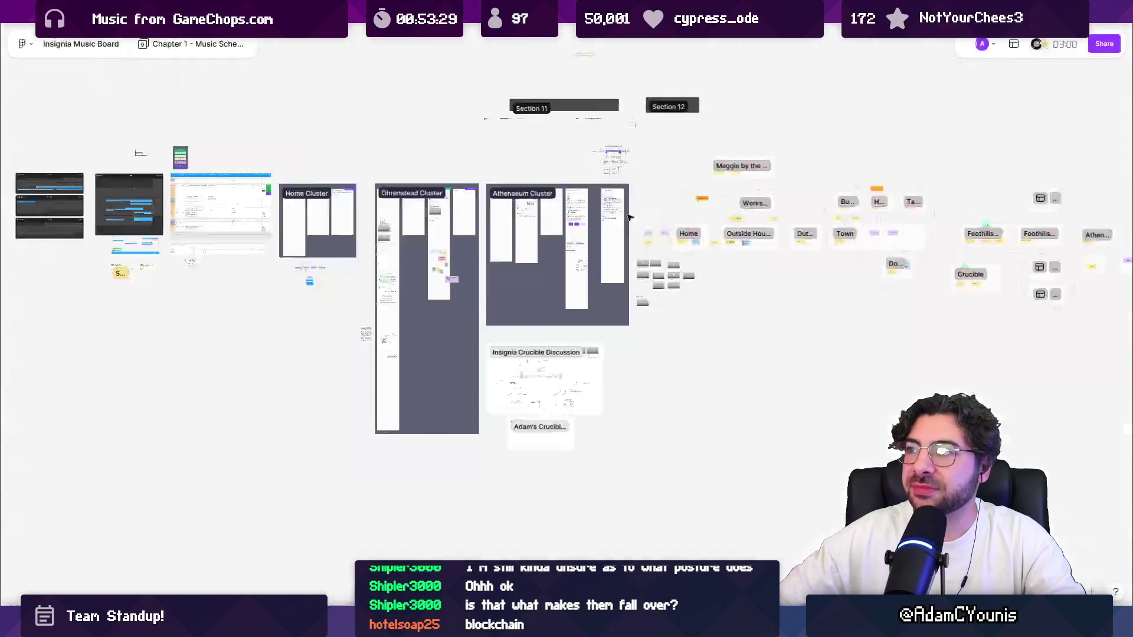
# Step: Switch to the Chapter 2 - Music Schedule page and zoom in on the hooded wolf video
pyautogui.click(195, 43)
pyautogui.click(195, 113)
pyautogui.scroll(10, 653, 302)
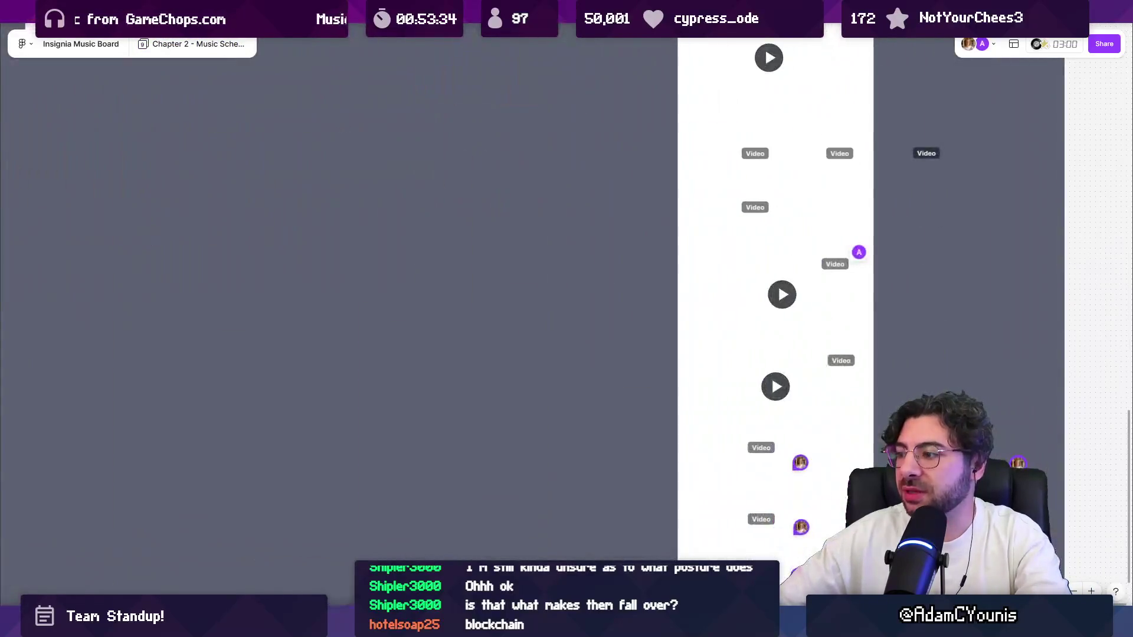
pyautogui.hscroll(5, 720, 385)
pyautogui.scroll(2, 637, 417)
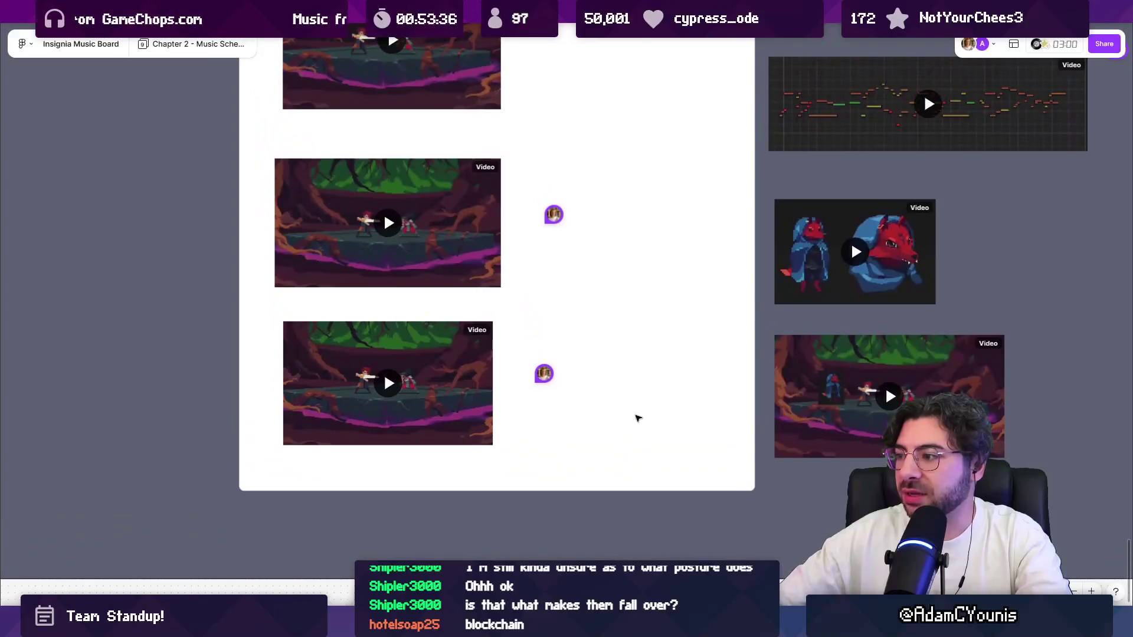
pyautogui.hscroll(4, 637, 417)
pyautogui.scroll(3, 705, 292)
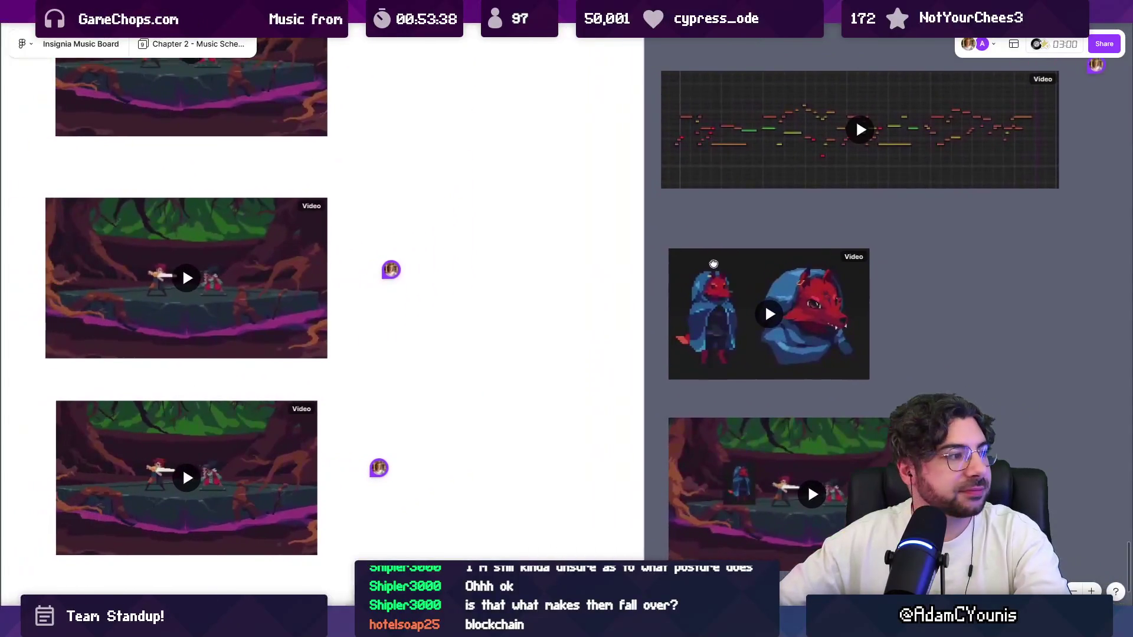
pyautogui.hscroll(3, 678, 279)
pyautogui.scroll(-1, 679, 279)
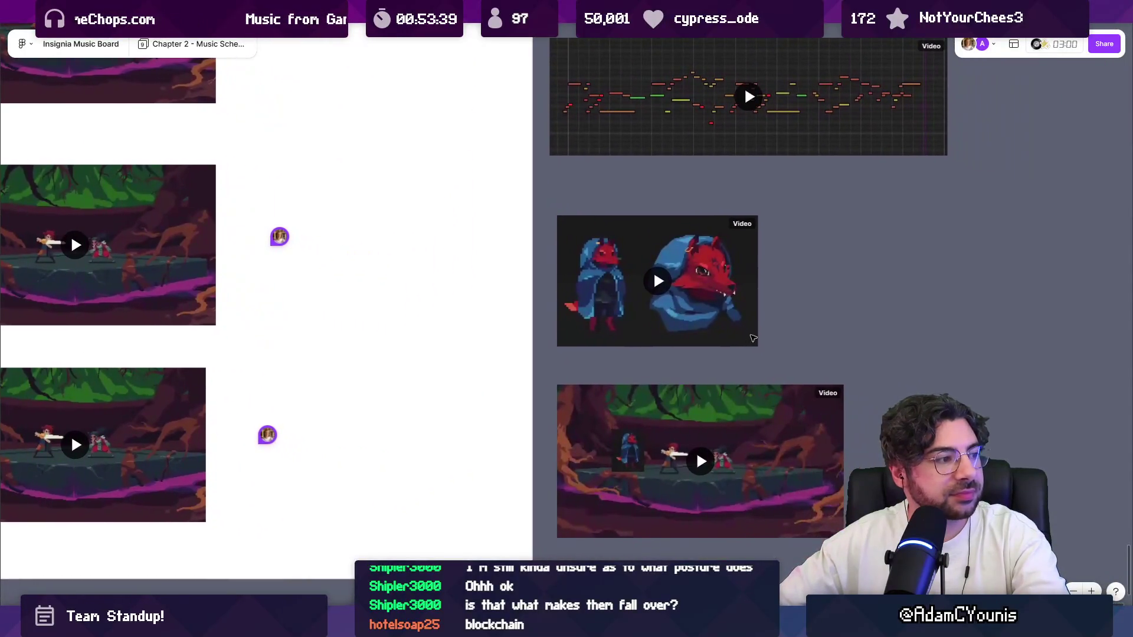
pyautogui.scroll(4, 646, 277)
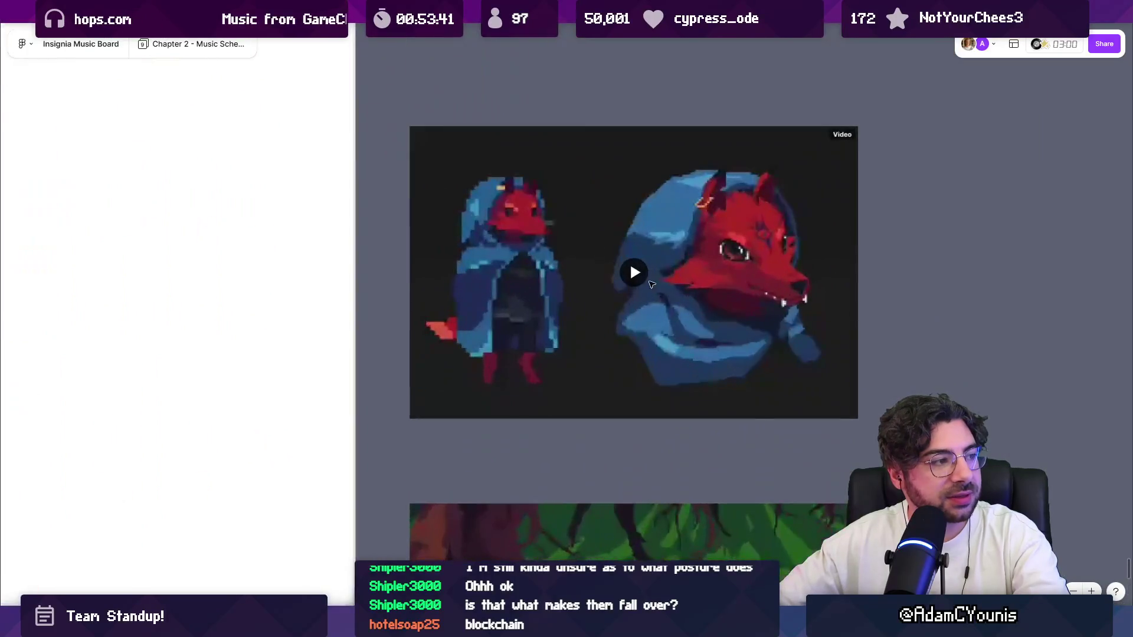
# Step: Play the hooded wolf clip to its 0:26 end, then scroll down toward the forest video
pyautogui.click(641, 274)
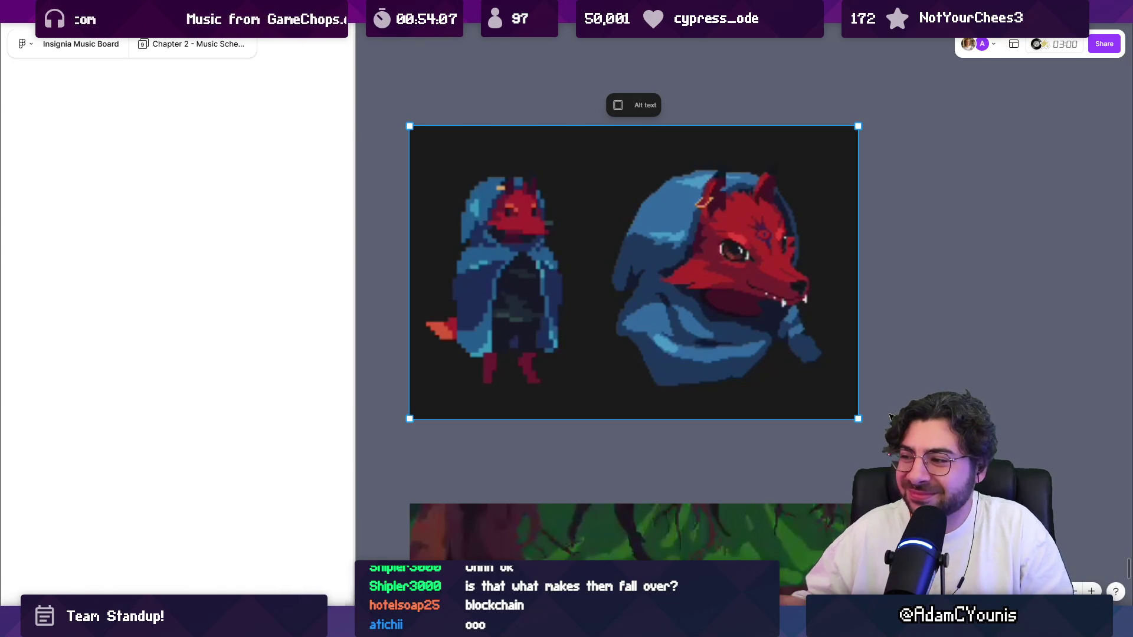
pyautogui.moveTo(838, 346)
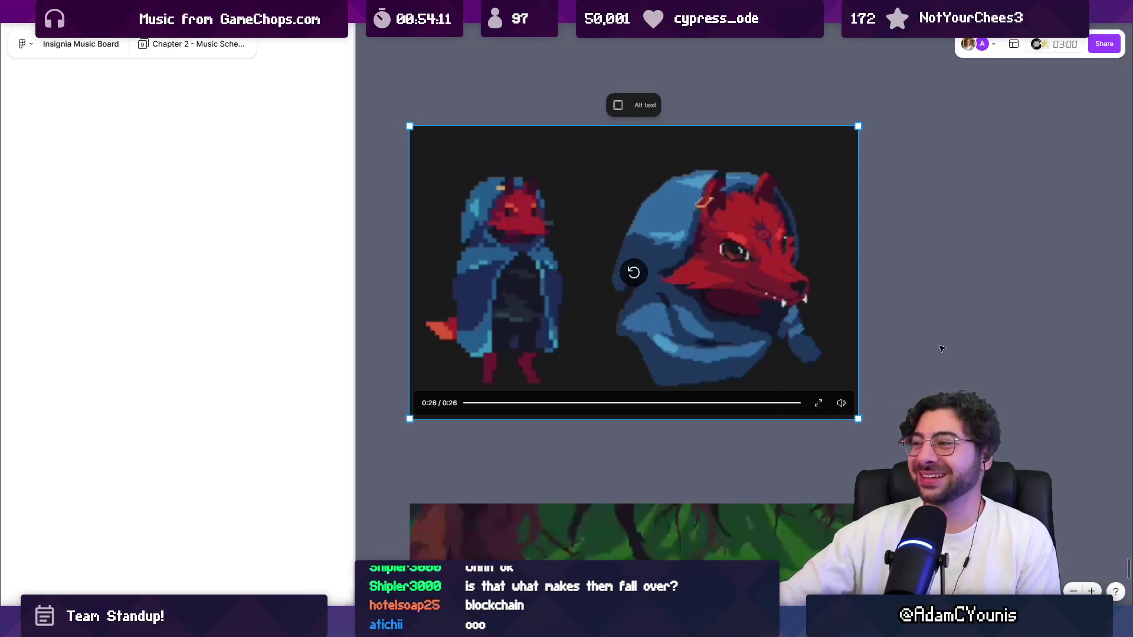
pyautogui.scroll(-5, 954, 328)
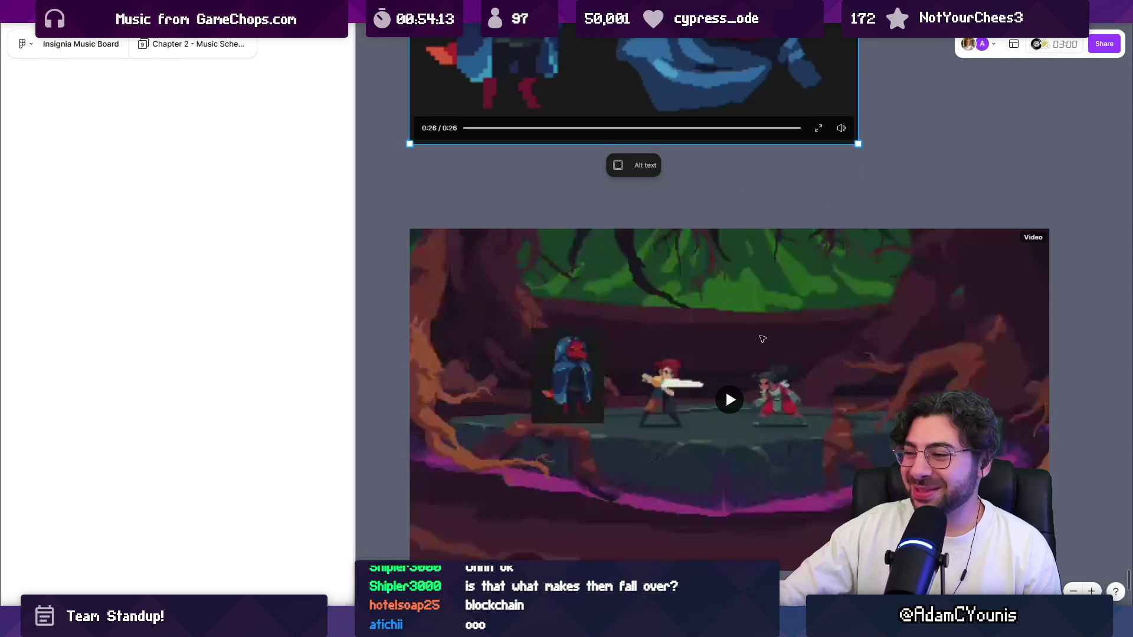
# Step: Play the forest sword-fight clip through its full 0:29, then return to the Google Meet call
pyautogui.scroll(-1, 755, 345)
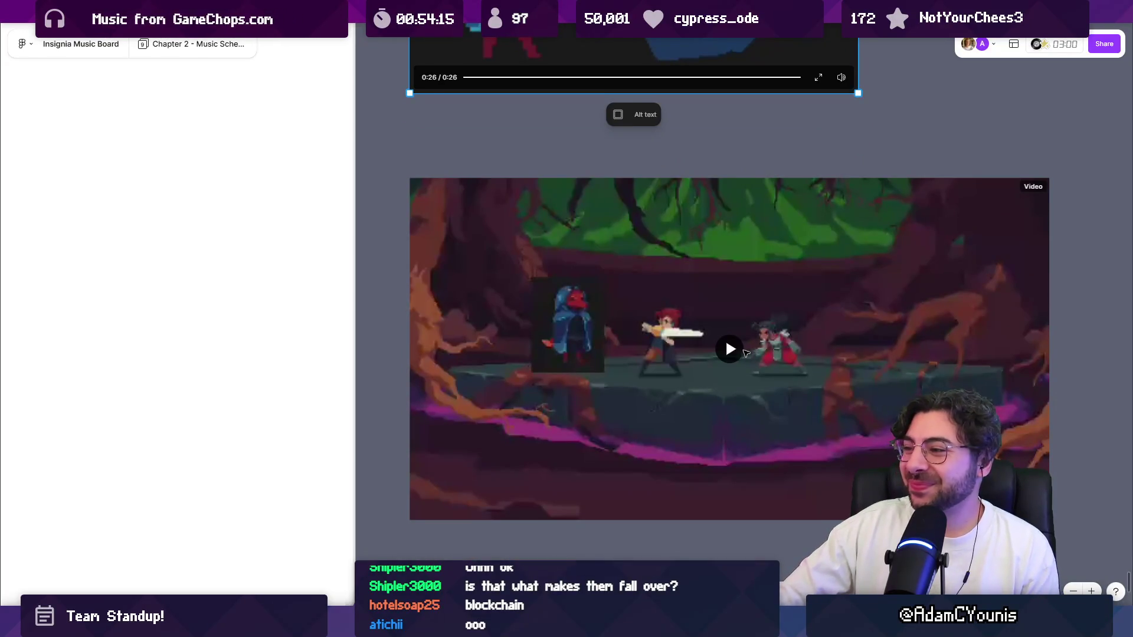
pyautogui.scroll(-1, 749, 352)
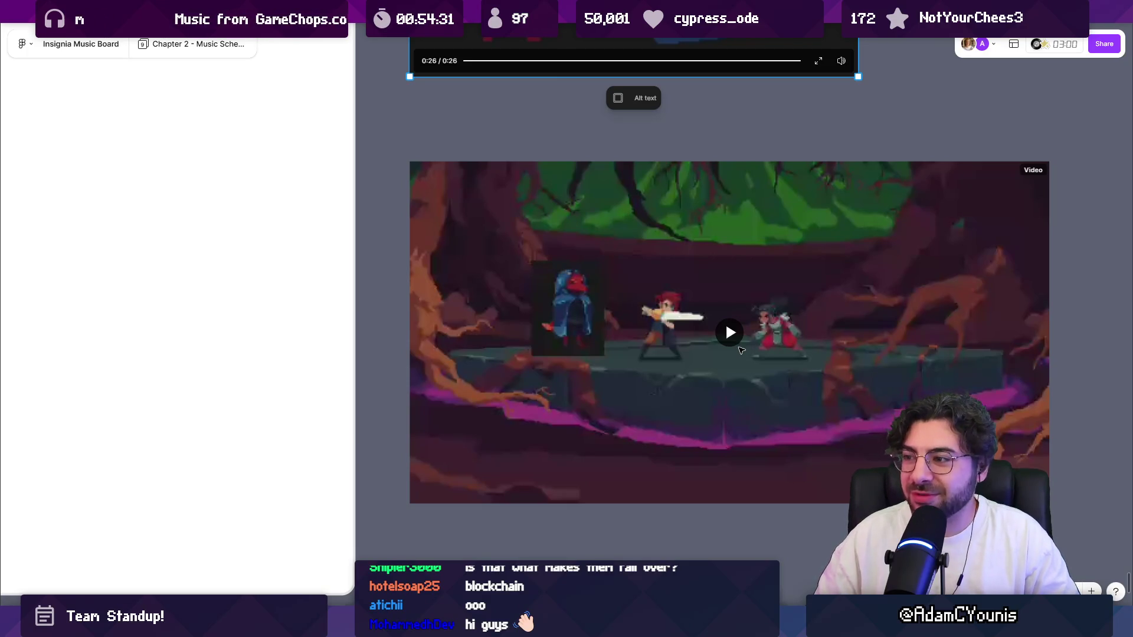
pyautogui.click(738, 348)
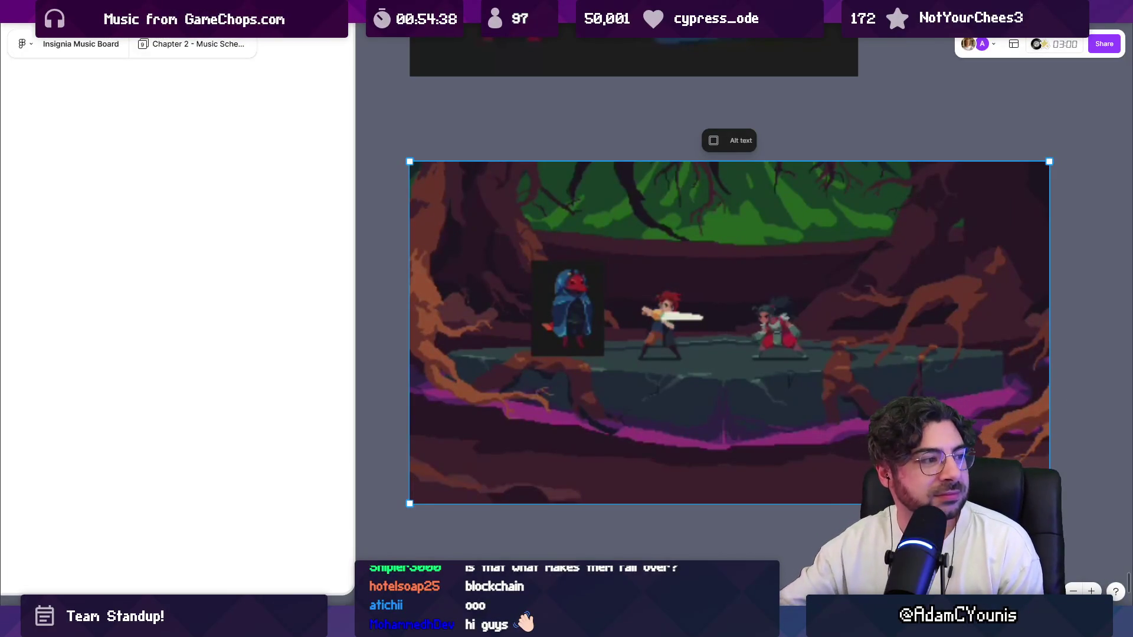
pyautogui.moveTo(1092, 350); pyautogui.dragTo(924, 329)
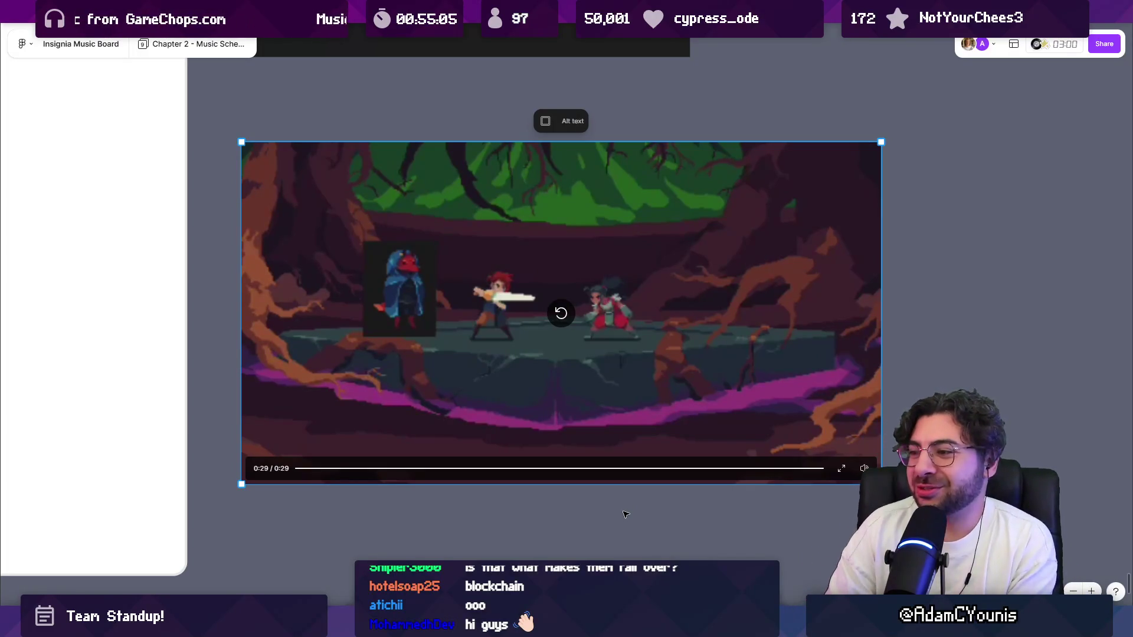
pyautogui.click(1010, 250)
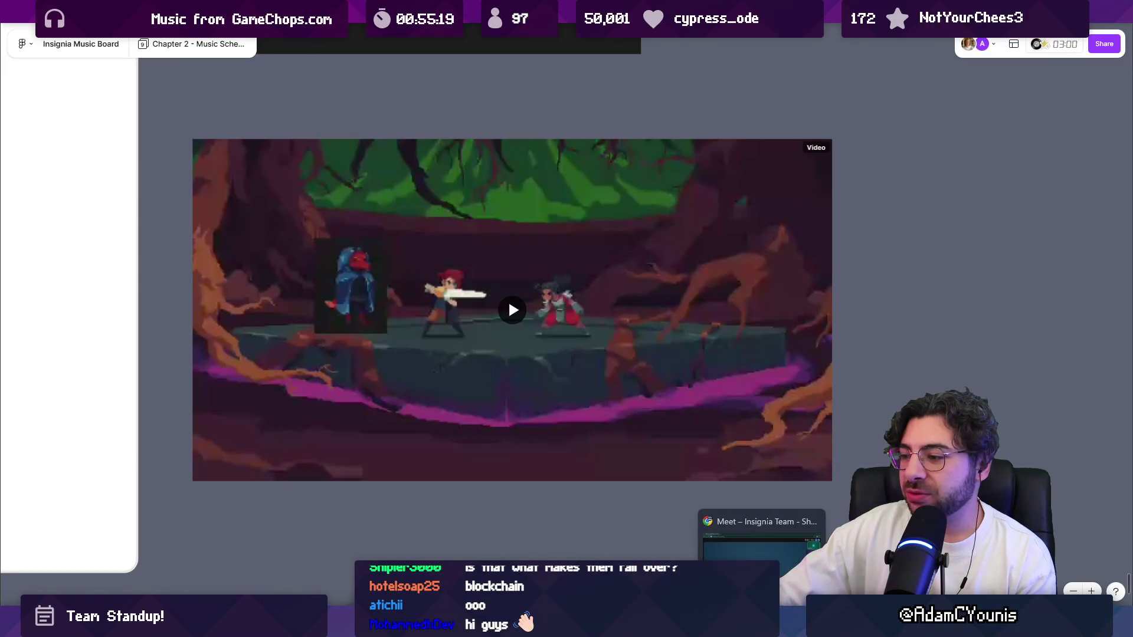
pyautogui.click(767, 547)
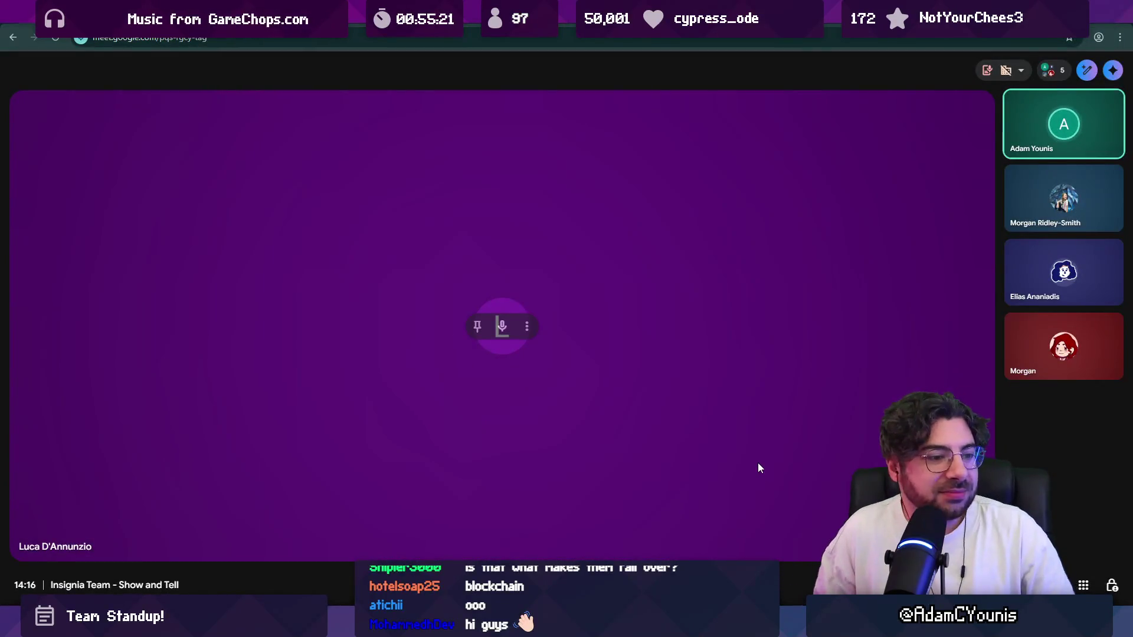
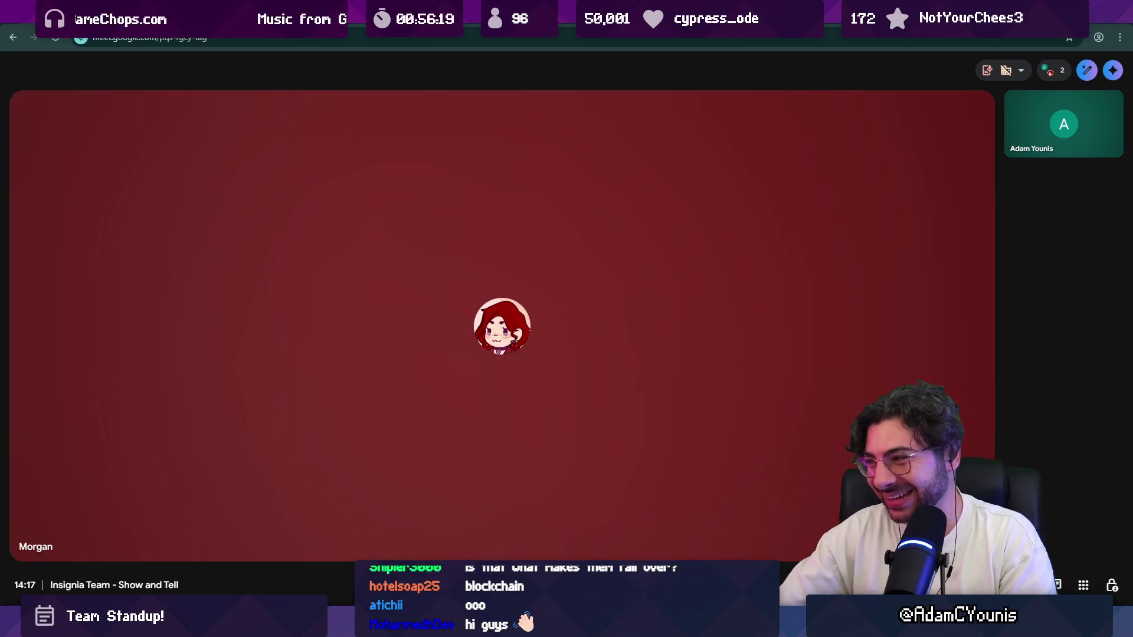
# Step: Leave Show and Tell and join Insignia - Animation Sync with the camera turned off
pyautogui.click(672, 585)
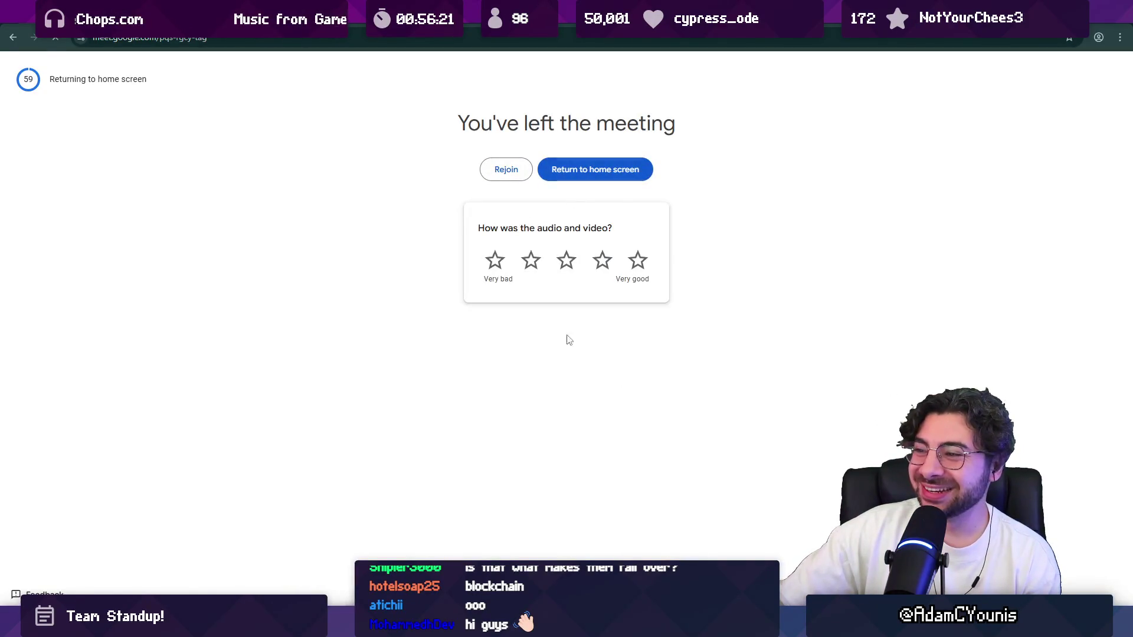
pyautogui.press('Return')
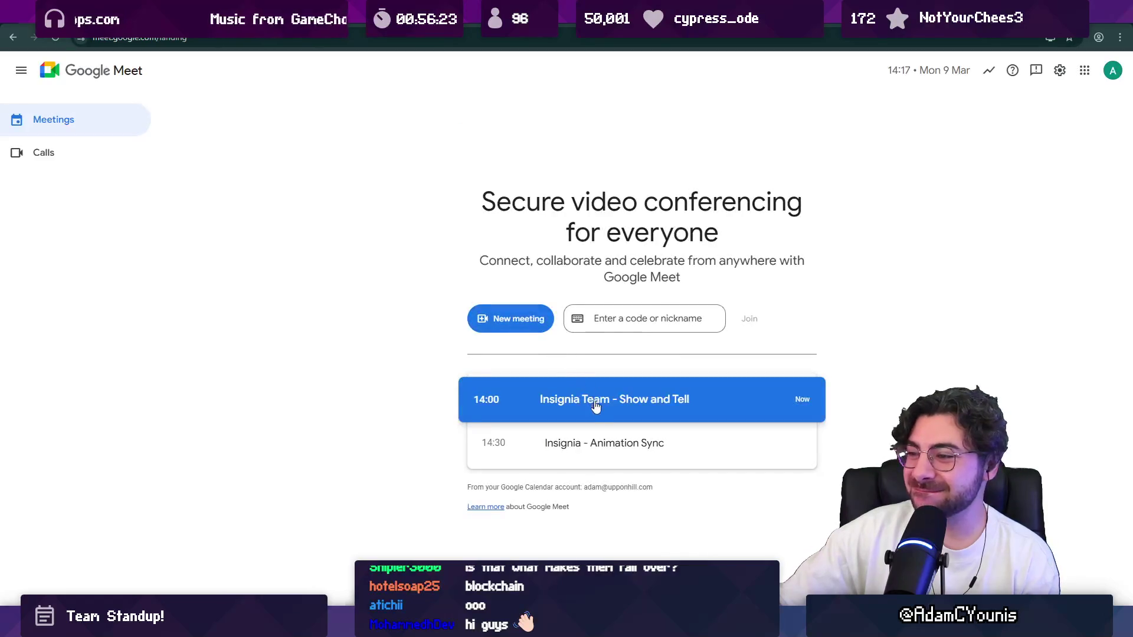
pyautogui.click(611, 450)
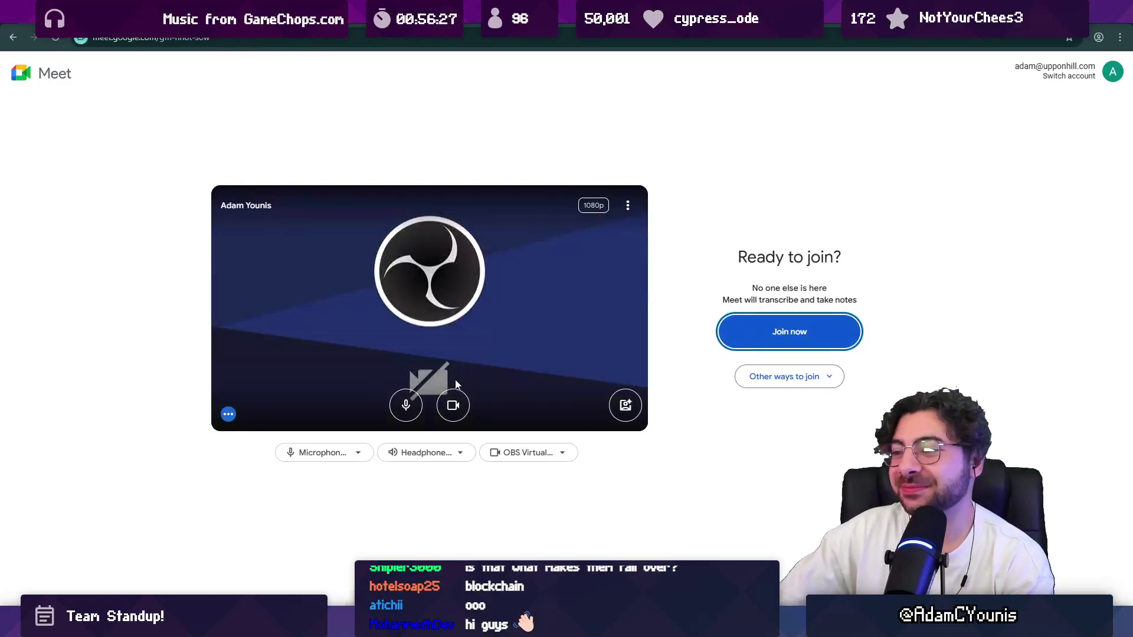
pyautogui.click(453, 405)
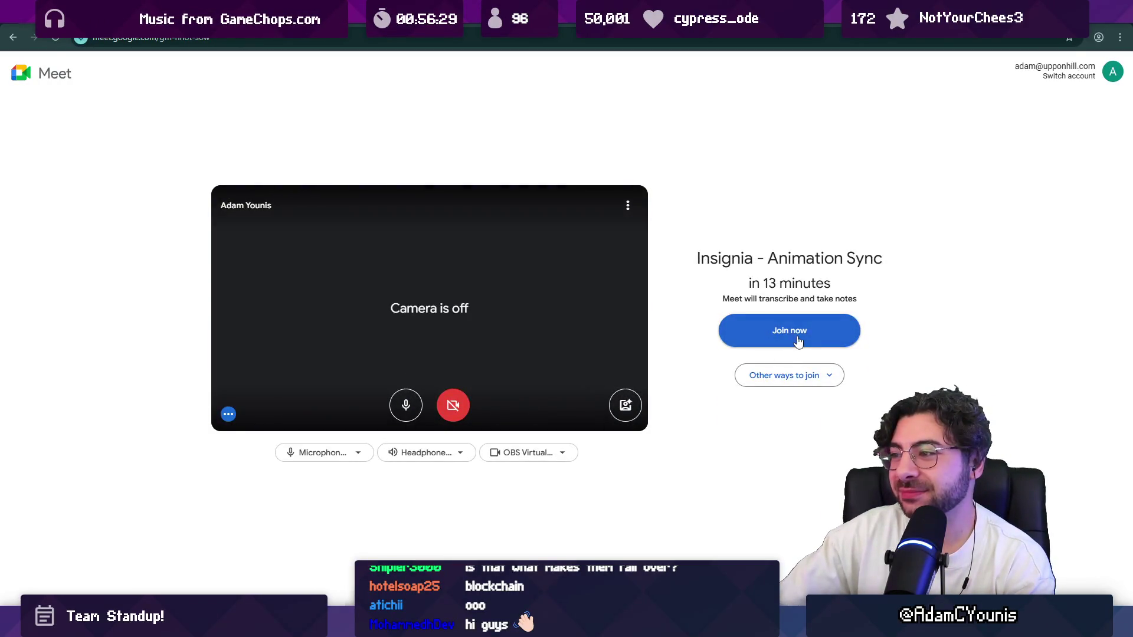
pyautogui.click(798, 342)
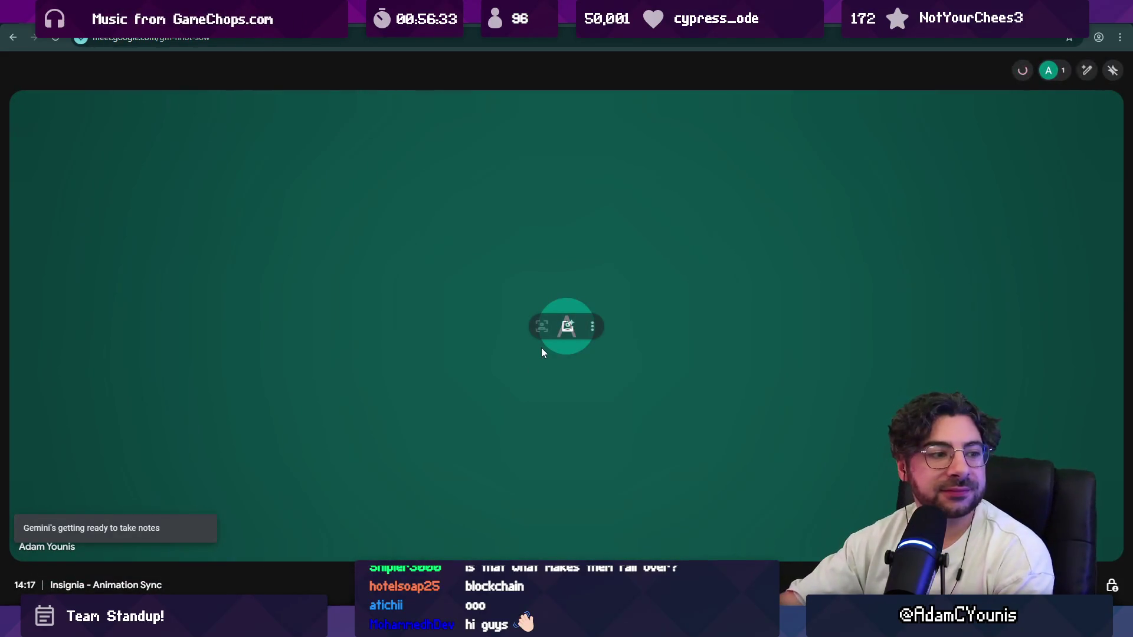
# Step: Review and dismiss the transcription status details, then start a new browser tab
pyautogui.click(898, 73)
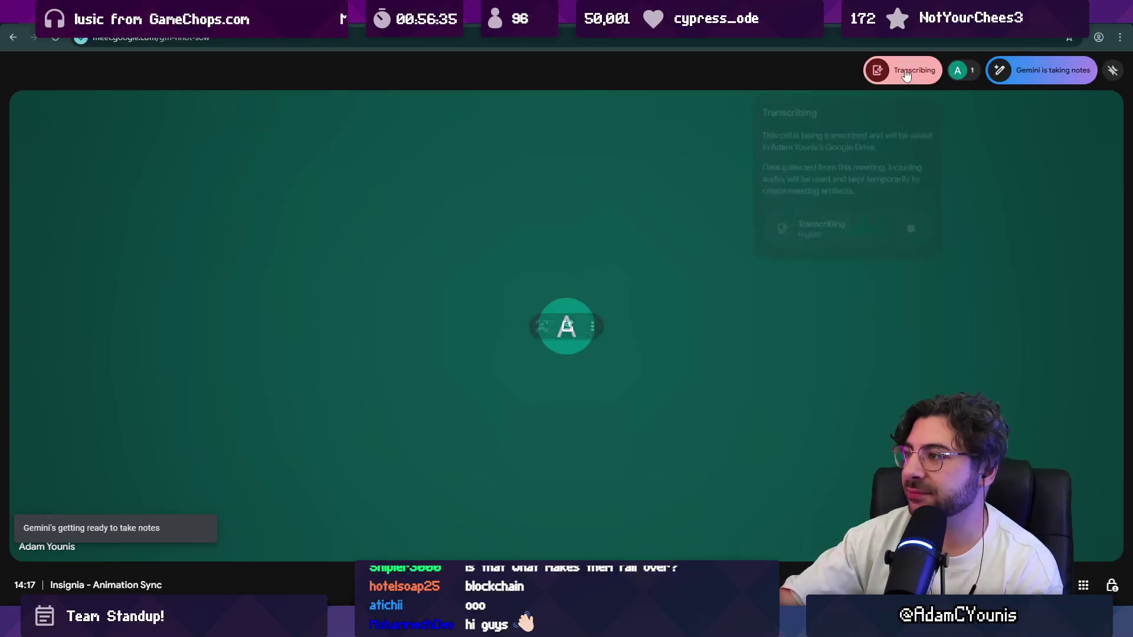
pyautogui.click(672, 85)
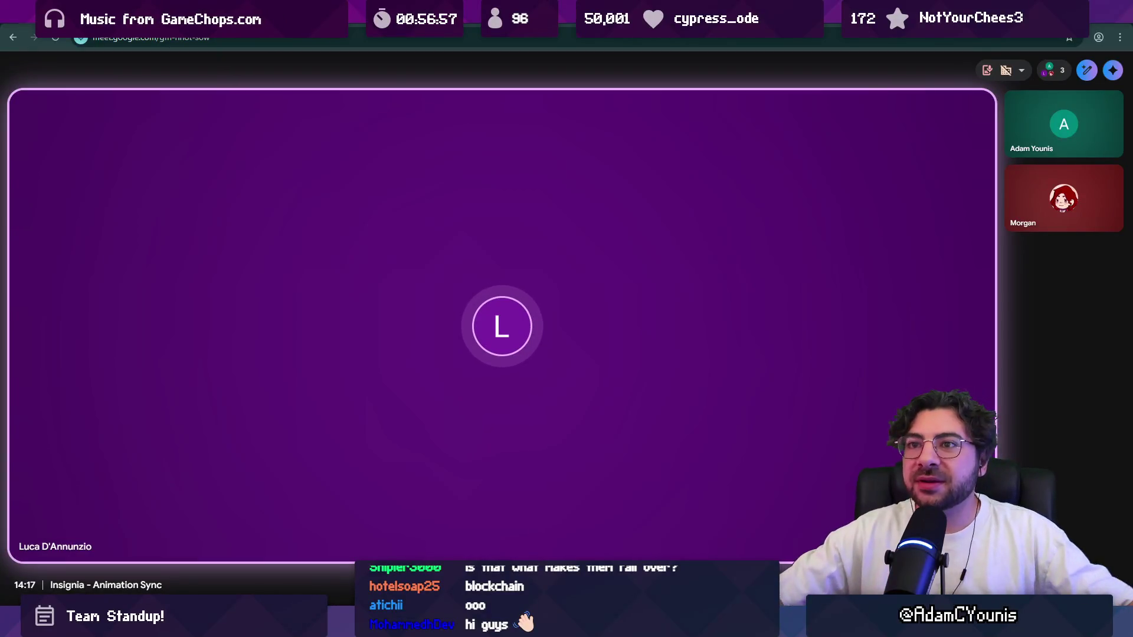
pyautogui.hotkey('ctrl', 't')
pyautogui.write('m')
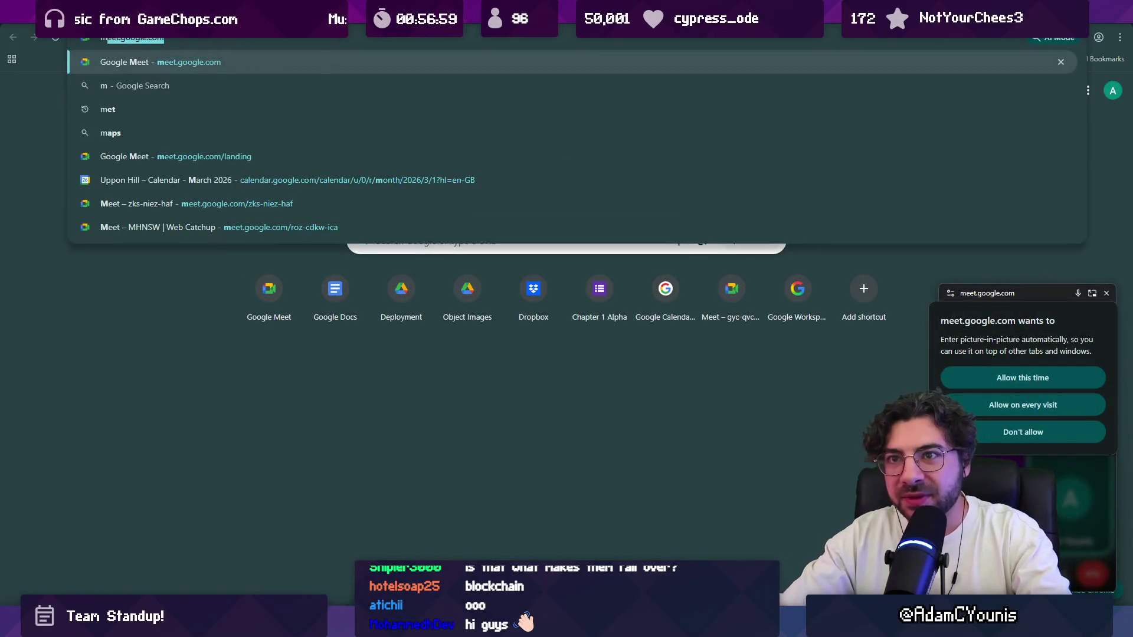
pyautogui.press('Return')
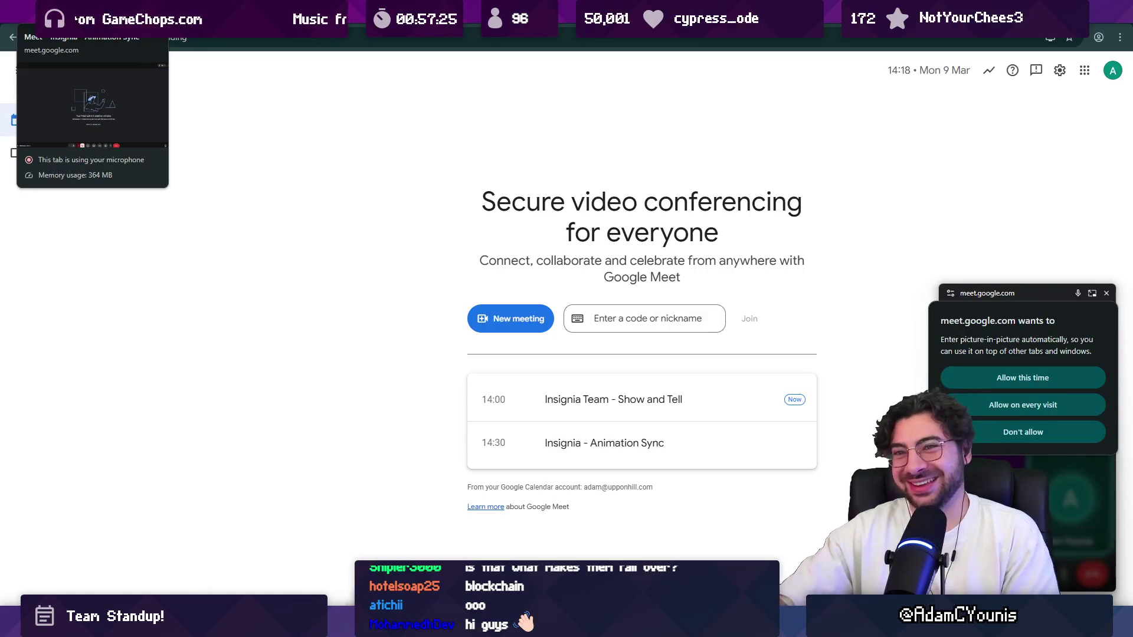
pyautogui.click(77, 12)
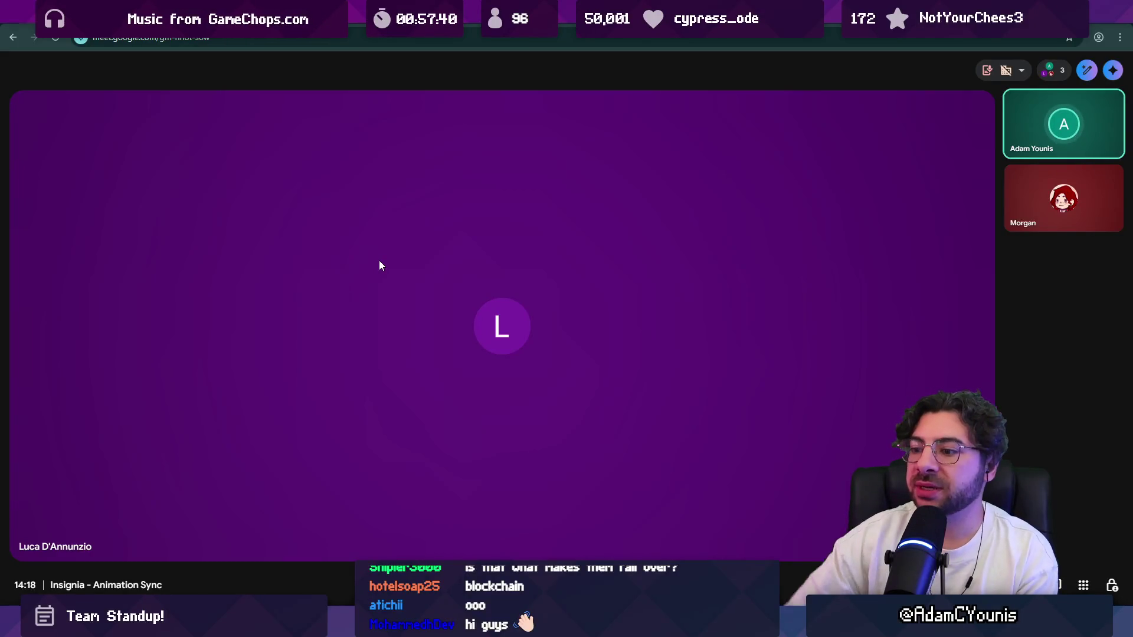
pyautogui.moveTo(502, 626)
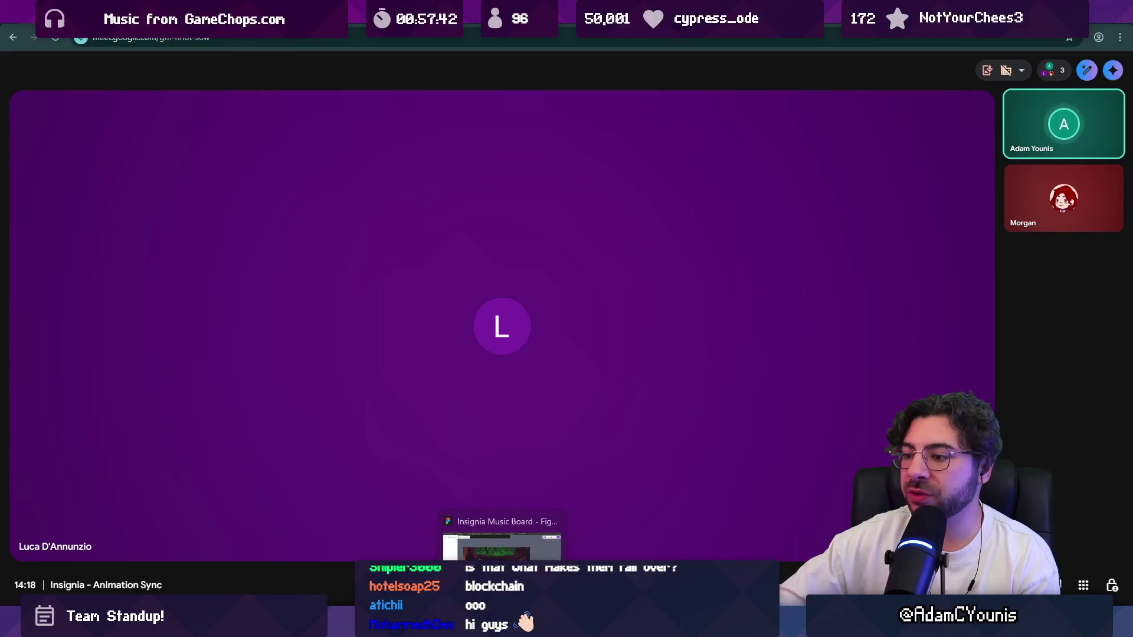
pyautogui.click(501, 540)
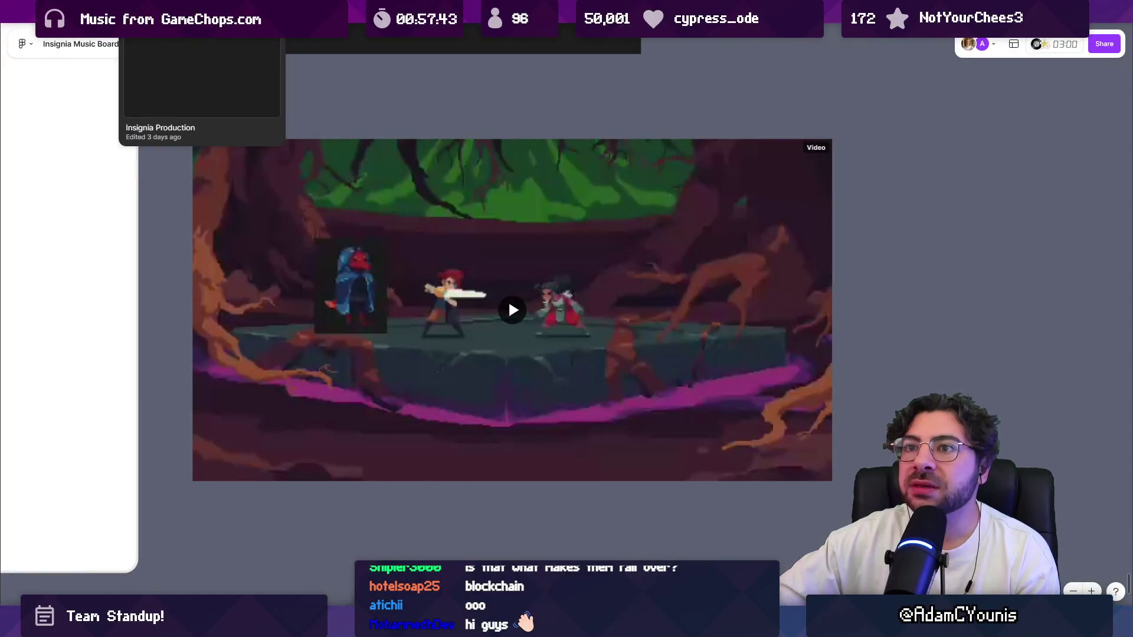
# Step: Open Insignia Production's Animation Schedule page and zoom into the Lenxen Highwayman task frame
pyautogui.click(177, 44)
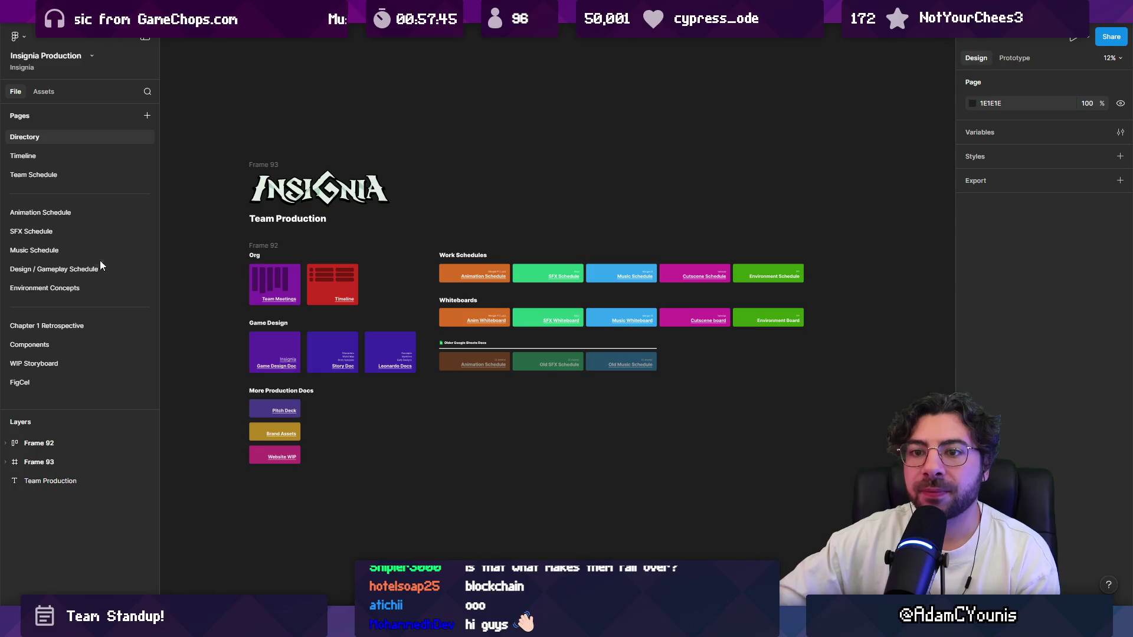
pyautogui.click(87, 211)
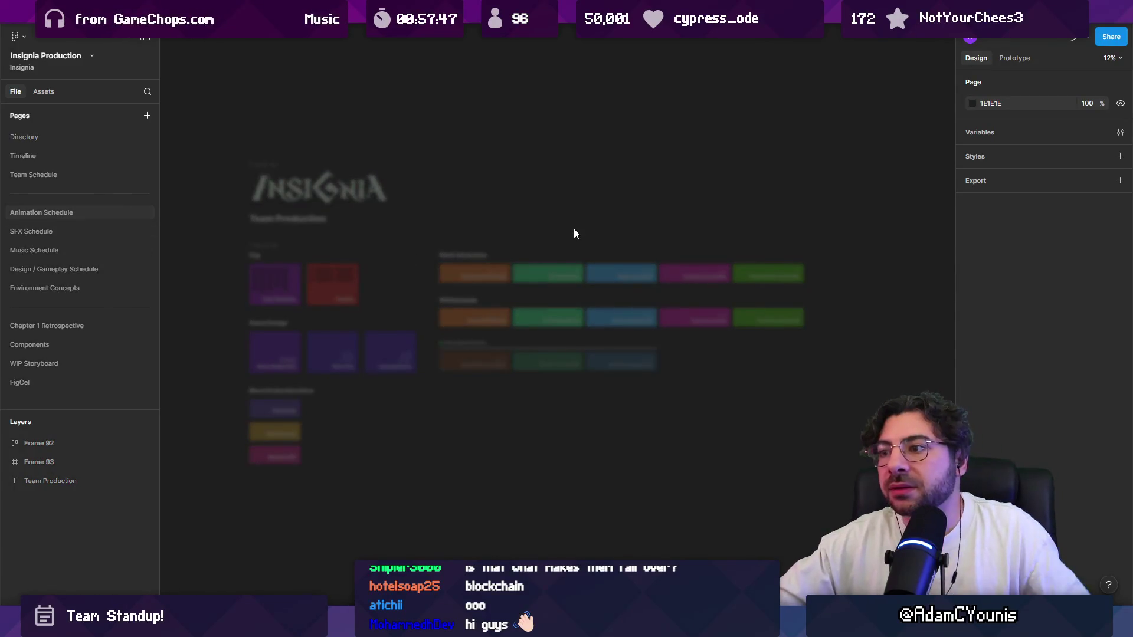
pyautogui.scroll(5, 578, 228)
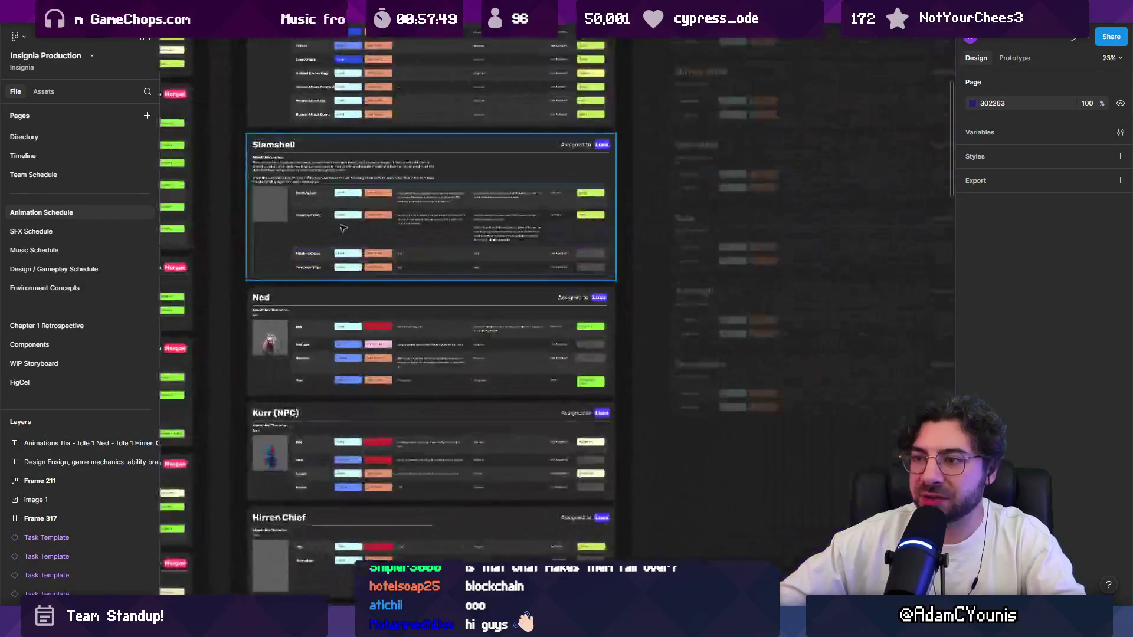
pyautogui.scroll(3, 474, 235)
pyautogui.scroll(4, 489, 271)
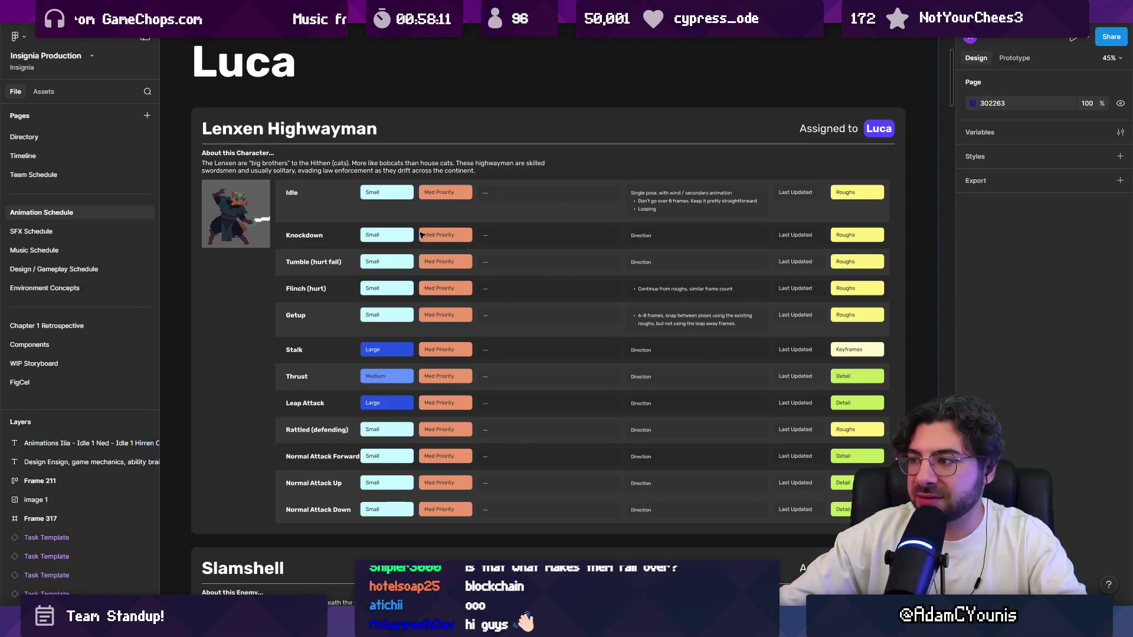
# Step: Scroll down to the Slamshell frame listing Floating Idle, Floating Patrol, Floating Chase and Telegraph (flip)
pyautogui.scroll(-2, 424, 233)
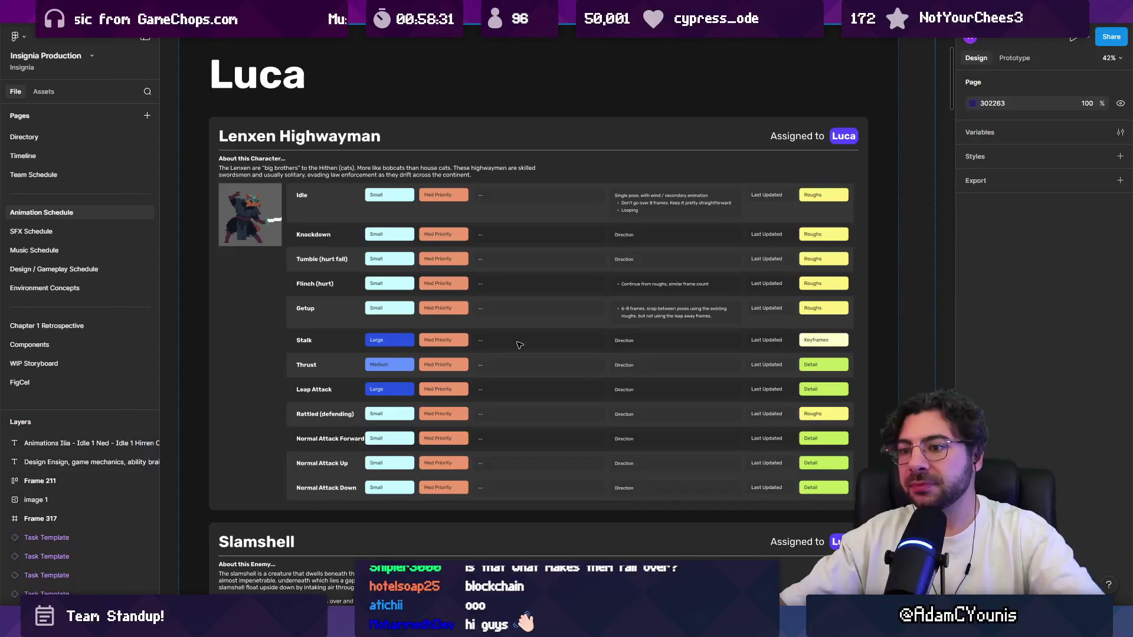
pyautogui.keyDown('ctrl'); pyautogui.scroll(-1, 519, 346); pyautogui.keyUp('ctrl')
pyautogui.keyDown('ctrl'); pyautogui.scroll(-1, 617, 330); pyautogui.keyUp('ctrl')
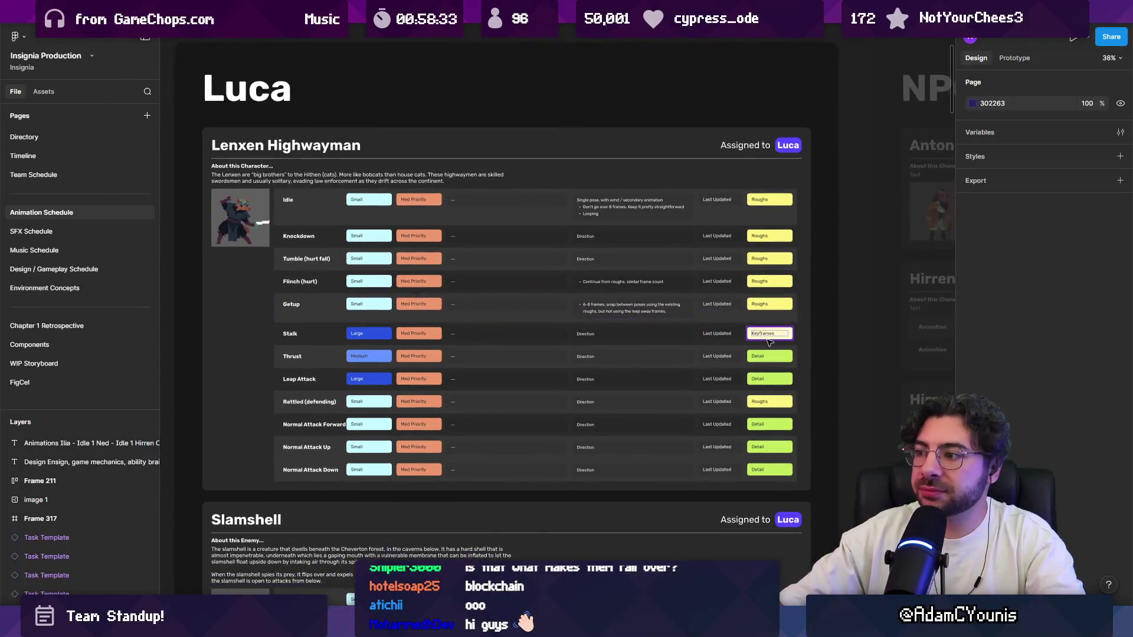
pyautogui.keyDown('ctrl'); pyautogui.scroll(-1, 873, 347); pyautogui.keyUp('ctrl')
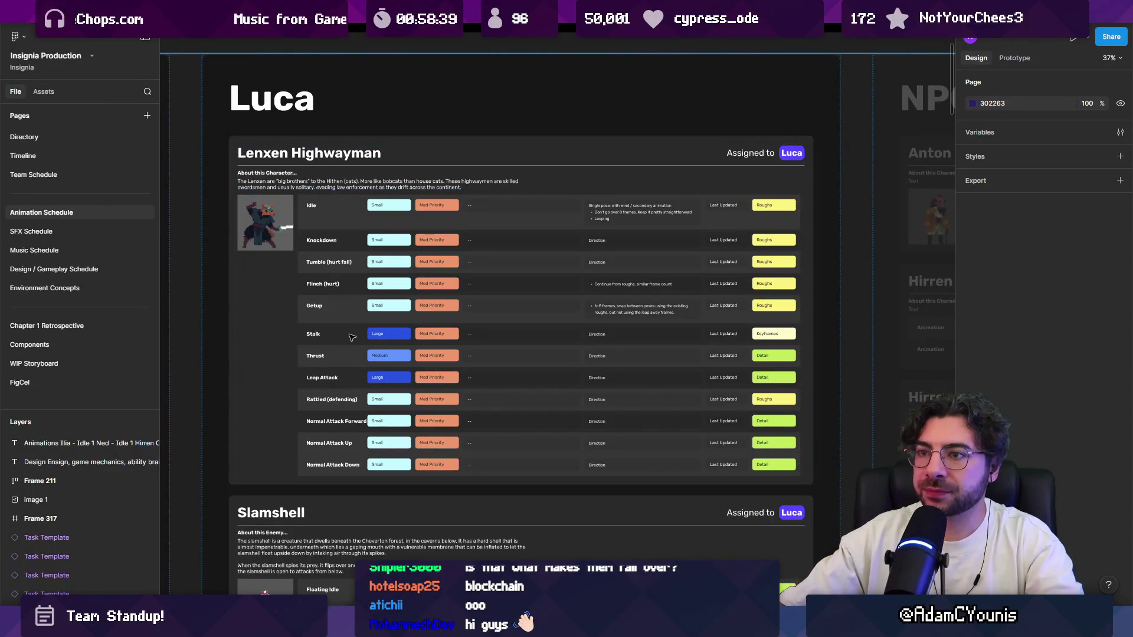
pyautogui.hscroll(-2, 352, 336)
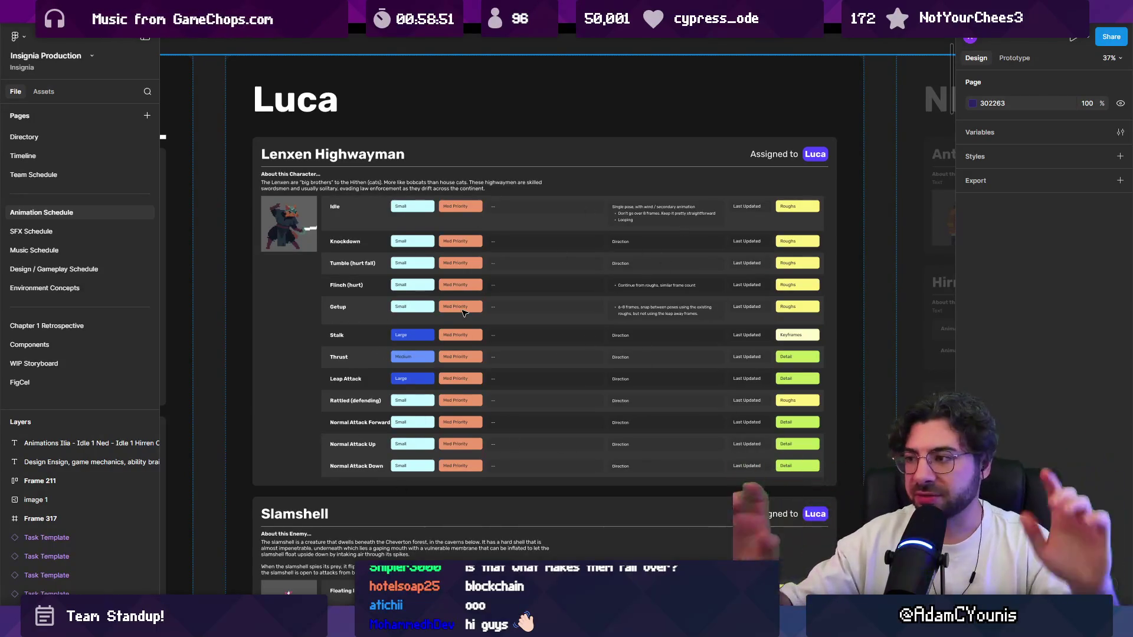
pyautogui.keyDown('ctrl'); pyautogui.scroll(-1, 460, 313); pyautogui.keyUp('ctrl')
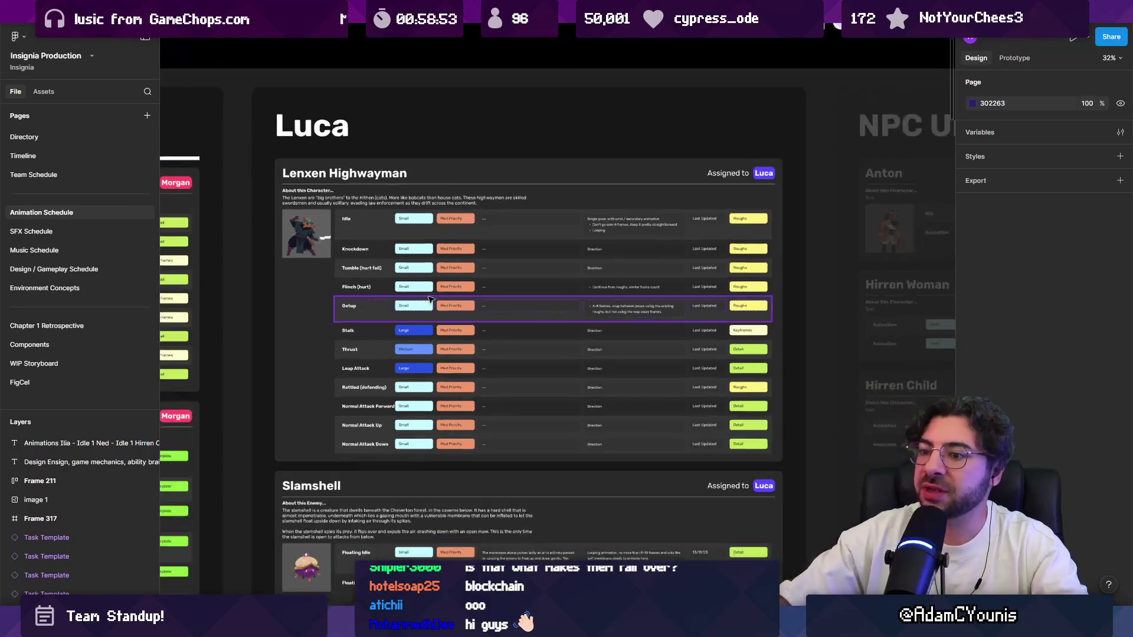
pyautogui.scroll(-5, 449, 304)
pyautogui.keyDown('ctrl'); pyautogui.scroll(3, 436, 301); pyautogui.keyUp('ctrl')
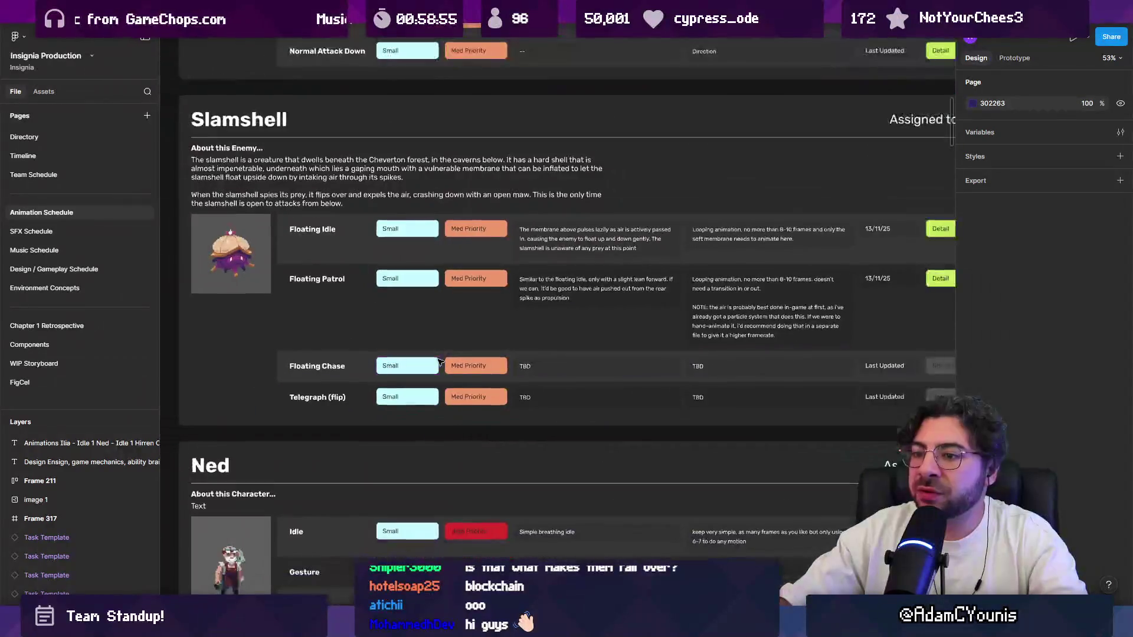
pyautogui.keyDown('ctrl'); pyautogui.scroll(-1, 443, 325); pyautogui.keyUp('ctrl')
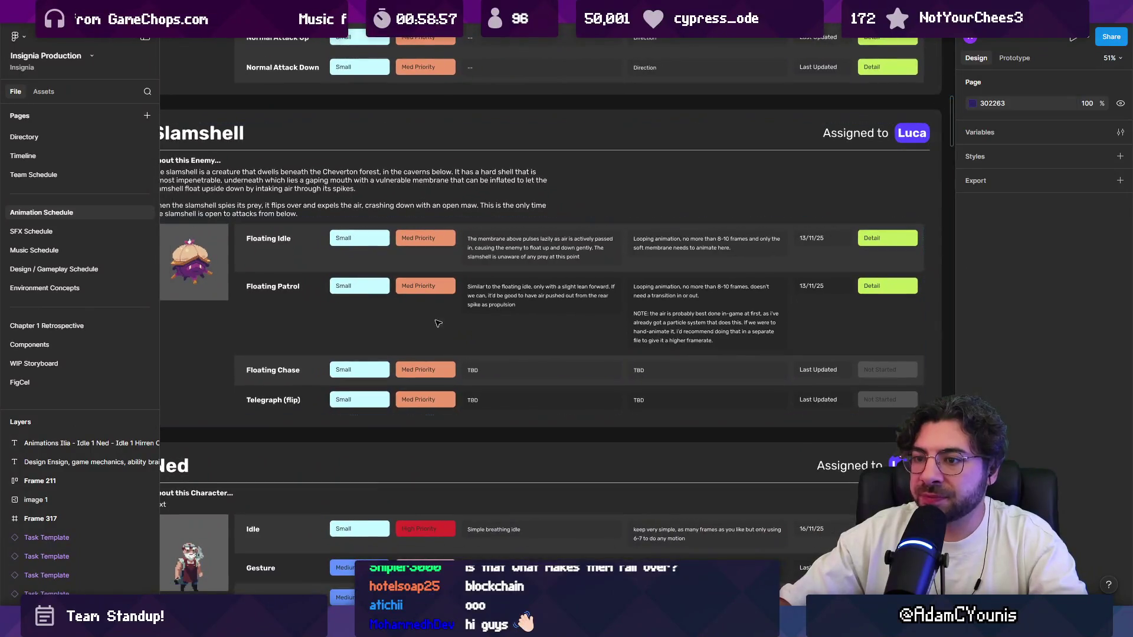
# Step: Change the Floating Chase task's stage from Not Started to Roughs
pyautogui.click(309, 368)
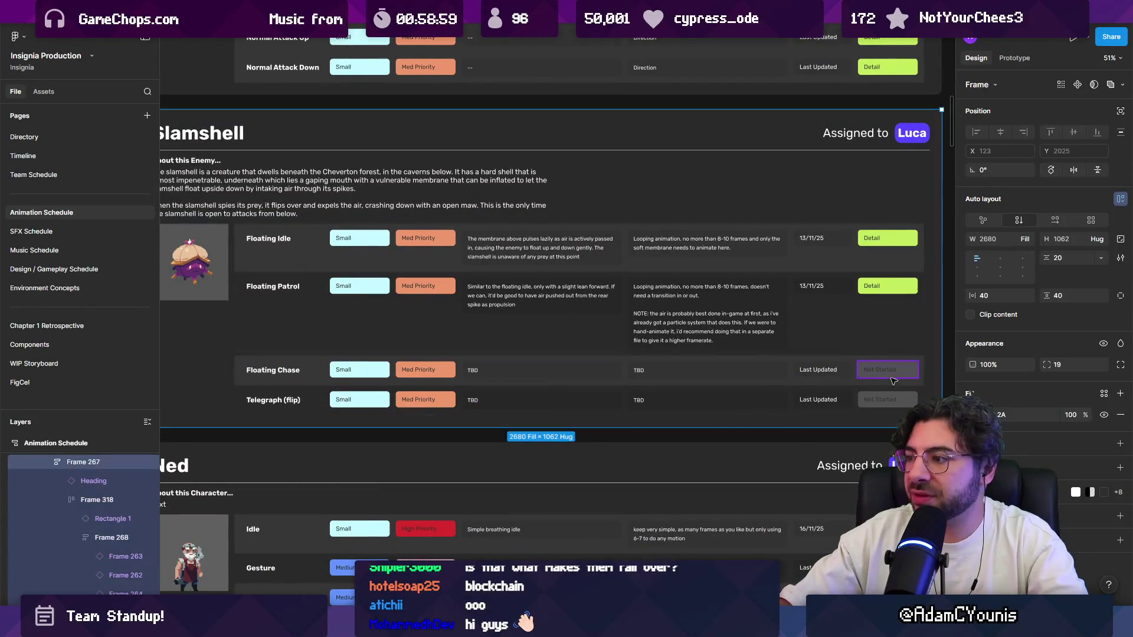
pyautogui.click(913, 375)
pyautogui.click(1072, 118)
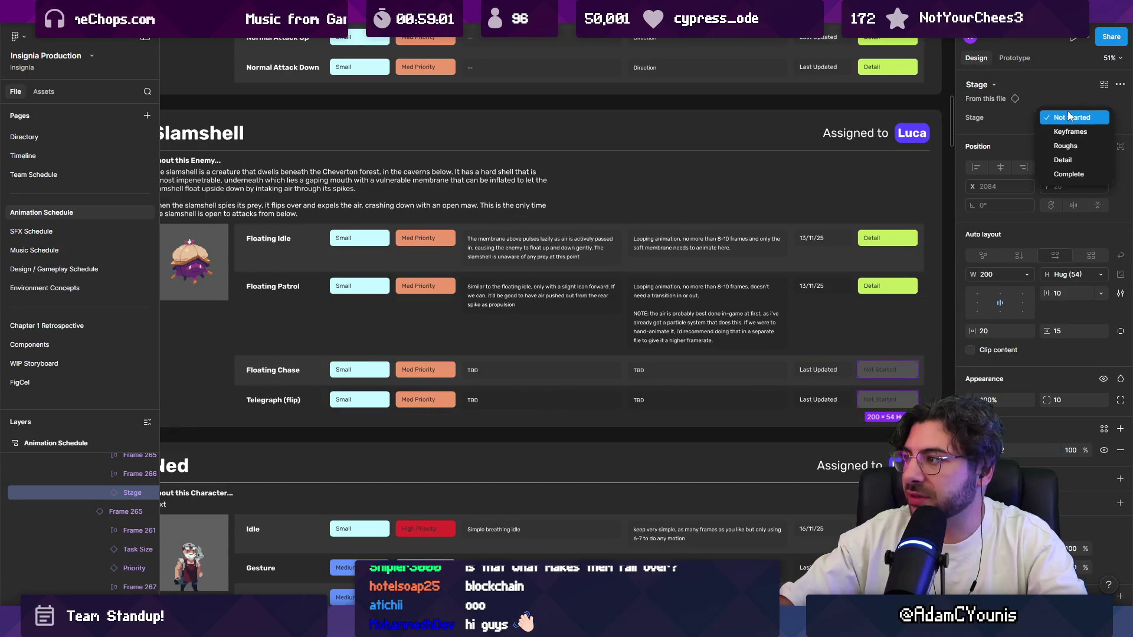
pyautogui.click(1073, 147)
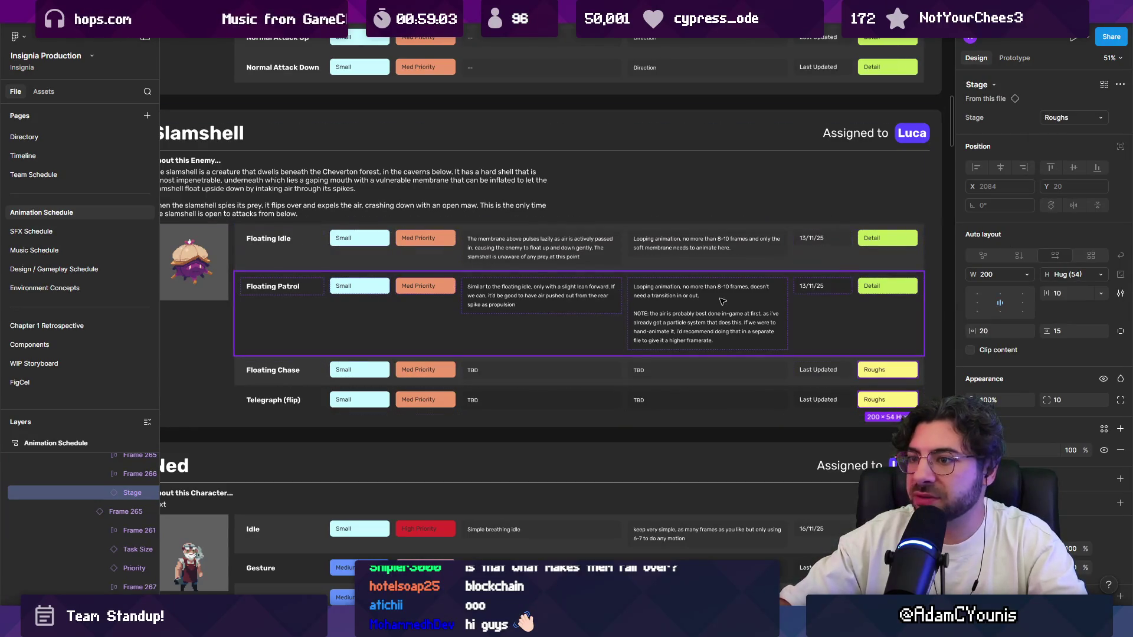
# Step: Hide the interface panels with Ctrl+\ and zoom onto the Slamshell table
pyautogui.scroll(-1, 584, 273)
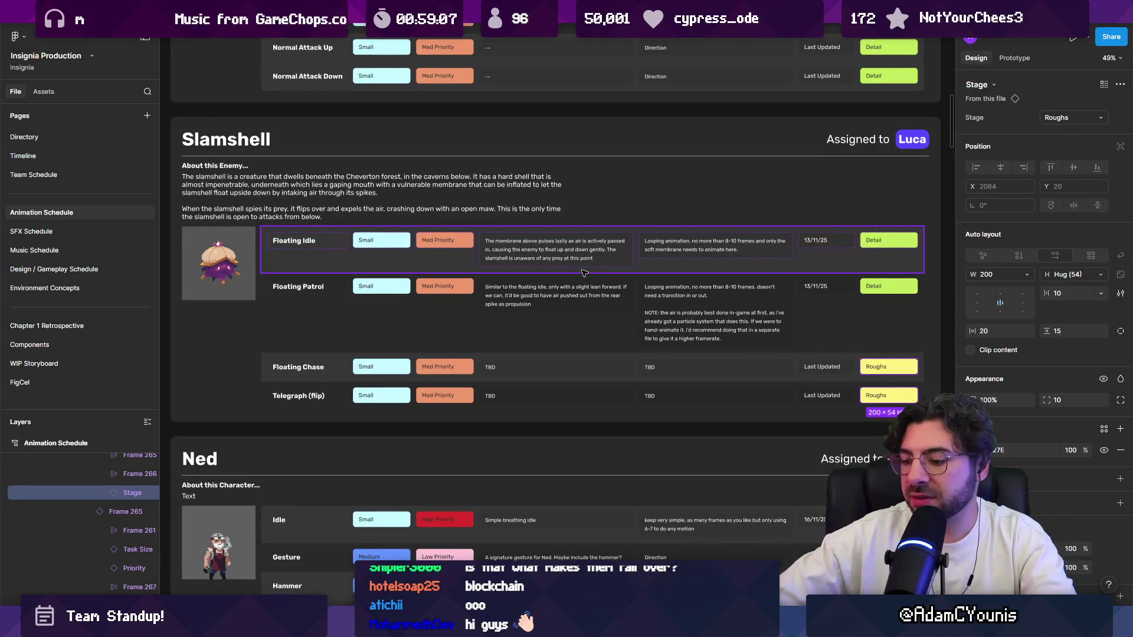
pyautogui.hotkey('ctrl', '\\')
pyautogui.scroll(2, 548, 253)
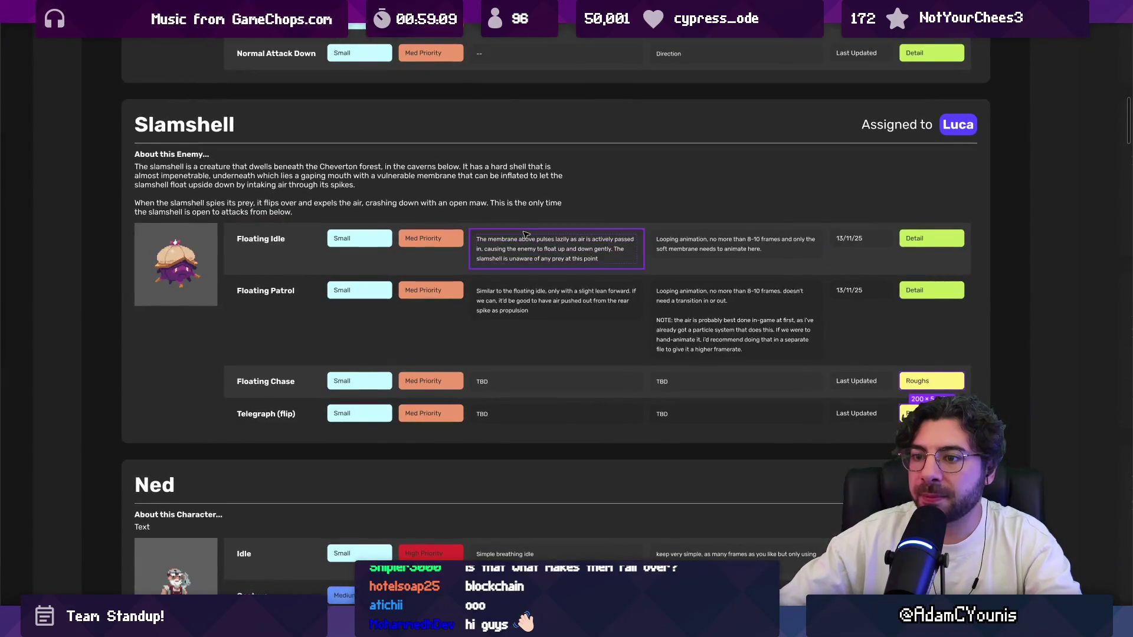
pyautogui.scroll(2, 590, 271)
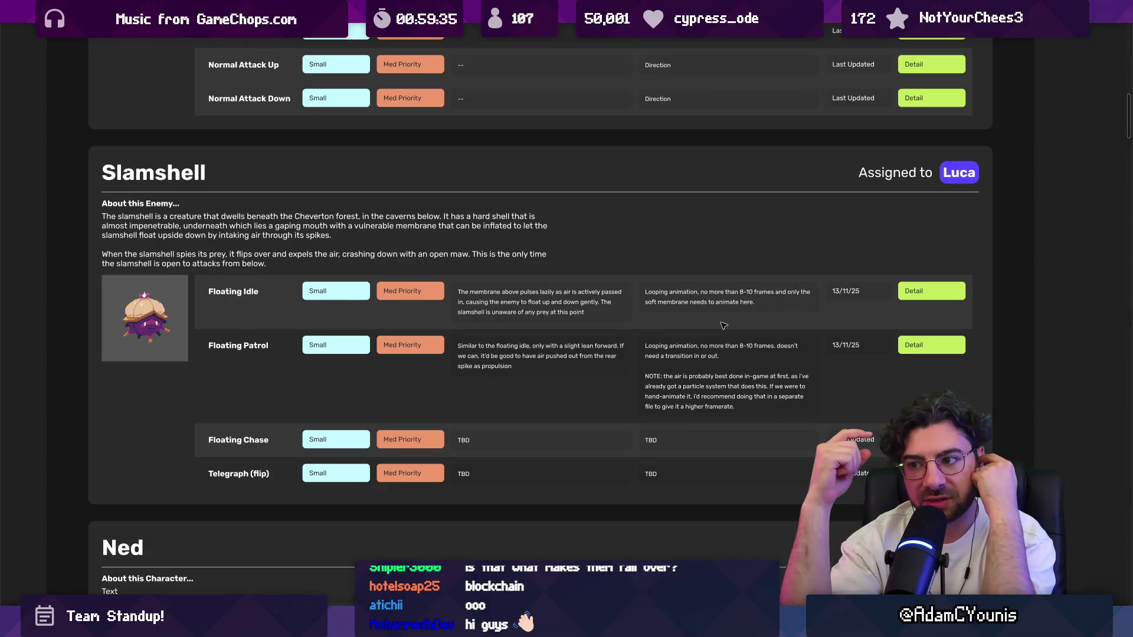
# Step: Zoom around the Slamshell table, briefly selecting its frame and then clearing the selection
pyautogui.scroll(5, 527, 205)
pyautogui.scroll(3, 527, 206)
pyautogui.scroll(-4, 413, 177)
pyautogui.scroll(2, 235, 109)
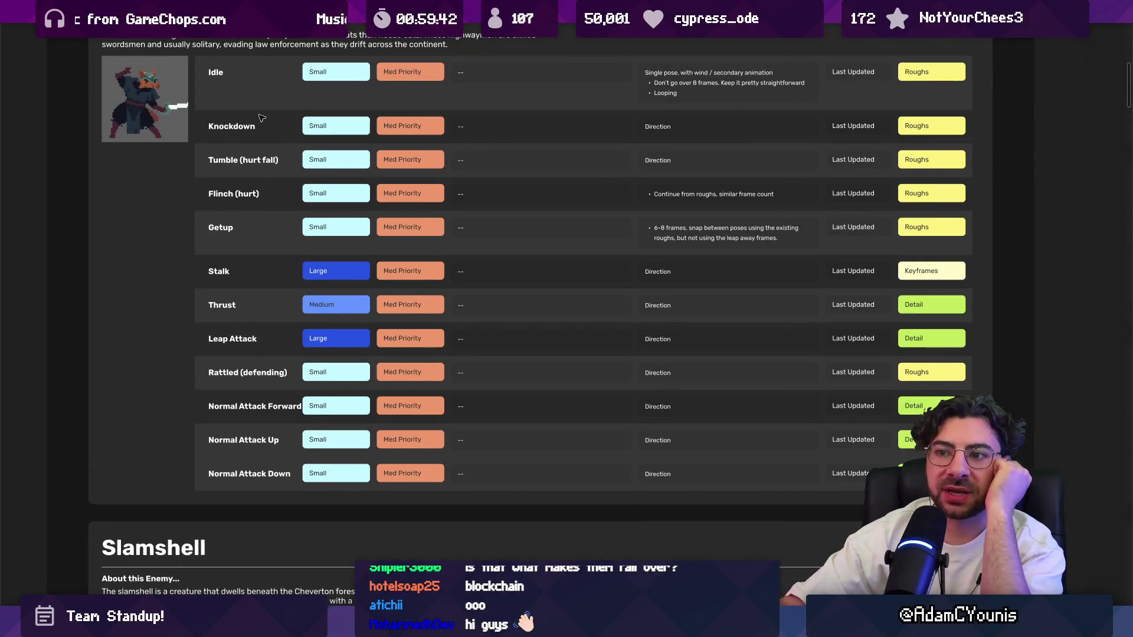
pyautogui.scroll(1, 249, 222)
pyautogui.scroll(1, 242, 193)
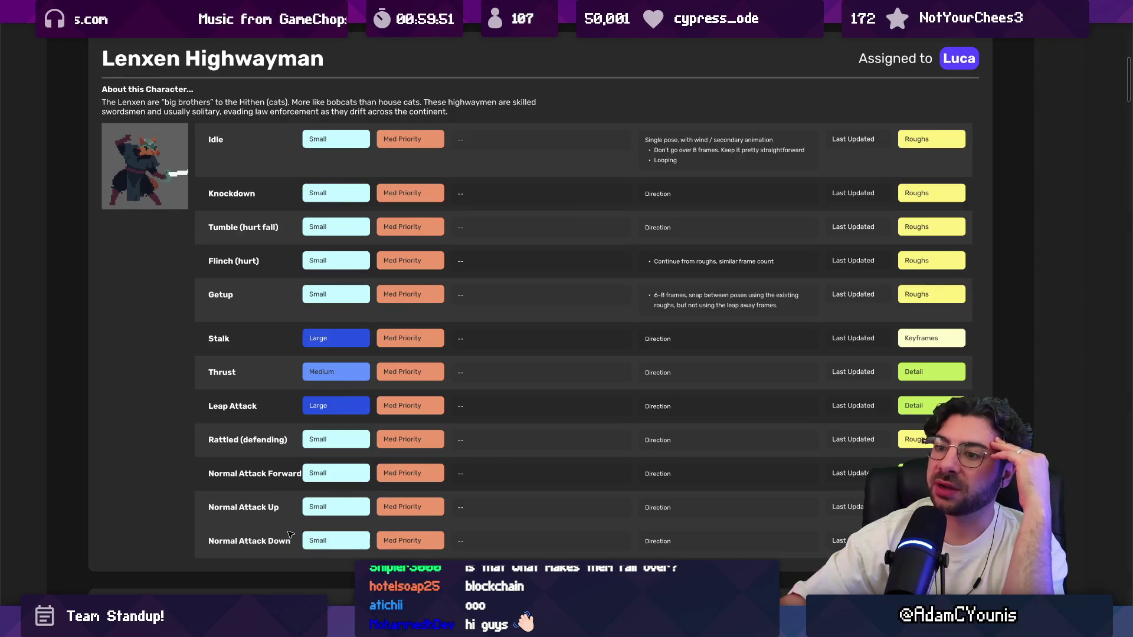
pyautogui.scroll(-5, 465, 303)
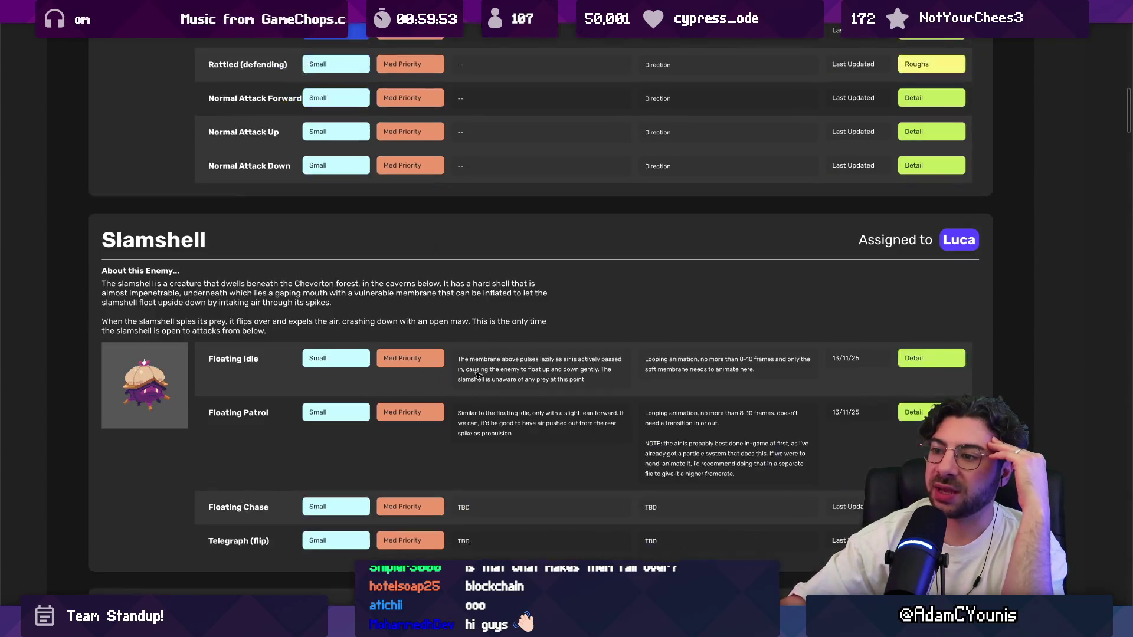
pyautogui.click(299, 360)
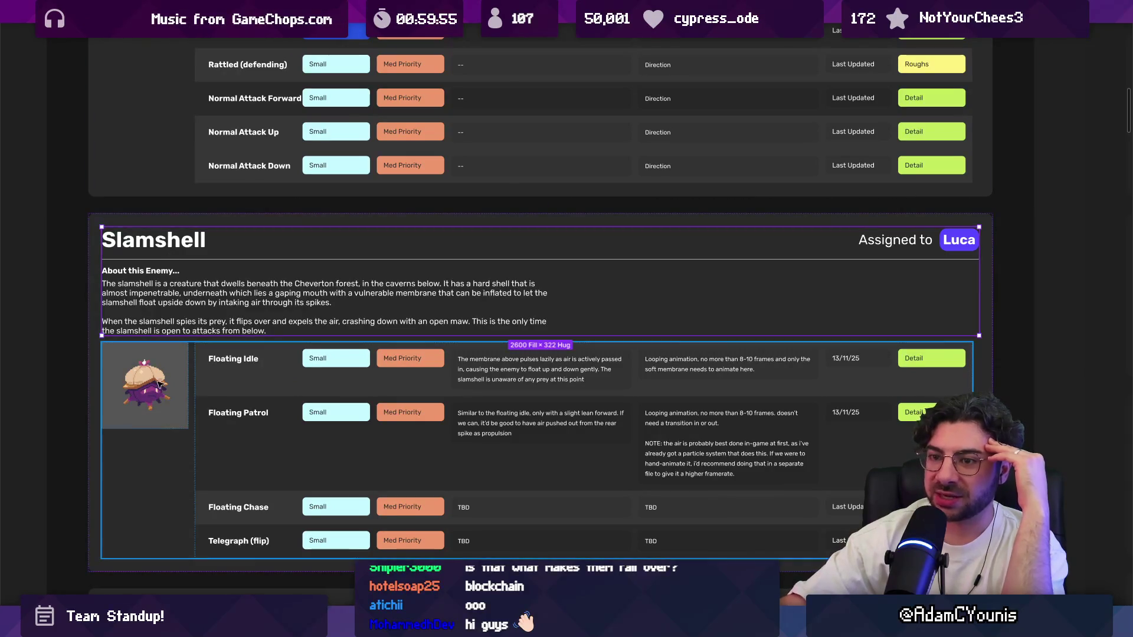
pyautogui.moveTo(194, 357)
pyautogui.click(53, 307)
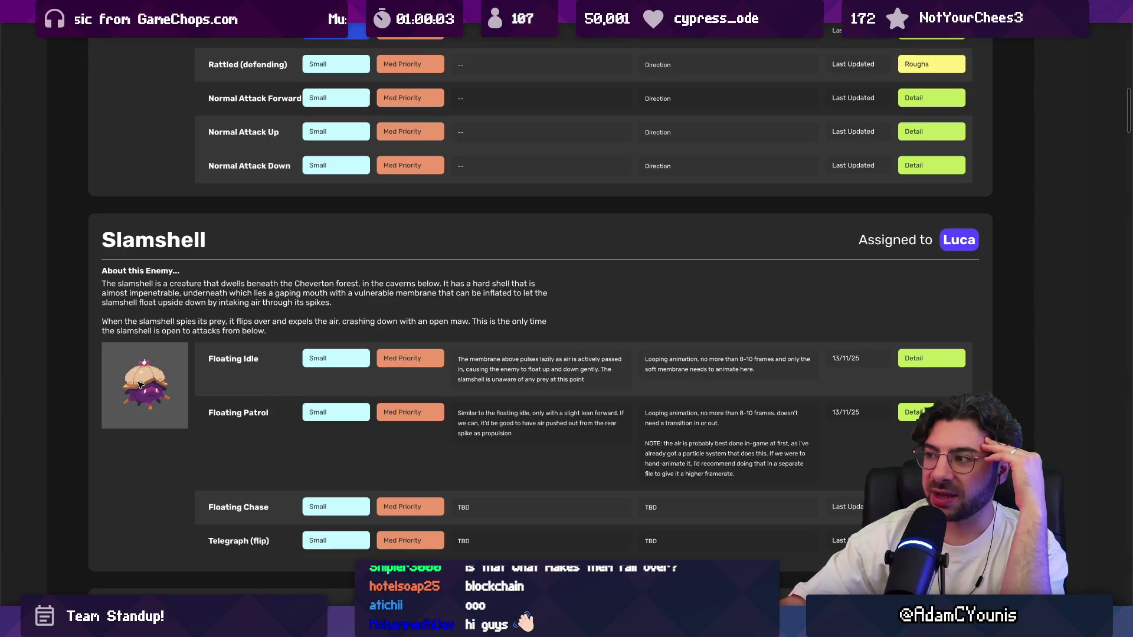
# Step: Pan and zoom out across the Luca column to the full Animation Schedule board
pyautogui.scroll(5, 409, 349)
pyautogui.scroll(-6, 408, 349)
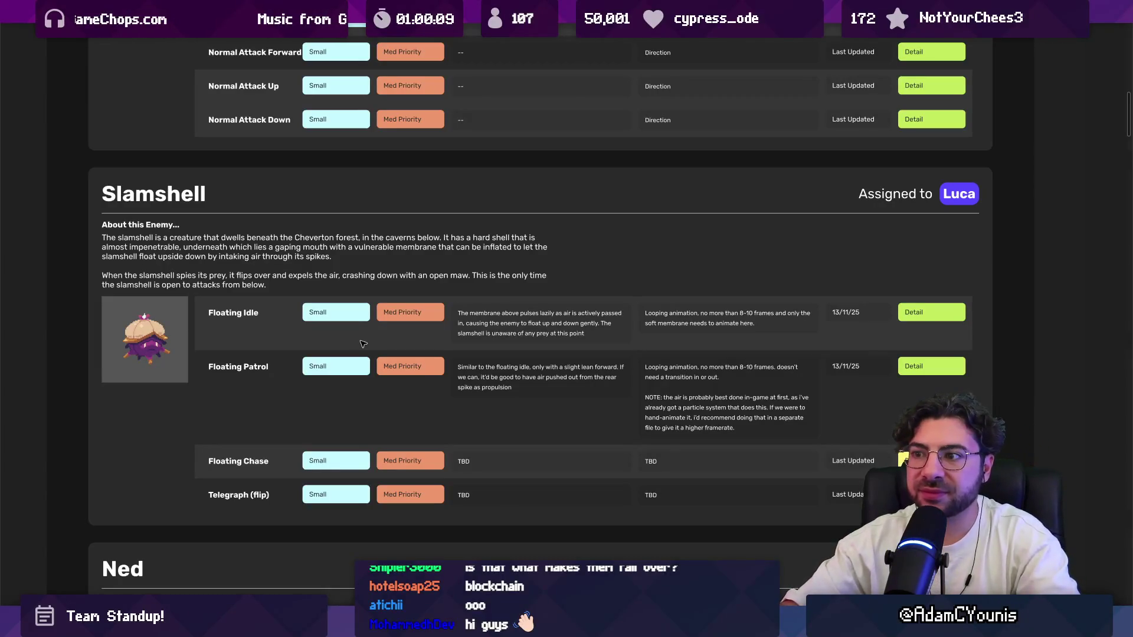
pyautogui.scroll(-3, 363, 344)
pyautogui.moveTo(380, 304)
pyautogui.mouseDown()
pyautogui.moveTo(381, 416)
pyautogui.moveTo(369, 407)
pyautogui.moveTo(360, 442)
pyautogui.moveTo(368, 397)
pyautogui.mouseUp()
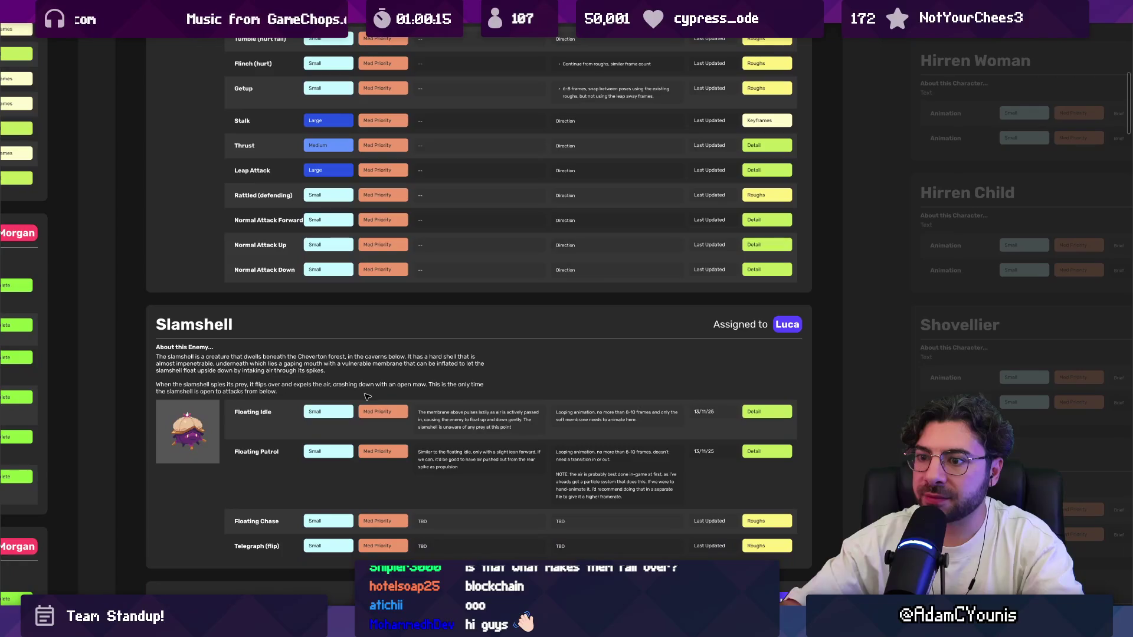
pyautogui.moveTo(442, 413); pyautogui.dragTo(443, 390)
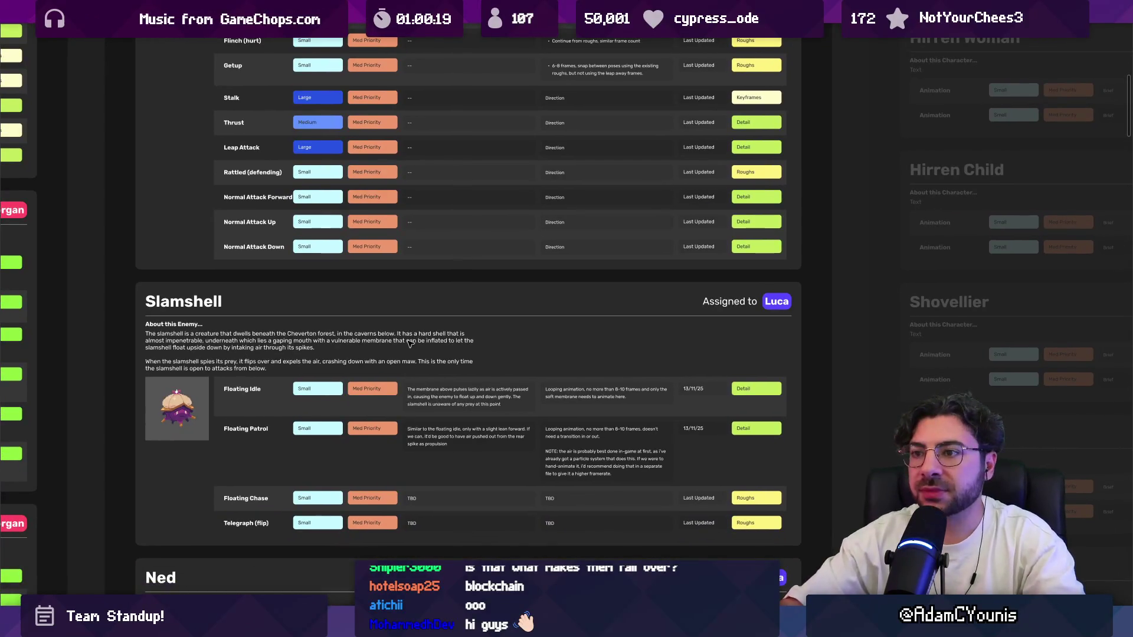
pyautogui.scroll(3, 401, 346)
pyautogui.scroll(-3, 361, 323)
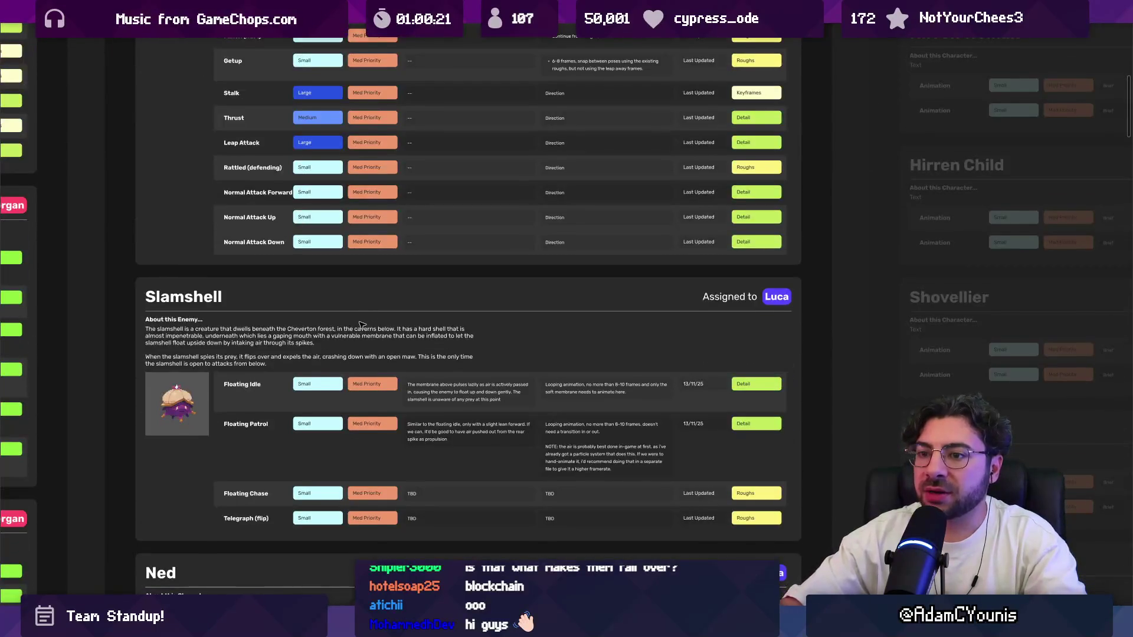
pyautogui.scroll(-2, 336, 444)
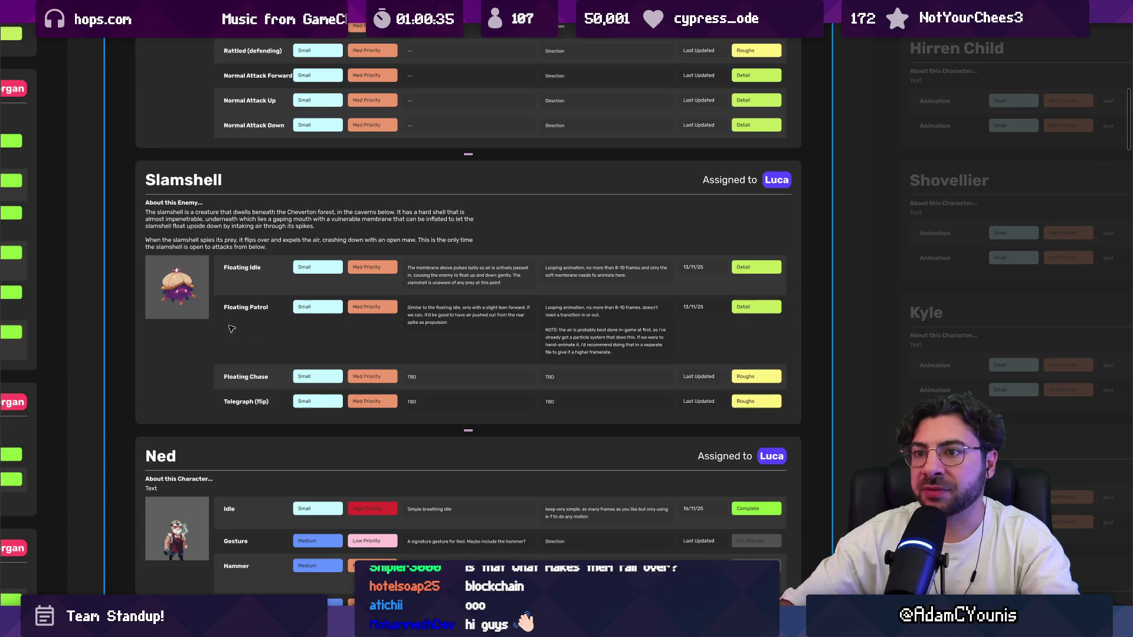
pyautogui.scroll(-3, 301, 315)
# Step: Zoom into Morgan's Wolverine Barbarian card showing its Detail and Keyframes tasks
pyautogui.click(300, 316)
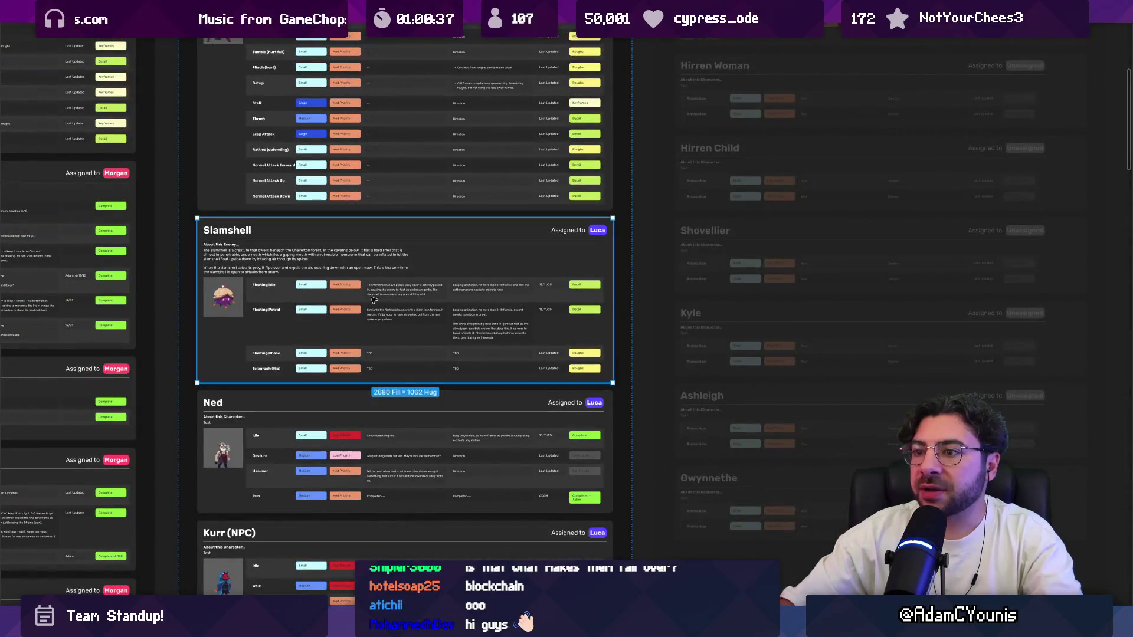
pyautogui.scroll(5, 490, 416)
pyautogui.scroll(-2, 490, 416)
pyautogui.scroll(-5, 490, 415)
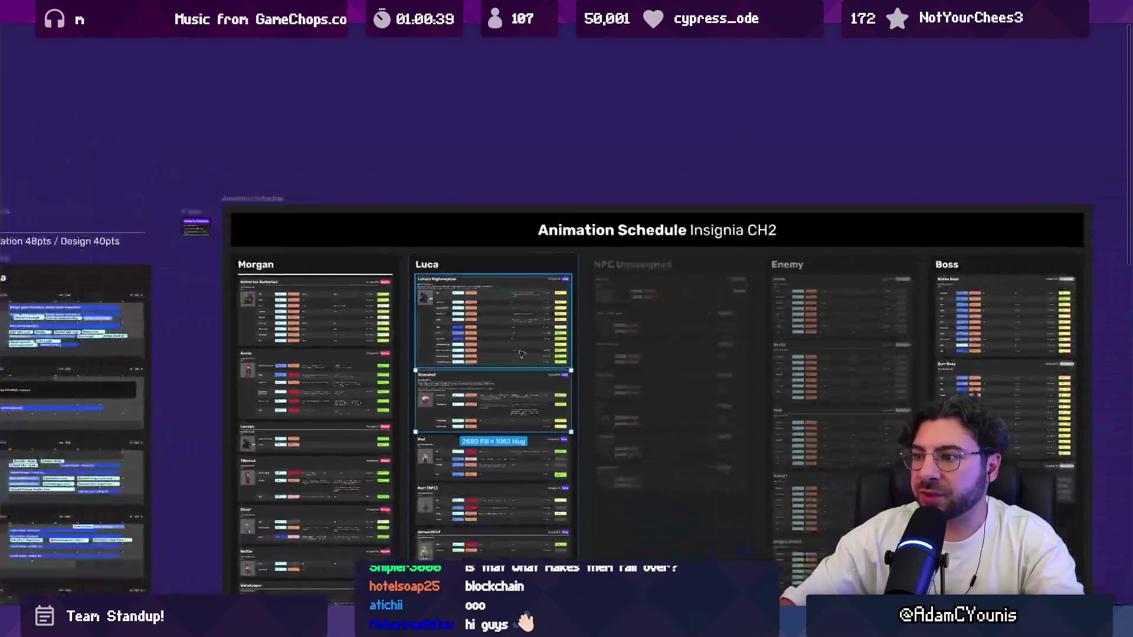
pyautogui.scroll(4, 662, 252)
pyautogui.scroll(10, 498, 193)
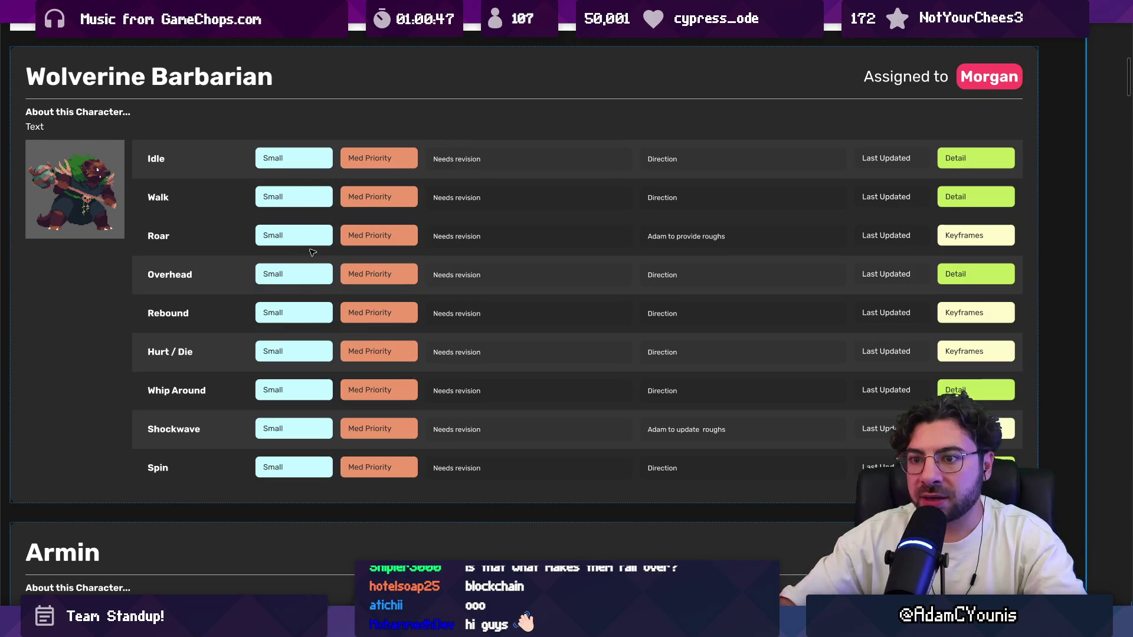
# Step: Select the Hurt / Die row, then search 'wolver' and pick Wolverine Barbarian.aseprite
pyautogui.doubleClick(339, 431)
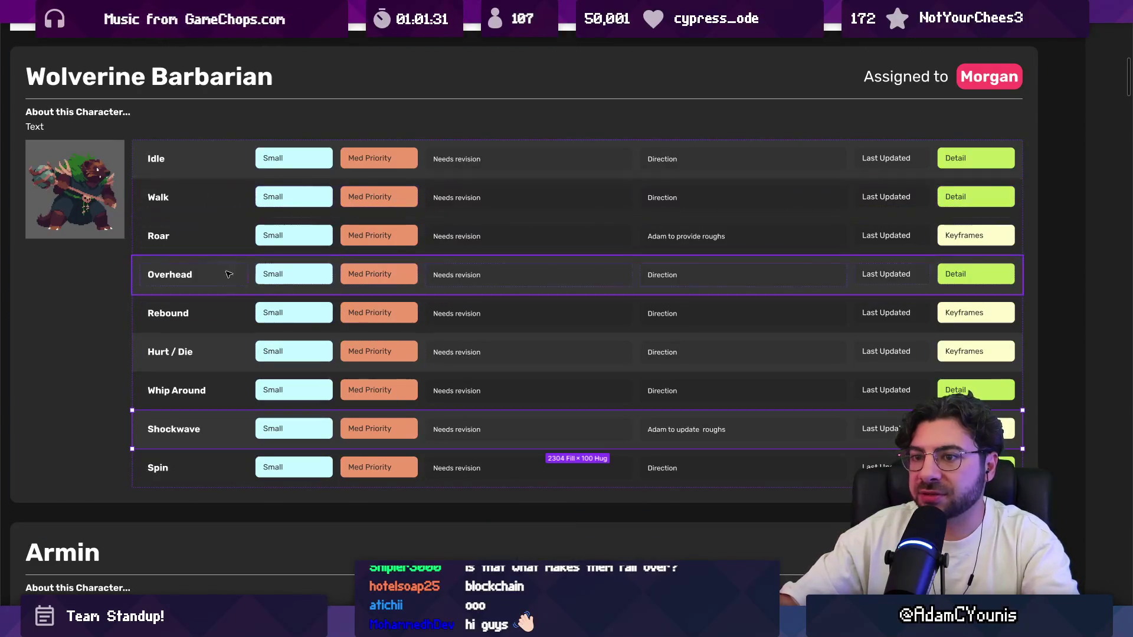
pyautogui.click(244, 350)
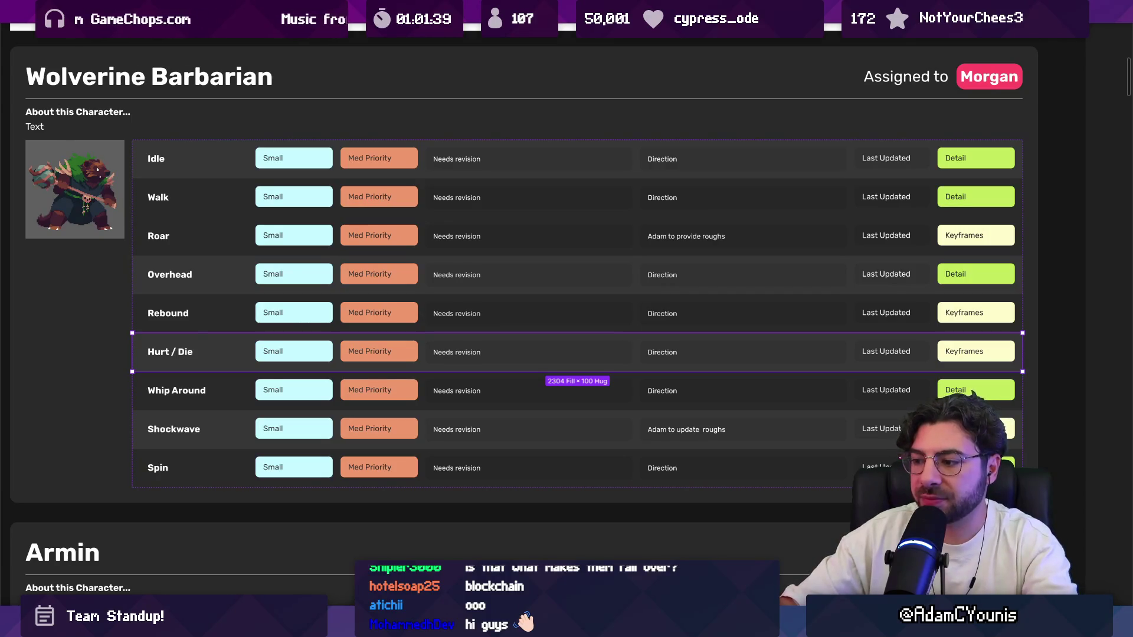
pyautogui.hotkey('ctrl', 'space')
pyautogui.write('wolver')
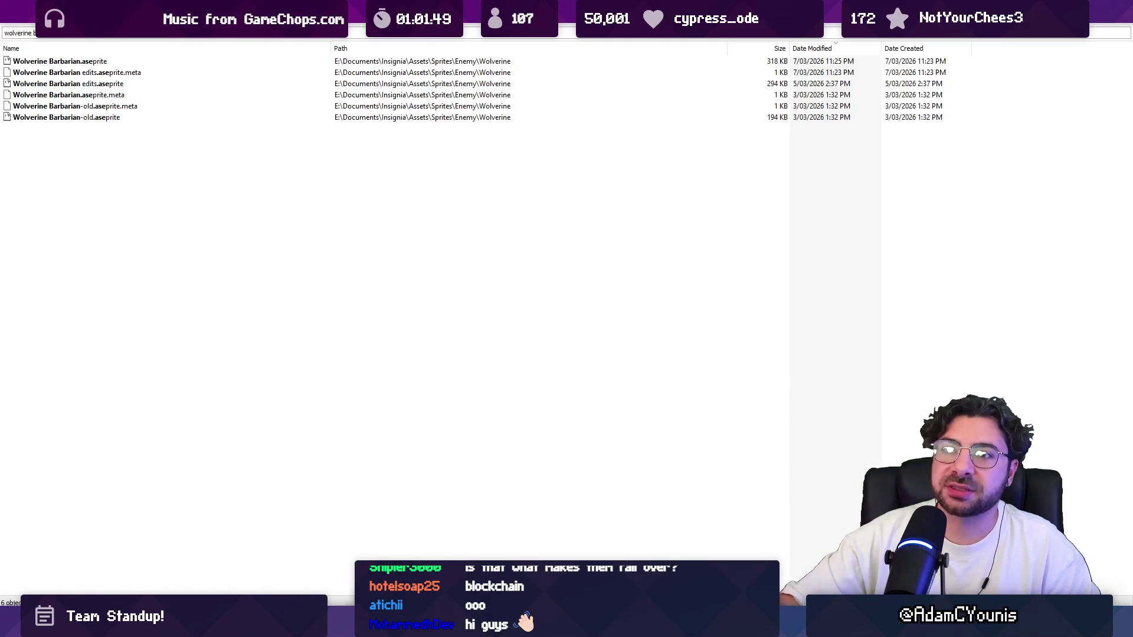
pyautogui.click(79, 65)
# Step: Open Wolverine Barbarian.aseprite and select the Idle frames at the timeline start
pyautogui.doubleClick(80, 66)
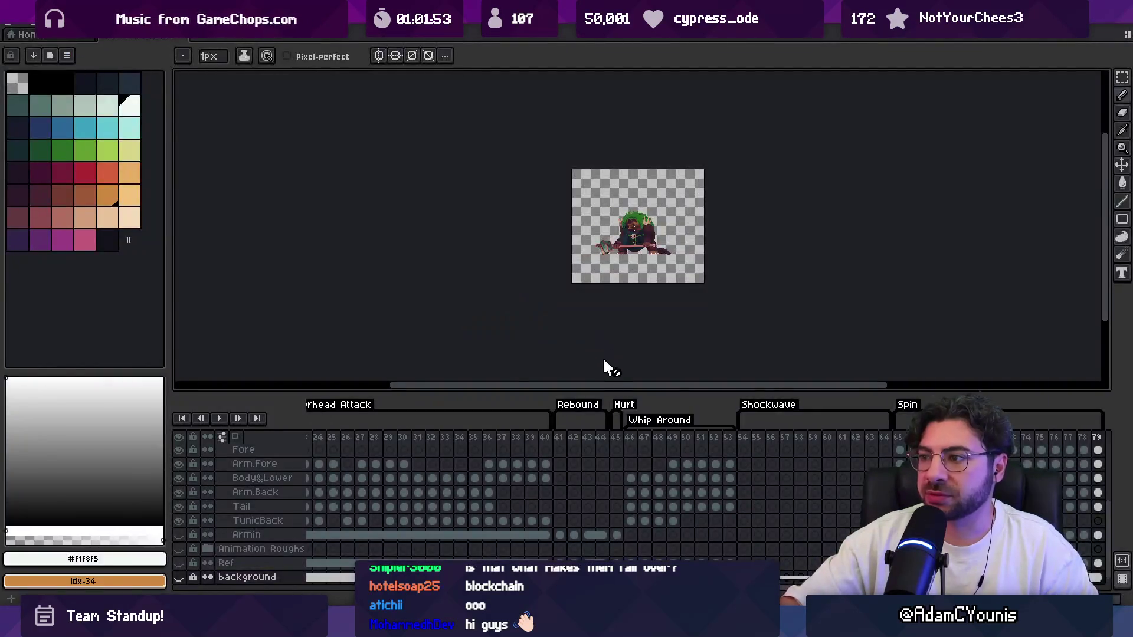
pyautogui.moveTo(366, 444); pyautogui.dragTo(501, 465)
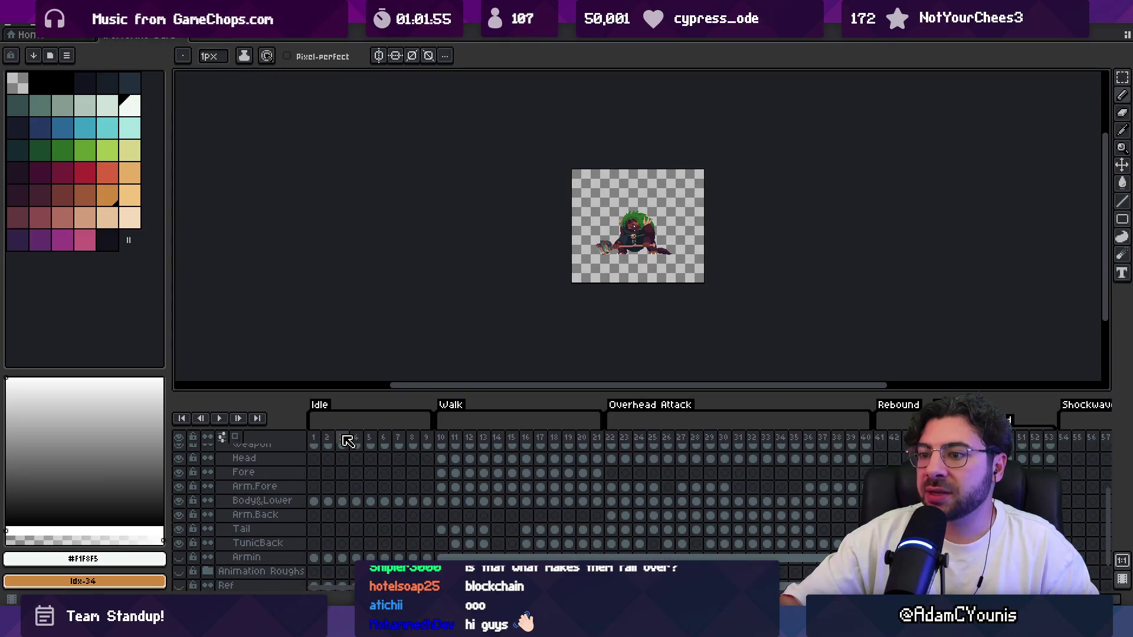
pyautogui.scroll(-2, 343, 437)
pyautogui.moveTo(344, 437)
pyautogui.mouseDown()
pyautogui.moveTo(371, 451)
pyautogui.moveTo(327, 441)
pyautogui.moveTo(430, 444)
pyautogui.mouseUp()
pyautogui.press('+')
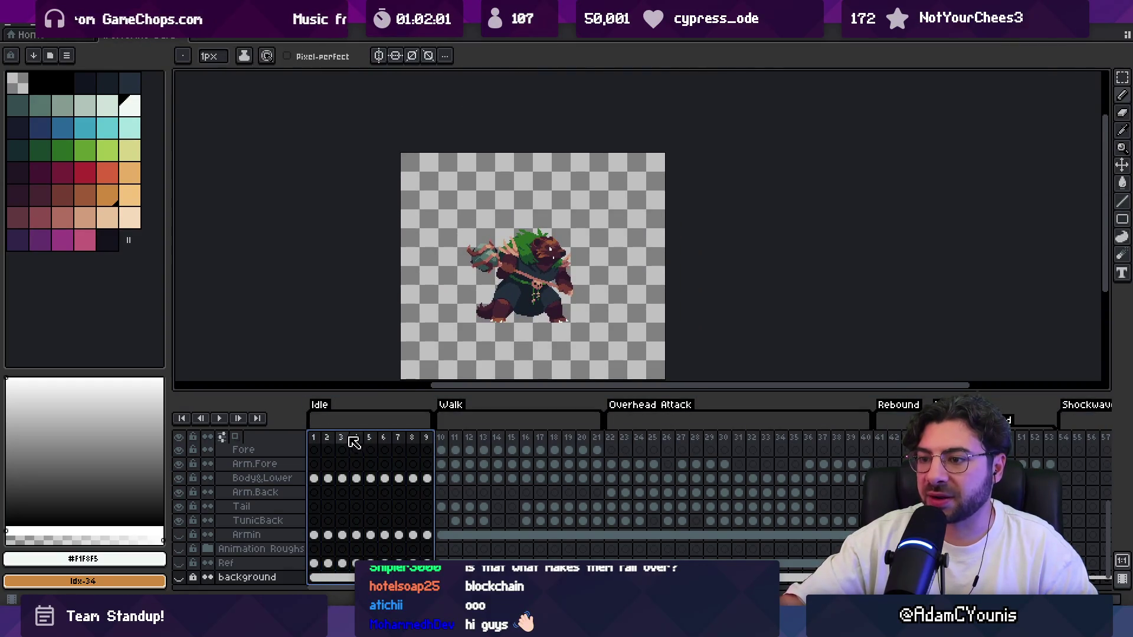
# Step: Select and play the Whip Around frames, then return to the Figma task board
pyautogui.scroll(1, 486, 324)
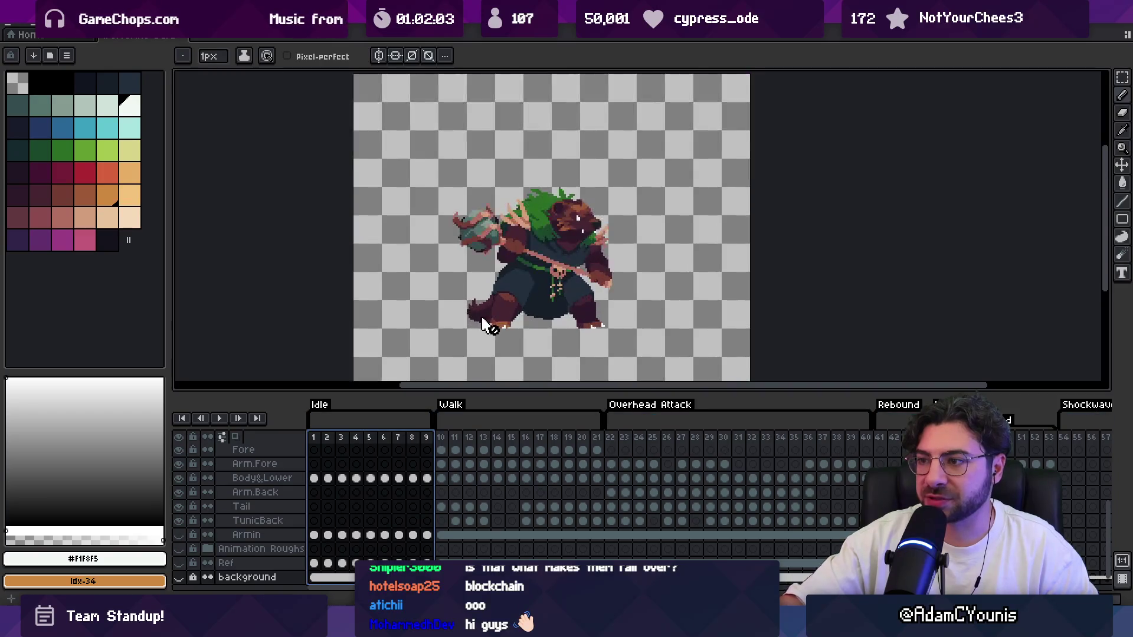
pyautogui.hscroll(7, 556, 445)
pyautogui.moveTo(485, 442); pyautogui.dragTo(656, 446)
pyautogui.press('Return')
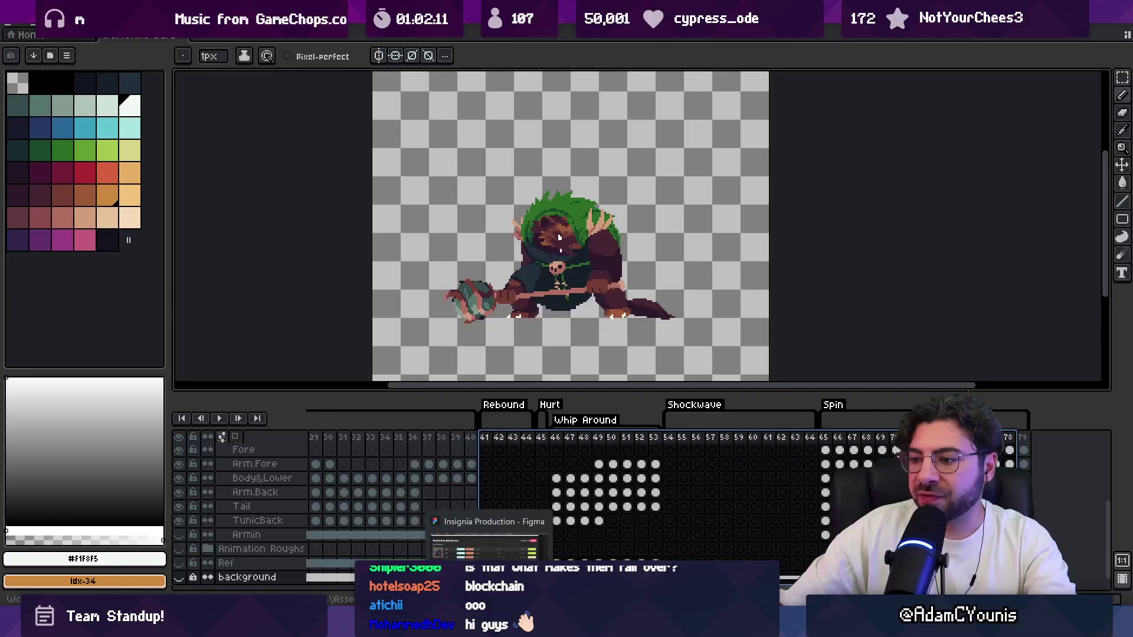
pyautogui.hotkey('alt', 'Tab')
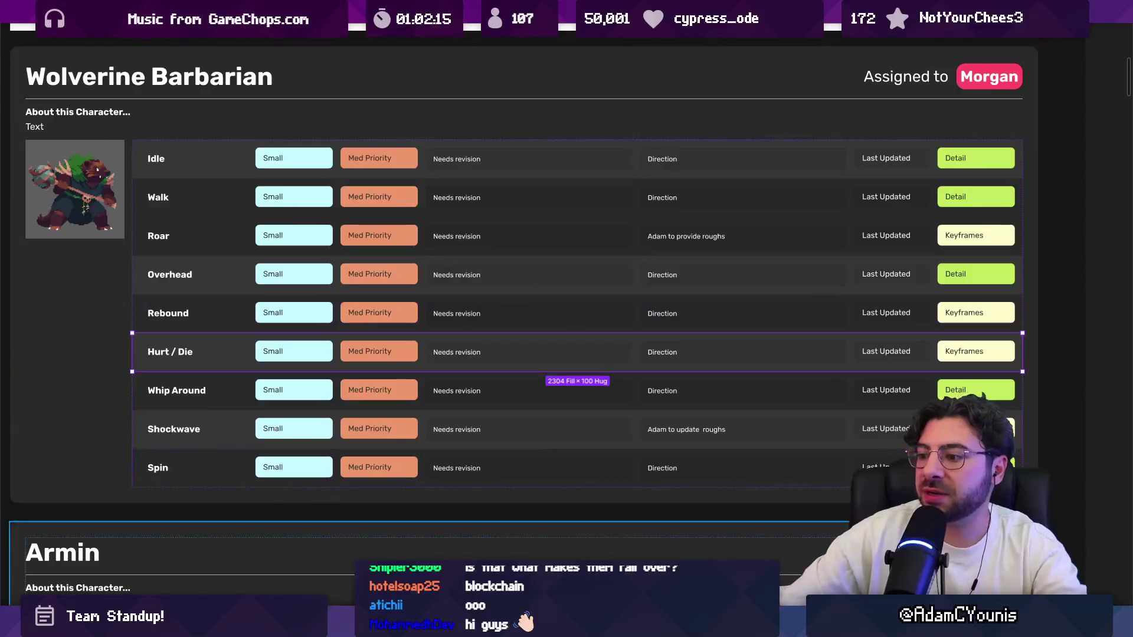
# Step: Glance at the Google Meet window, return to Figma, then bring Windows Media Player forward
pyautogui.moveTo(722, 627)
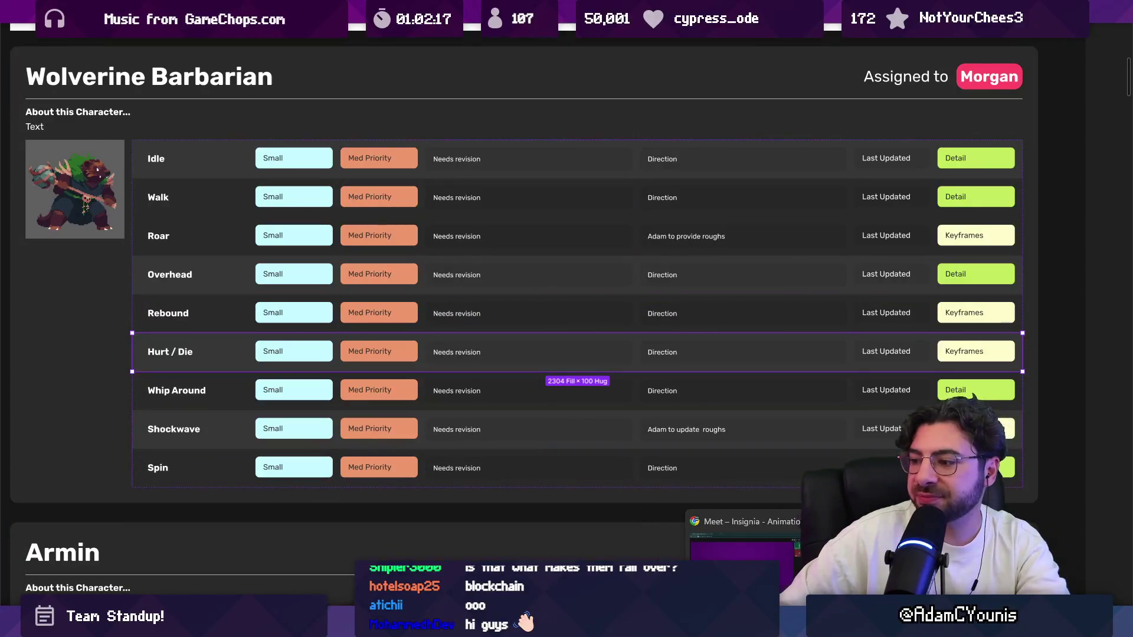
pyautogui.hotkey('alt', 'Tab')
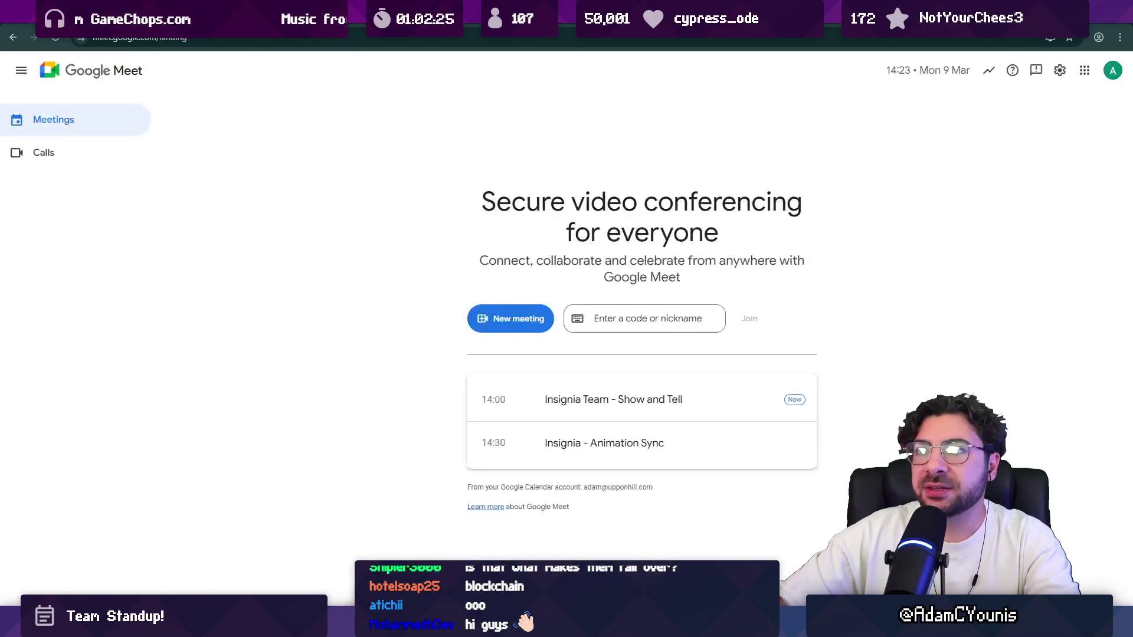
pyautogui.hotkey('alt', 'Tab')
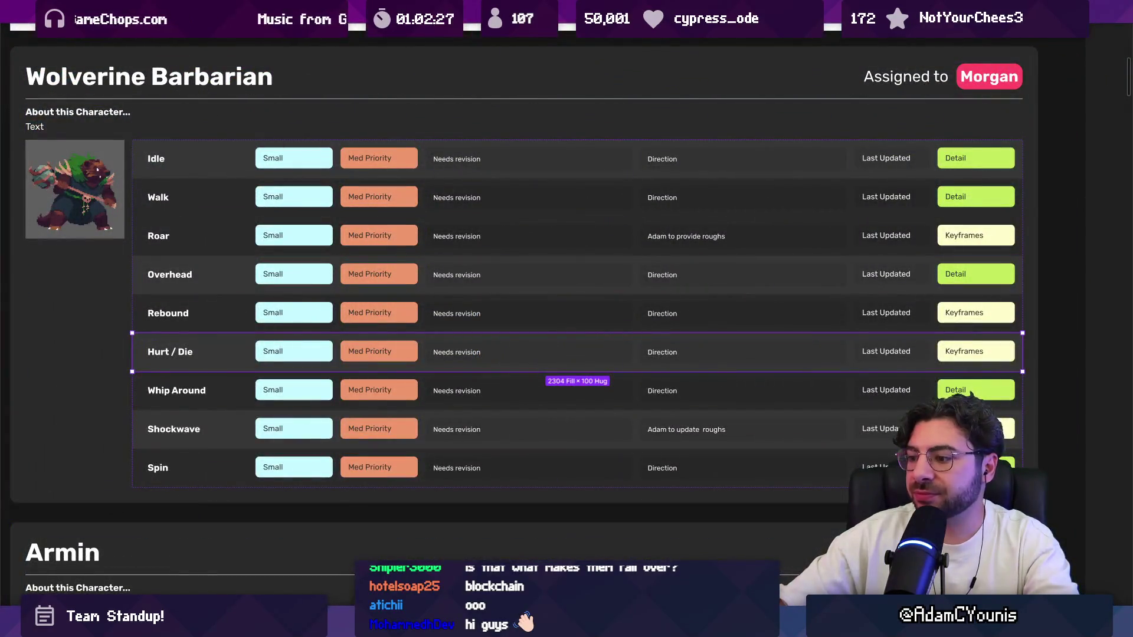
pyautogui.hotkey('alt', 'Tab')
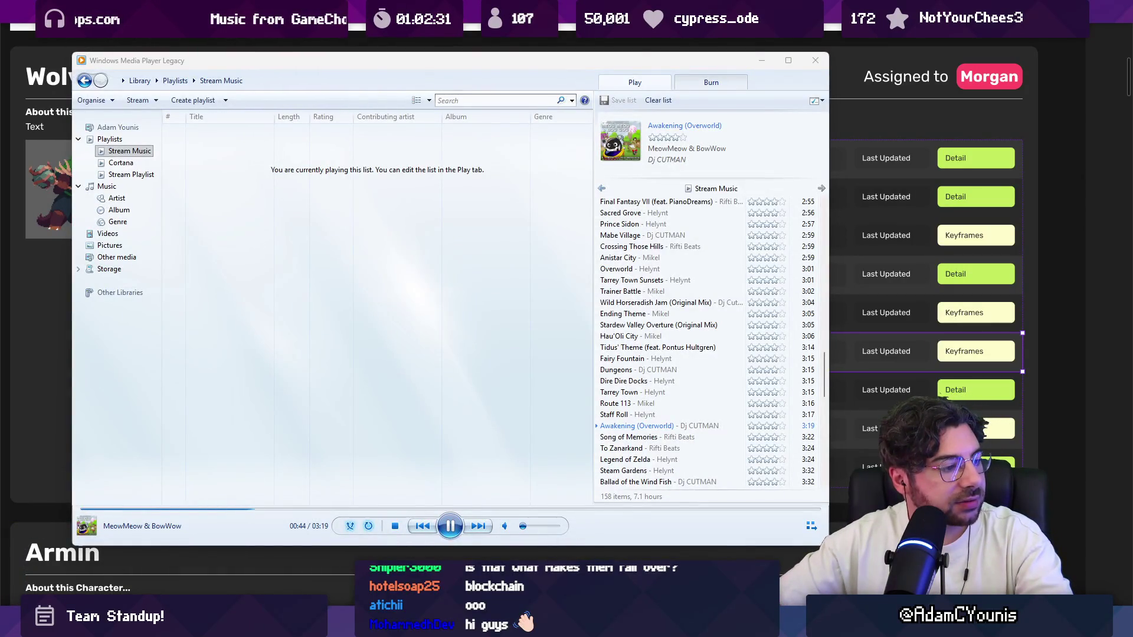
# Step: Lower the Windows Media Player volume to 14 and put the player window away
pyautogui.click(450, 525)
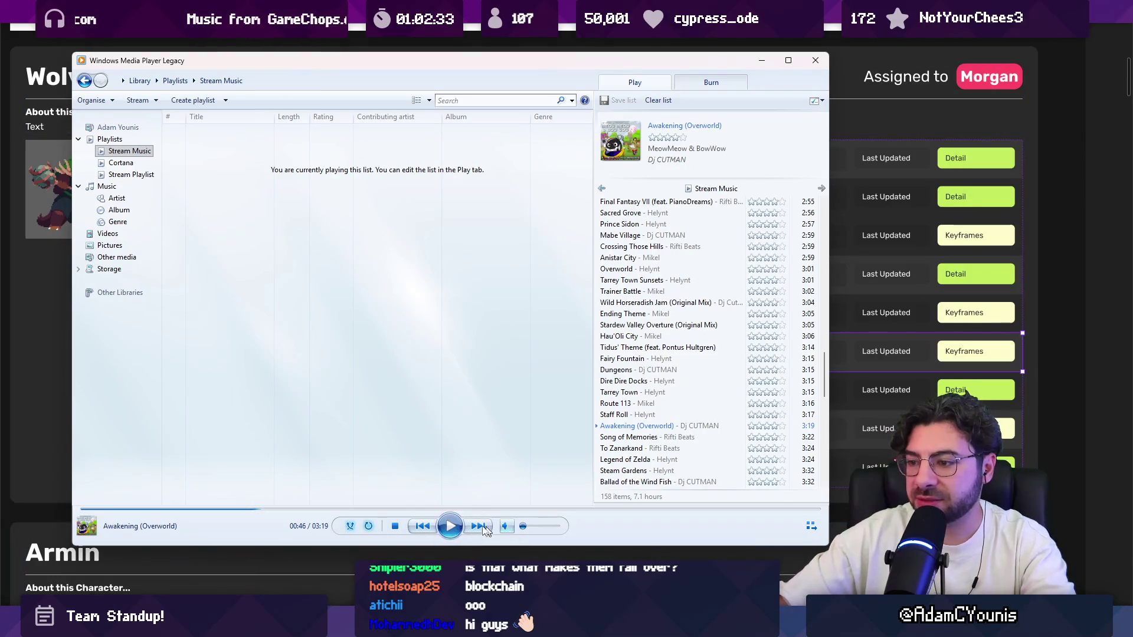
pyautogui.click(526, 526)
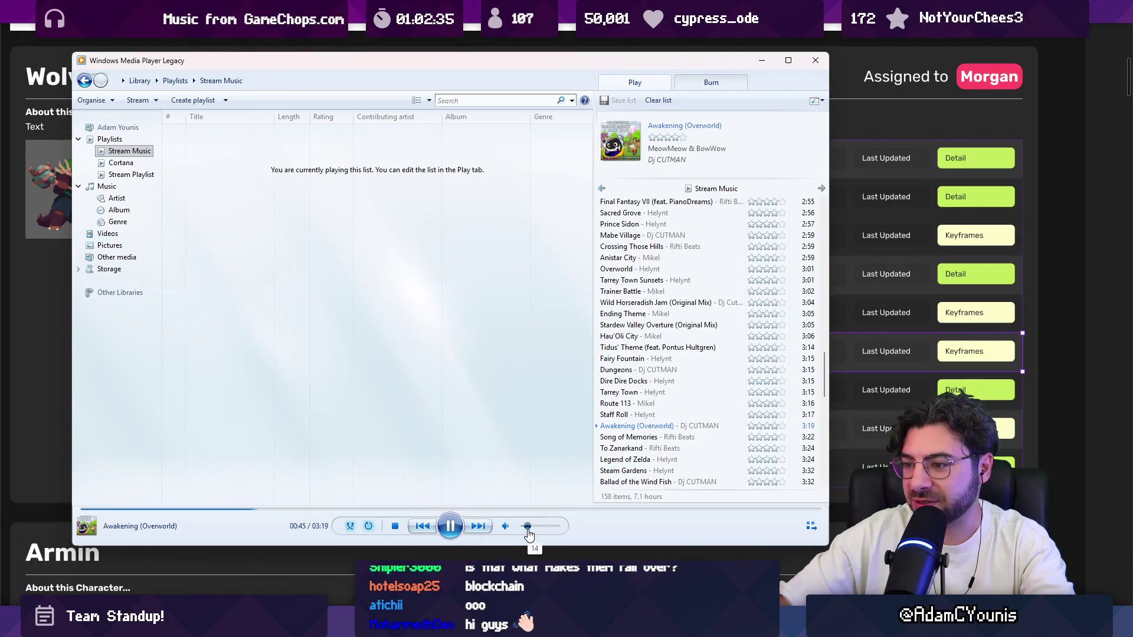
pyautogui.hotkey('alt', 'Tab')
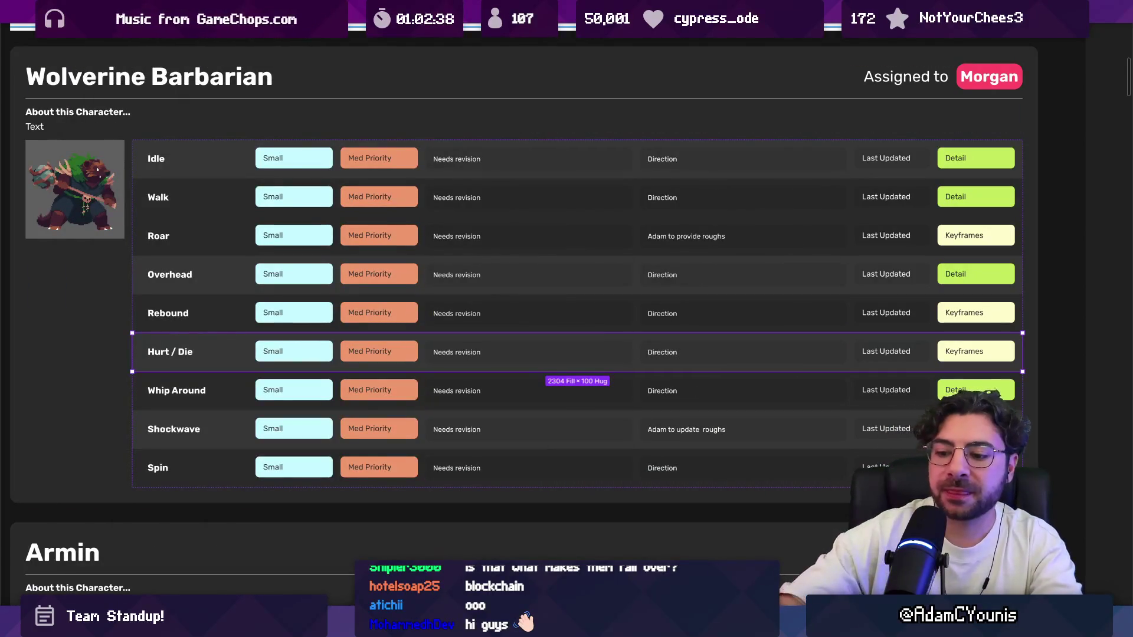
pyautogui.press('Escape')
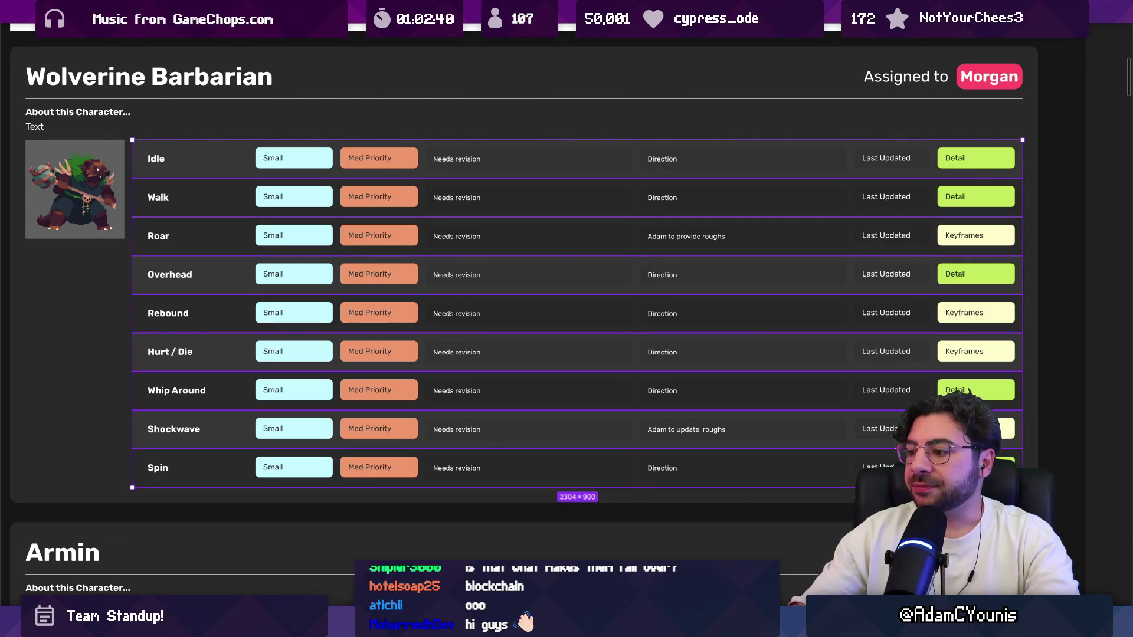
# Step: Replace stream-title.txt's text with 'Combat Refactors', then switch to the ReflexAttack.cs code
pyautogui.hotkey('alt', 'Tab')
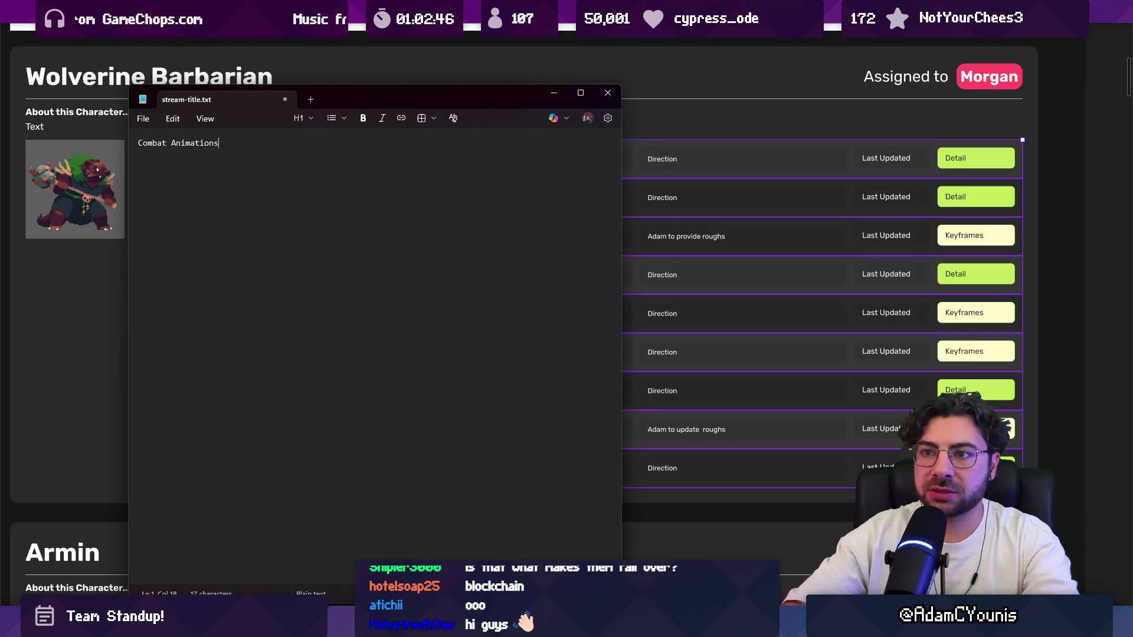
pyautogui.hotkey('alt', 'Tab')
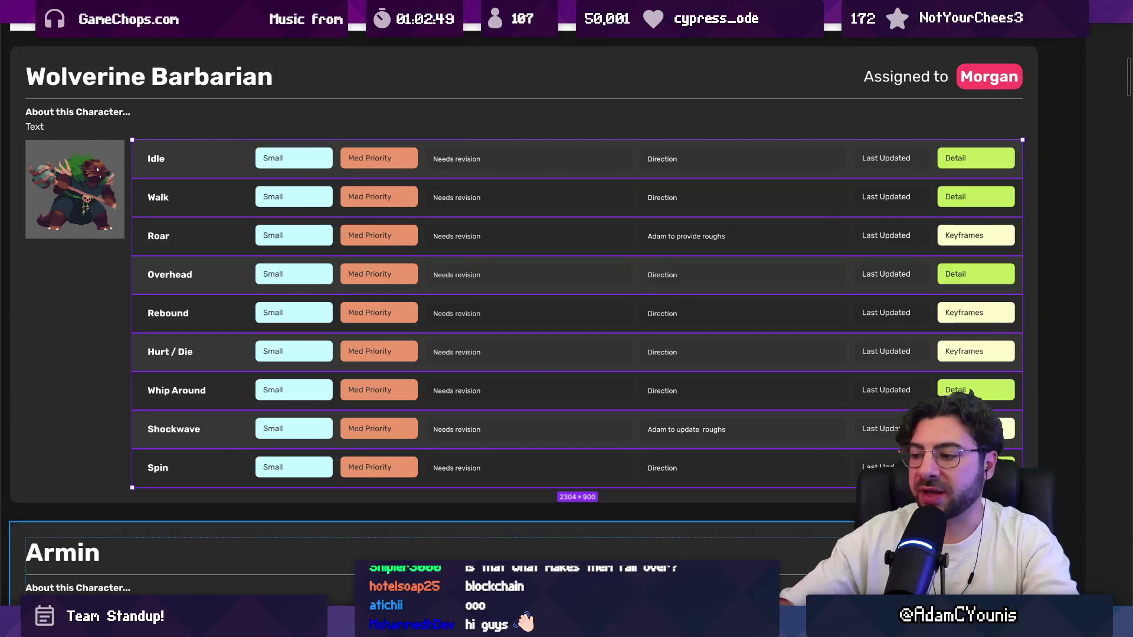
pyautogui.press('super')
pyautogui.press('Escape')
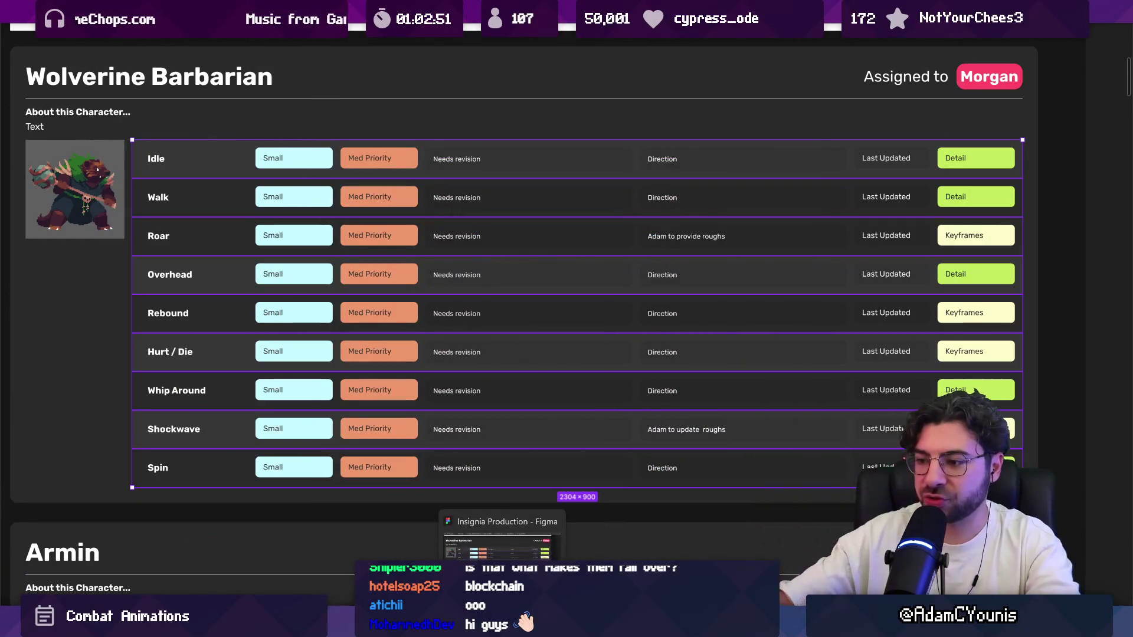
pyautogui.hotkey('alt', 'Tab')
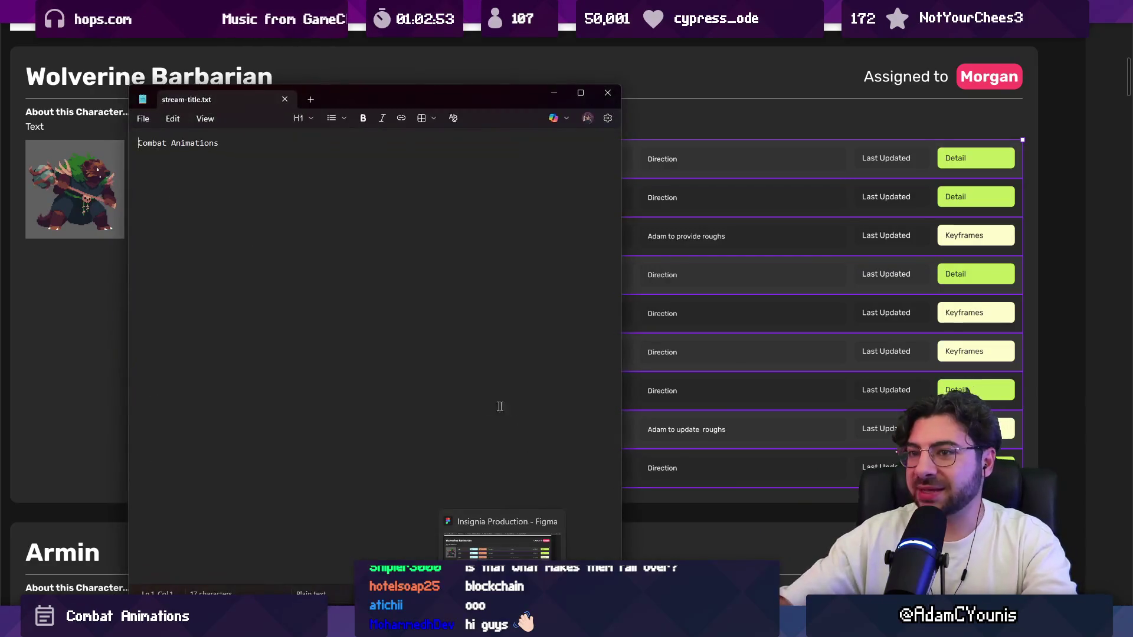
pyautogui.hotkey('ctrl', 'a')
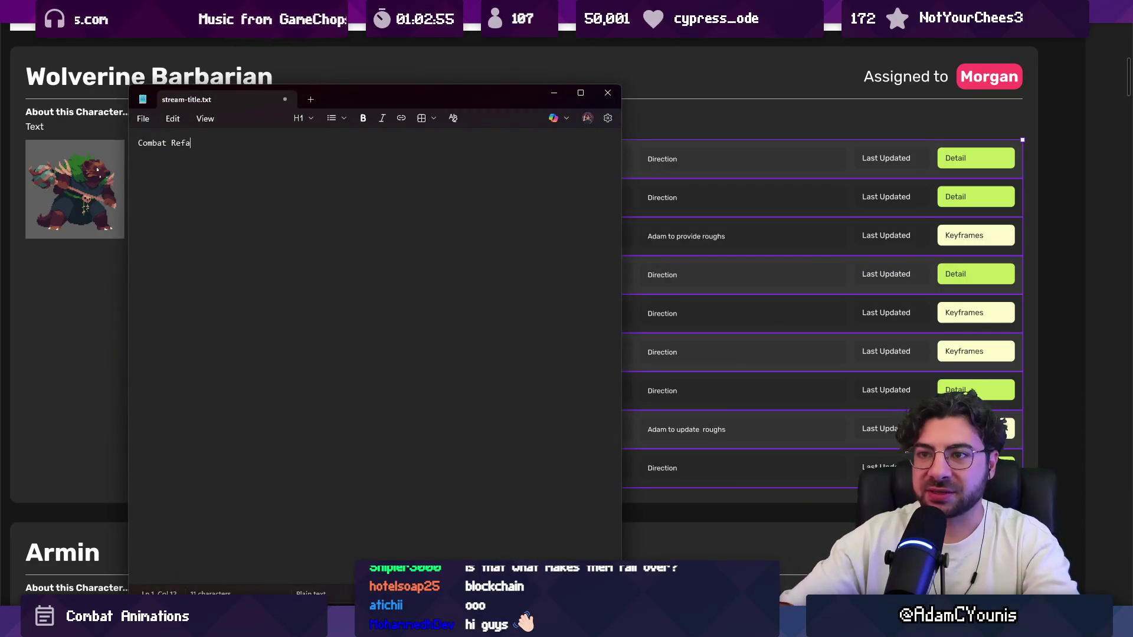
pyautogui.hotkey('alt', 'Tab')
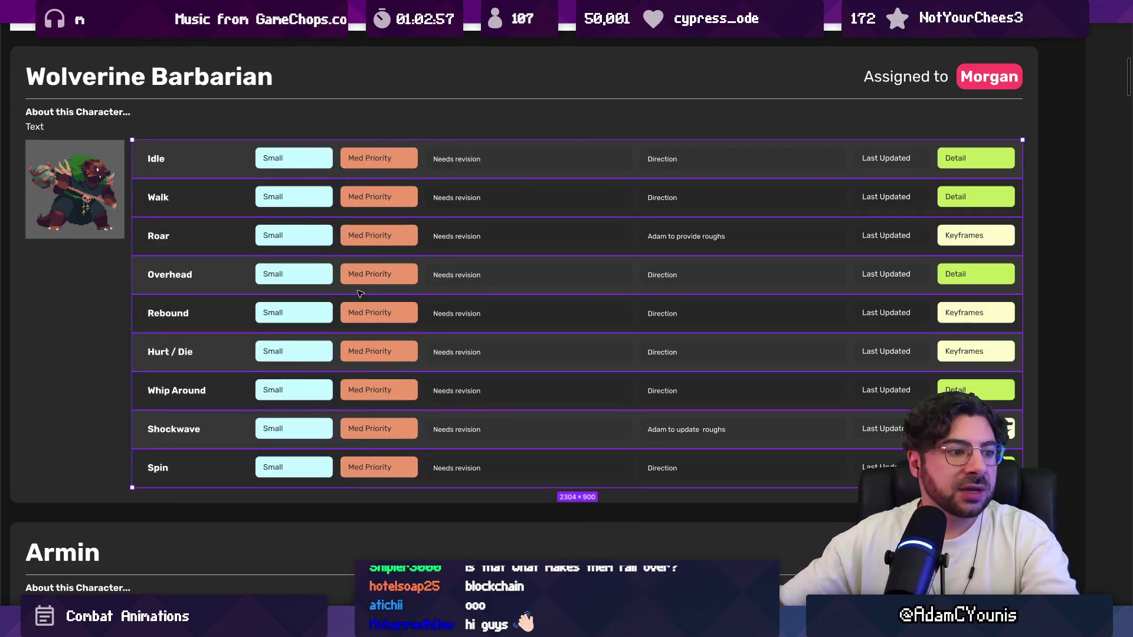
pyautogui.hotkey('alt', 'Tab')
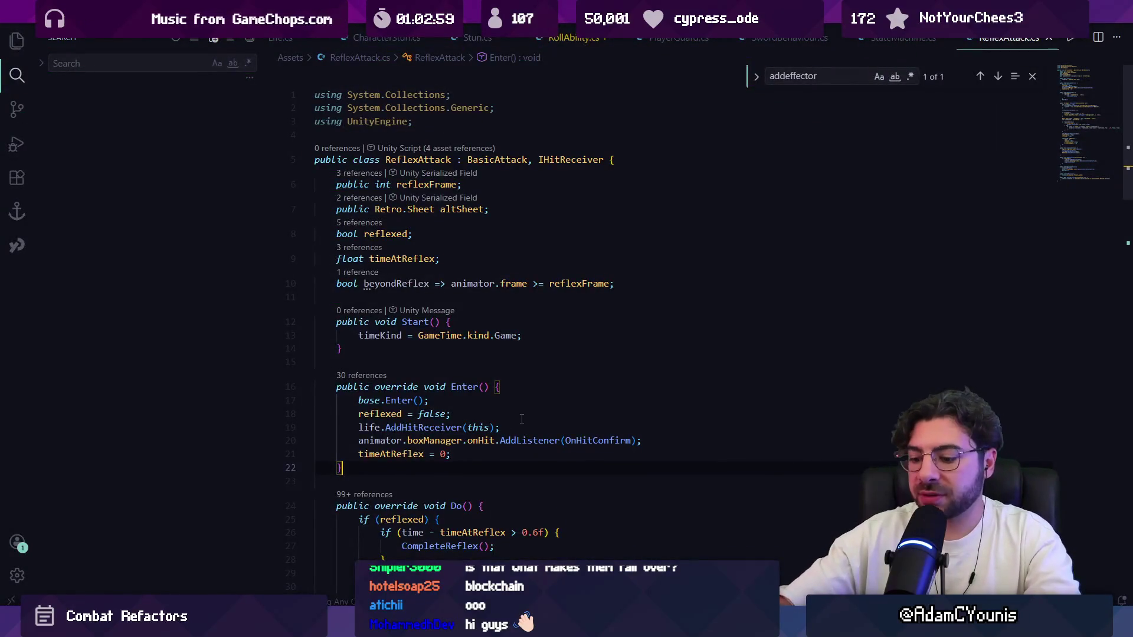
# Step: Review the ReflexAttack.cs Enter method, then bring up Unity's scene graph of linked levels
pyautogui.hotkey('alt', 'Tab')
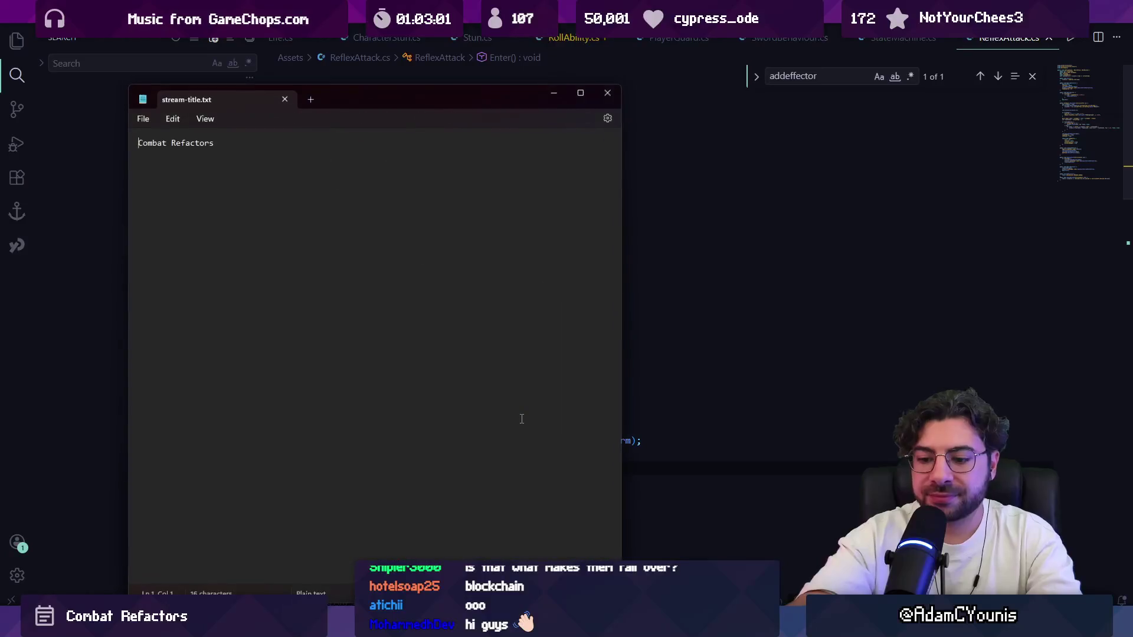
pyautogui.hotkey('alt', 'Tab')
pyautogui.hotkey('ctrl', 'a')
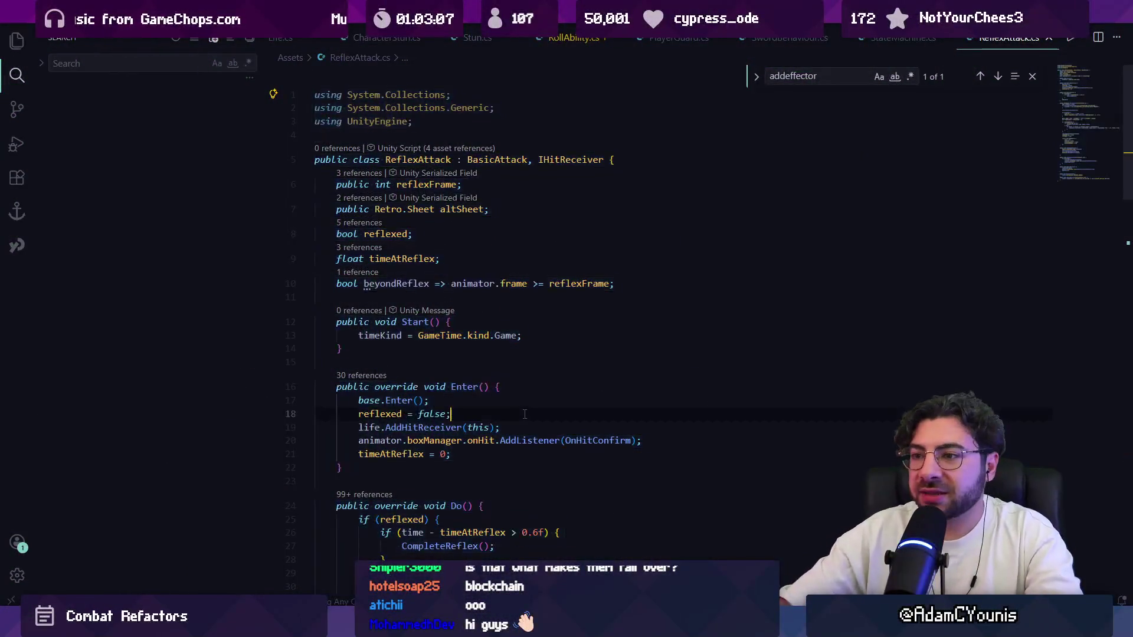
pyautogui.scroll(-1, 741, 293)
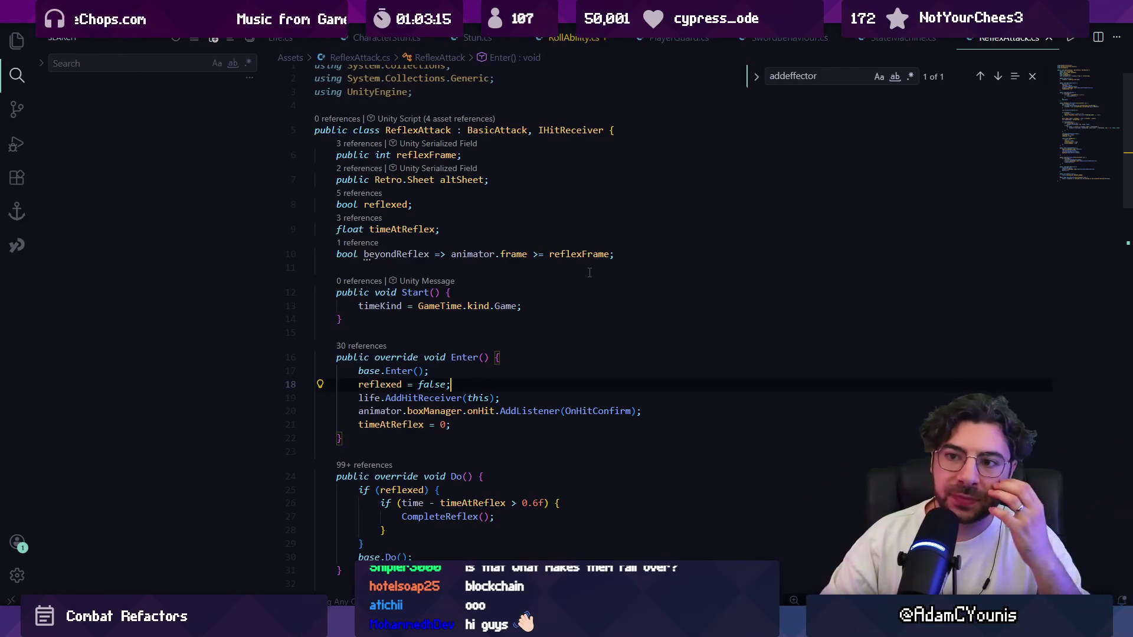
pyautogui.hotkey('alt', 'Tab')
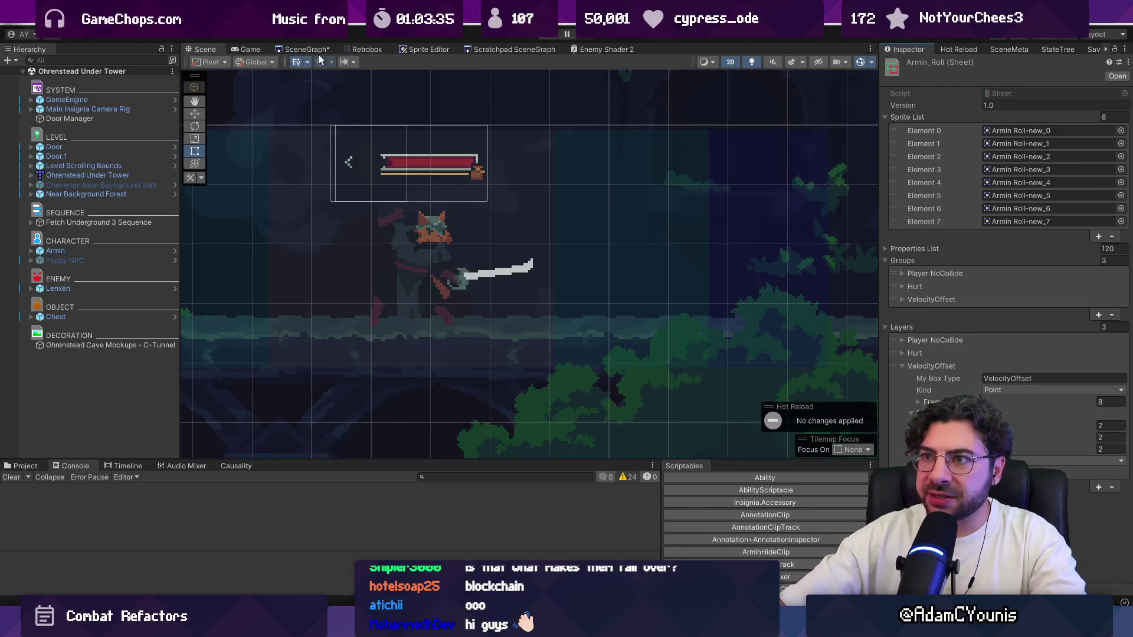
pyautogui.hotkey('ctrl', 'g')
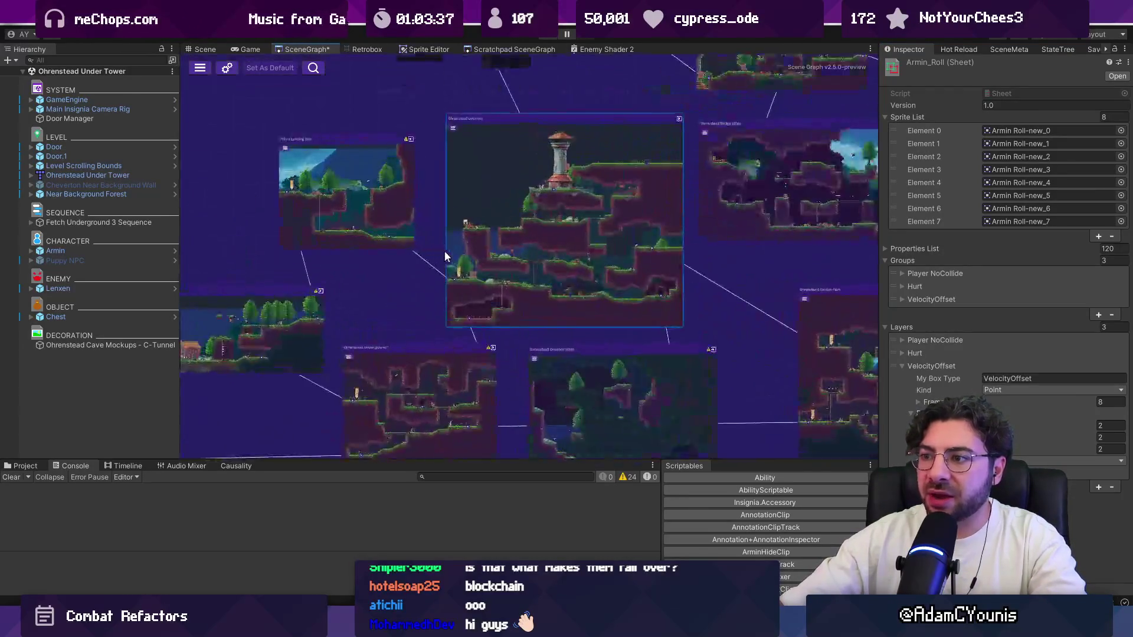
# Step: Pan the scene graph to Ohrenstead Foothills 2 and start playtesting that level
pyautogui.scroll(-5, 483, 264)
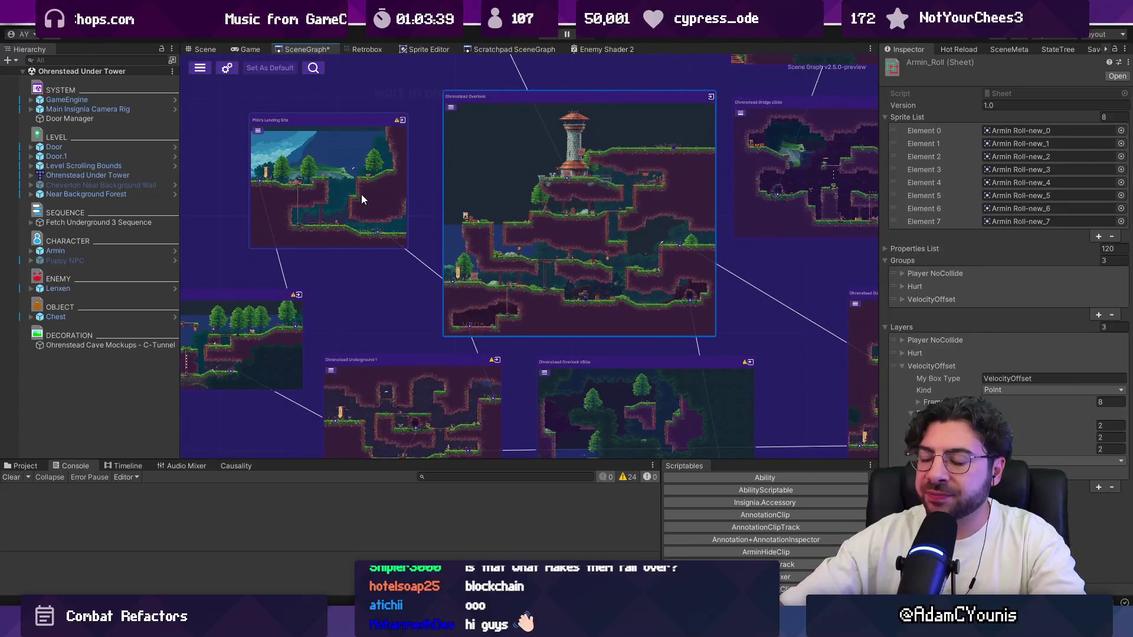
pyautogui.moveTo(361, 193); pyautogui.dragTo(631, 139)
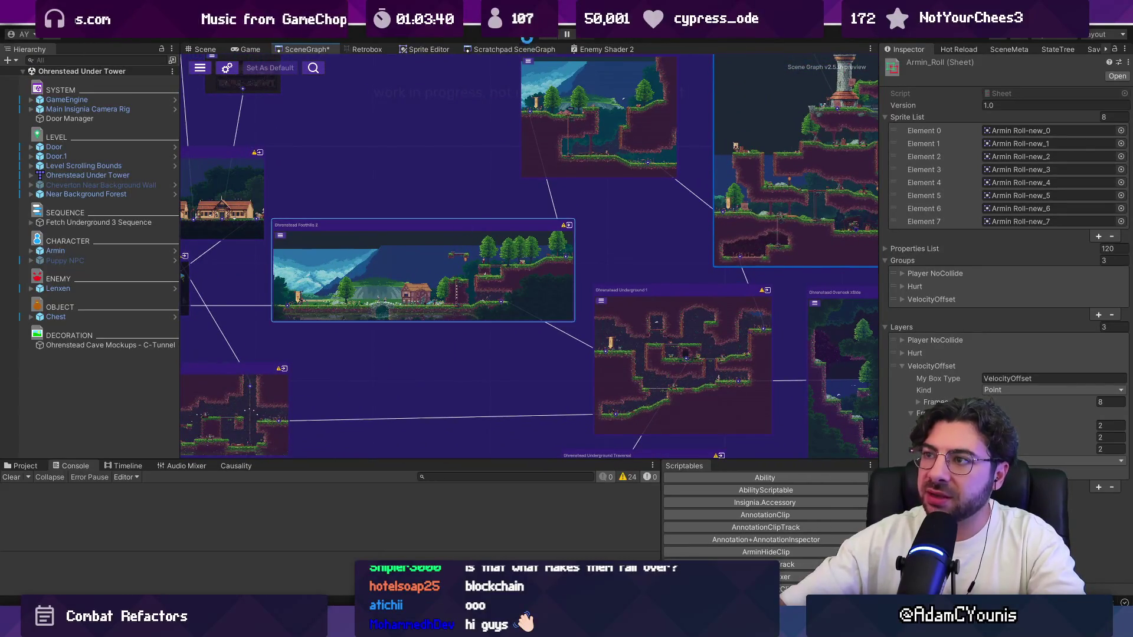
pyautogui.click(552, 37)
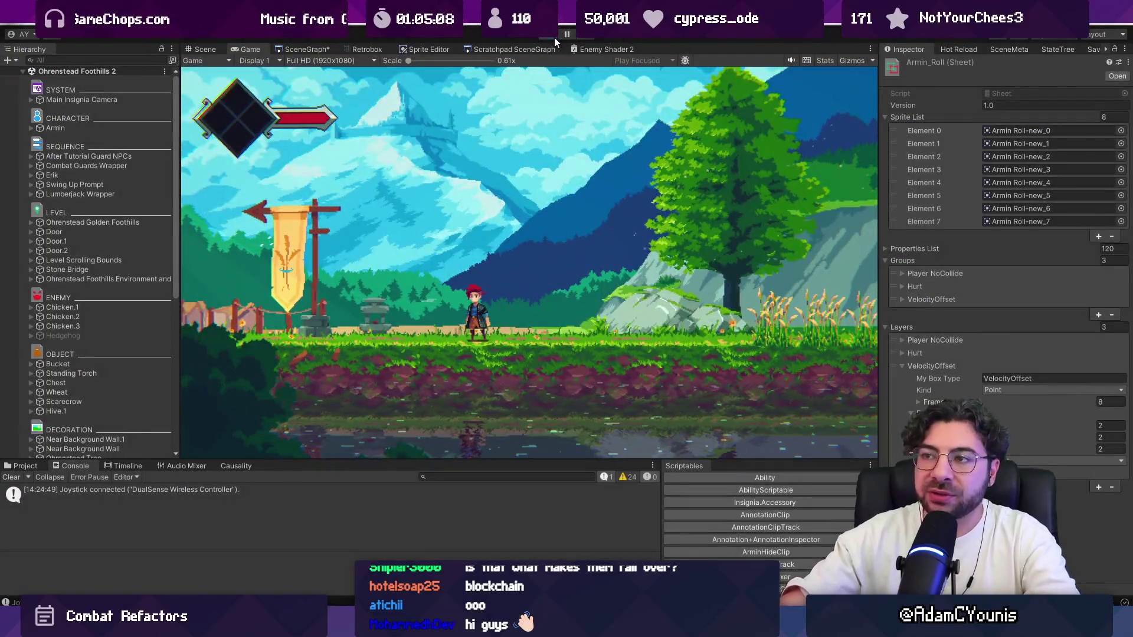
# Step: Stop the Foothills 2 playtest, zoom out over the village, and return to ReflexAttack.cs
pyautogui.click(554, 37)
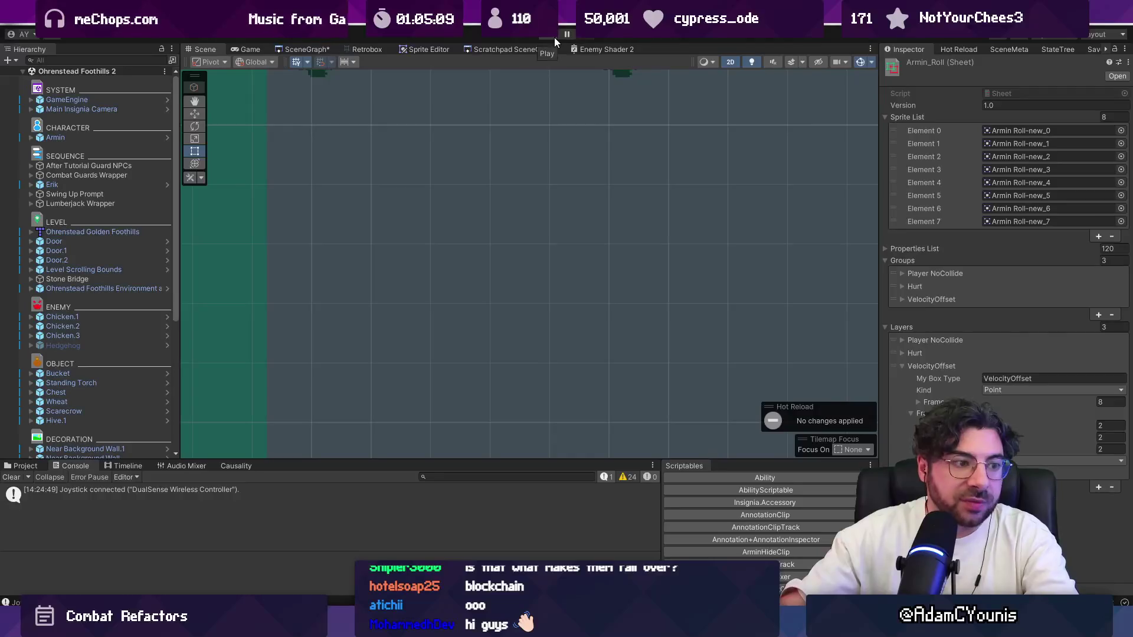
pyautogui.scroll(-5, 497, 227)
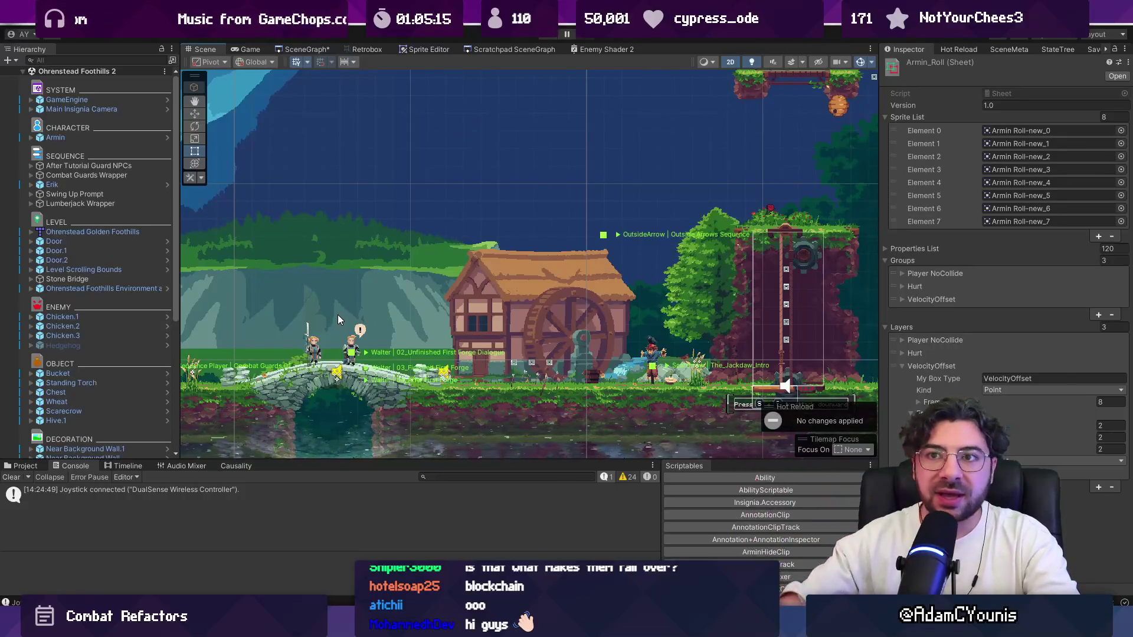
pyautogui.hotkey('alt', 'Tab')
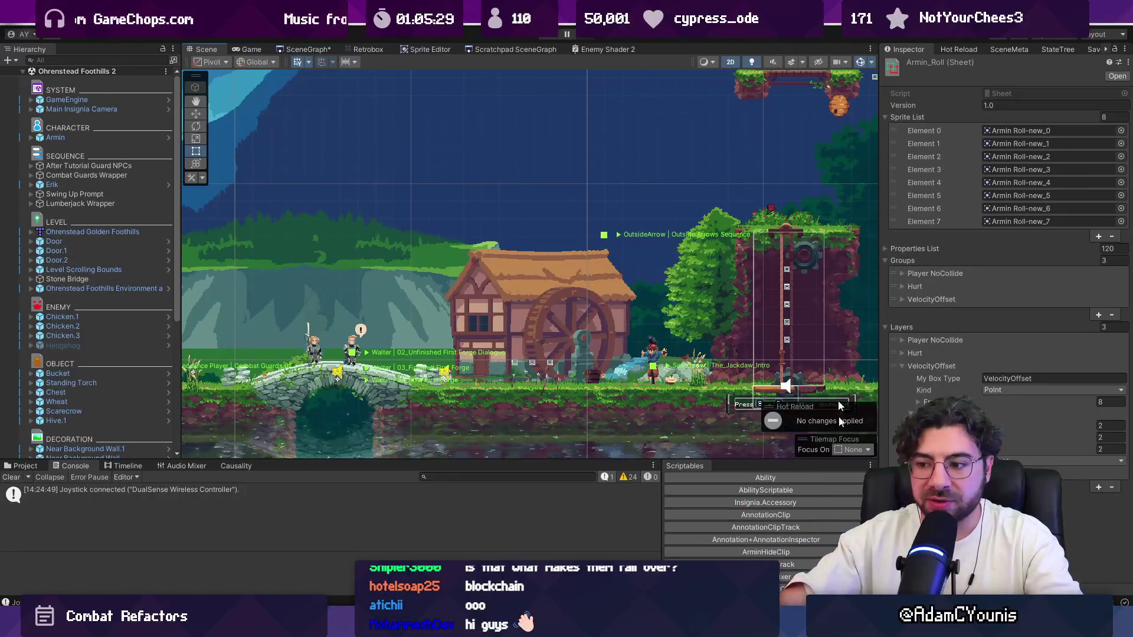
pyautogui.hotkey('alt', 'Tab')
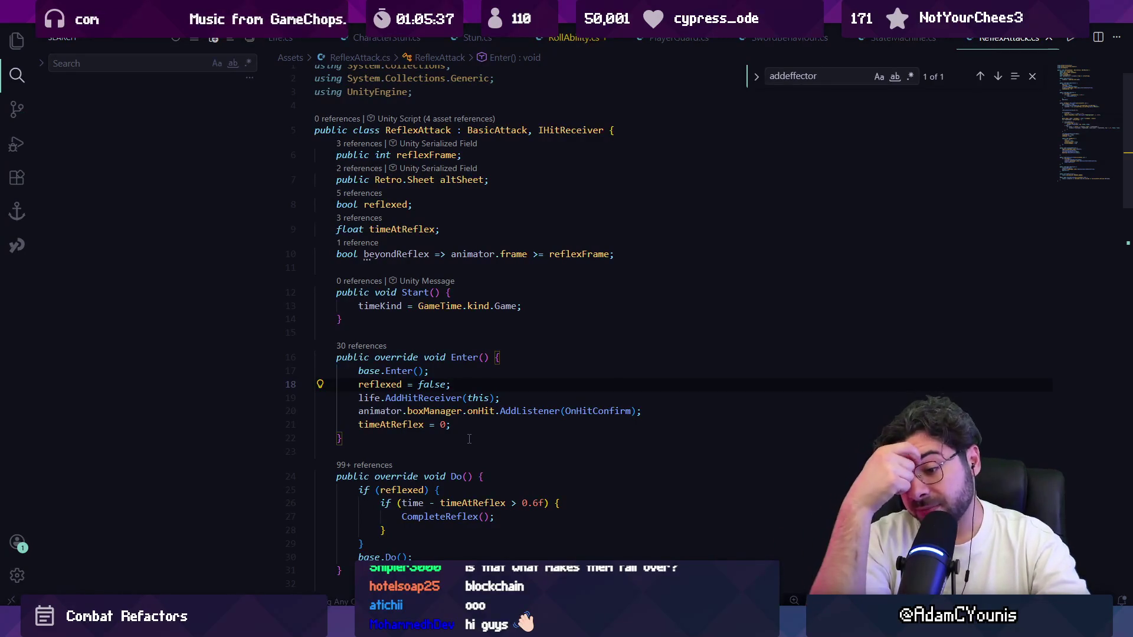
# Step: Close the addeffector search in ReflexAttack.cs, scroll back to the top, and head to Figma
pyautogui.click(1031, 76)
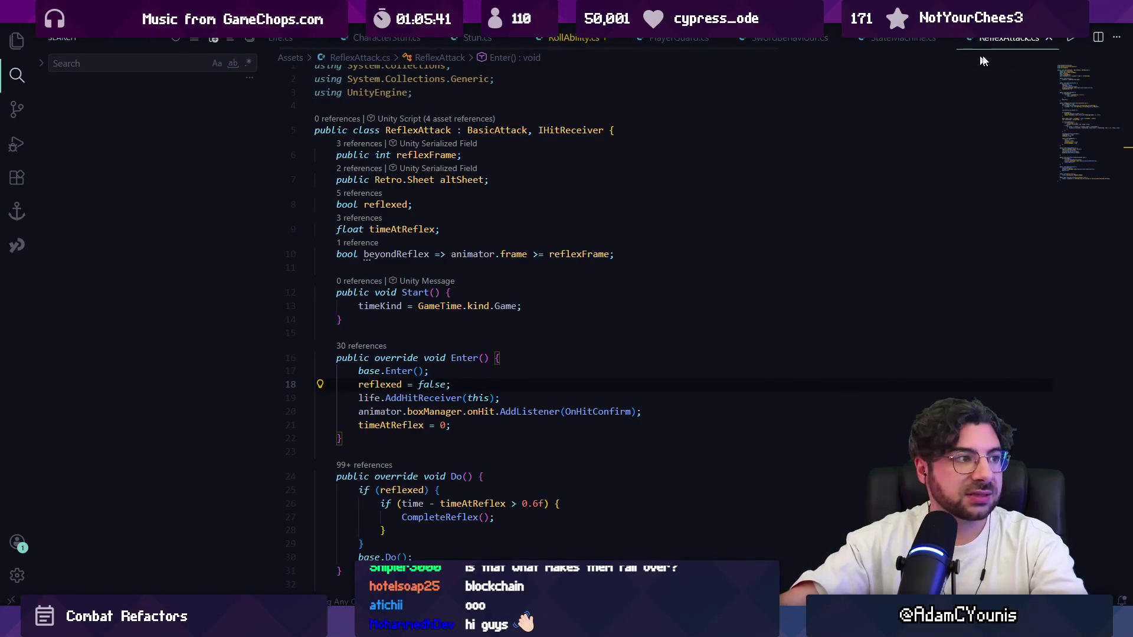
pyautogui.scroll(1, 510, 146)
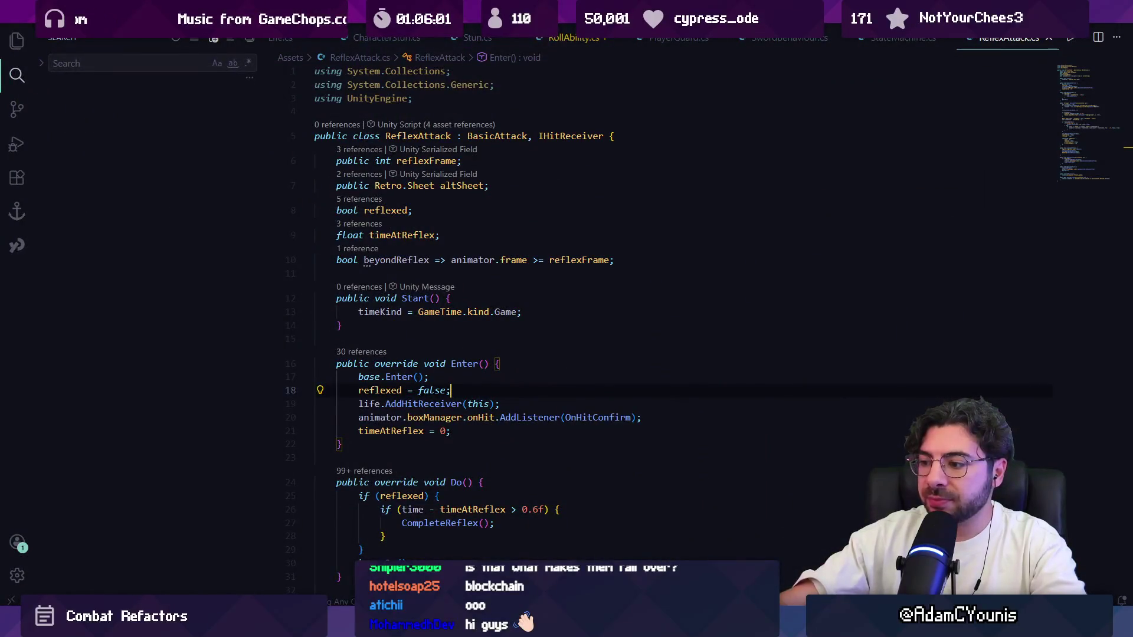
pyautogui.moveTo(658, 626)
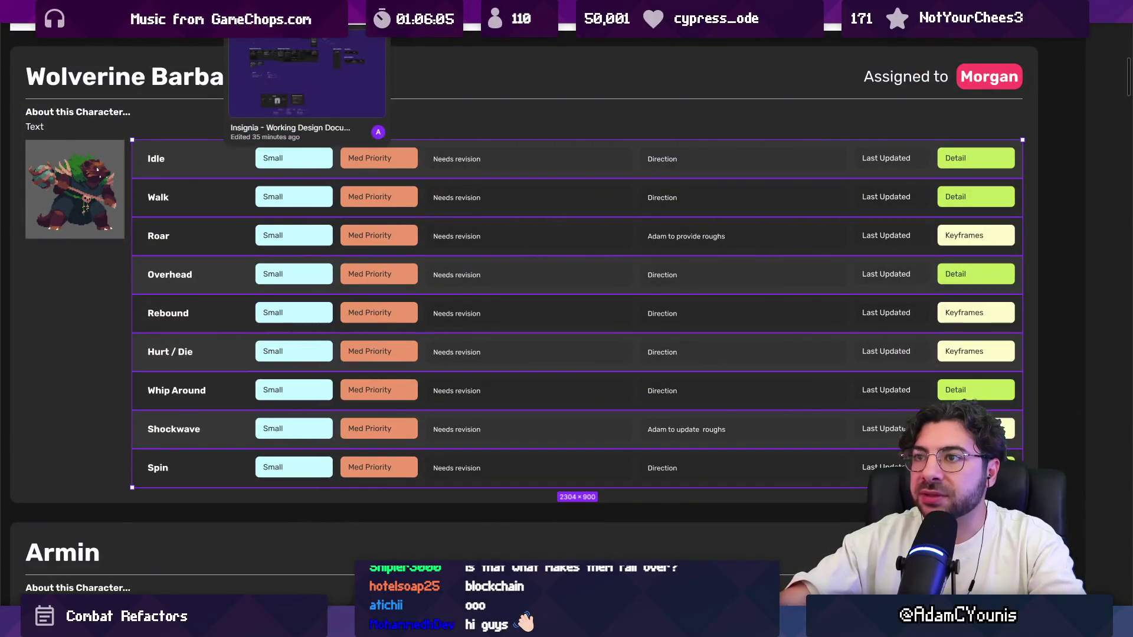
pyautogui.click(649, 26)
pyautogui.scroll(5, 496, 243)
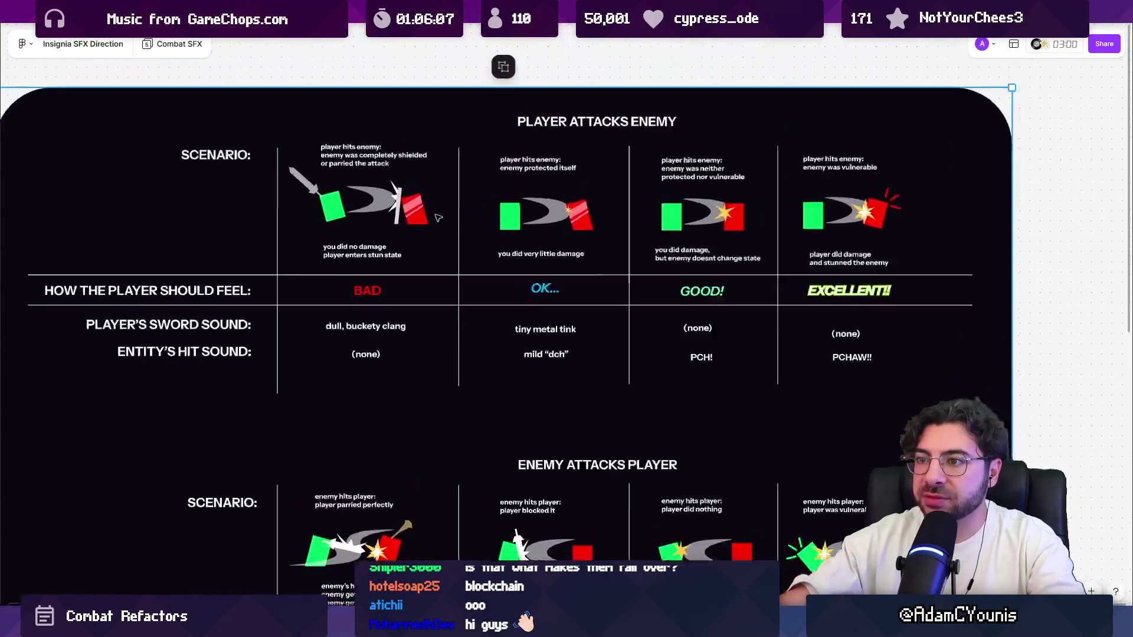
pyautogui.scroll(-5, 496, 243)
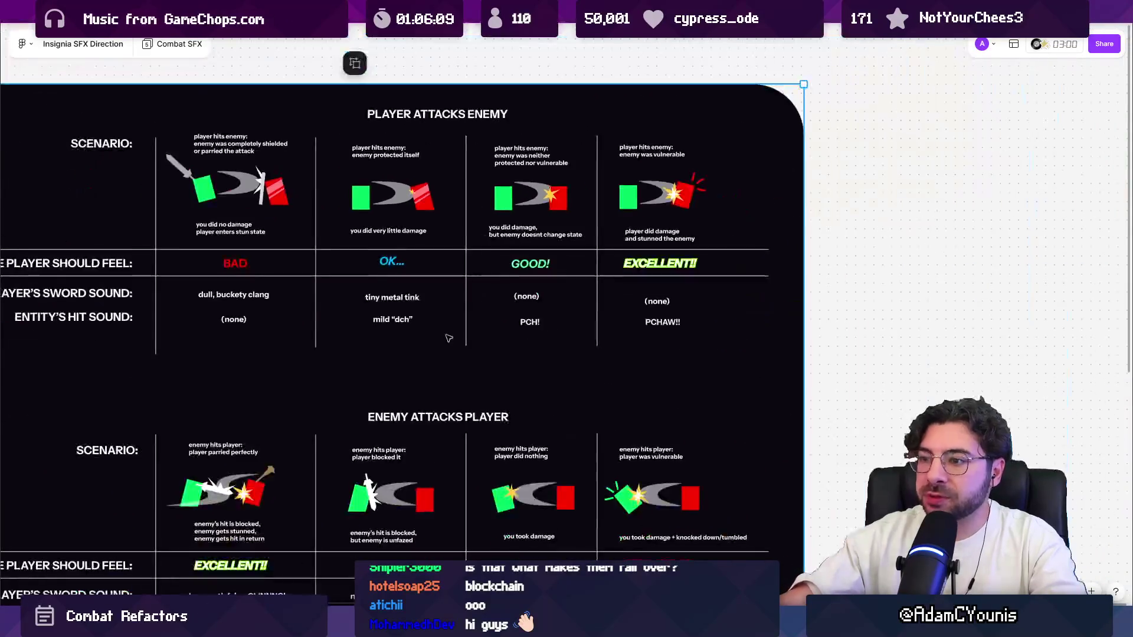
pyautogui.scroll(-5, 545, 233)
pyautogui.scroll(5, 545, 233)
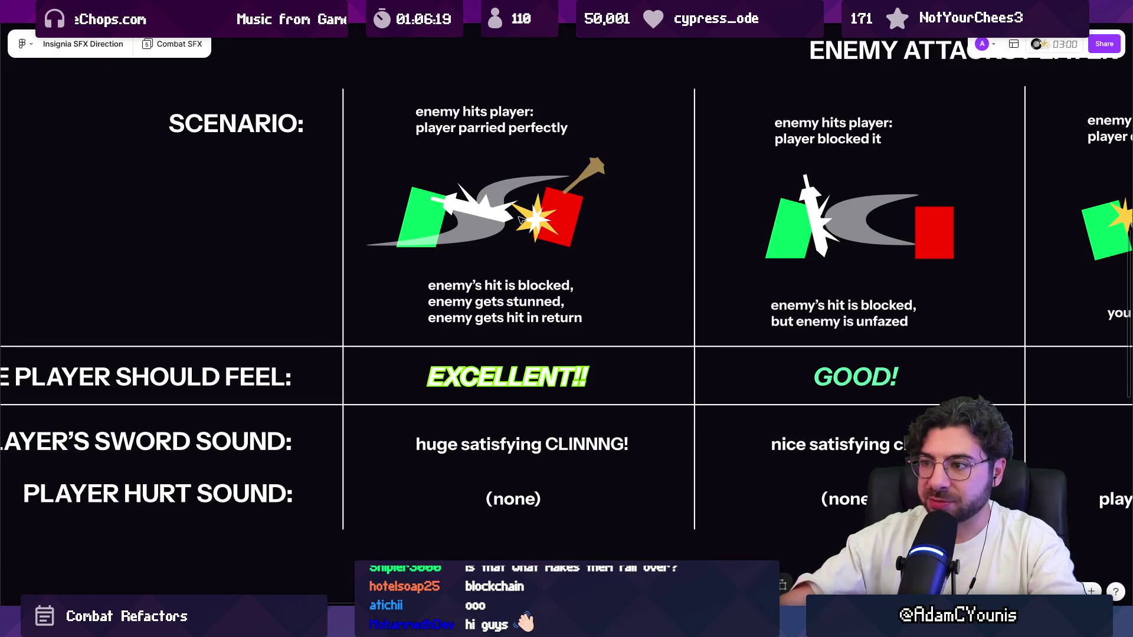
pyautogui.scroll(-5, 571, 214)
pyautogui.scroll(5, 371, 286)
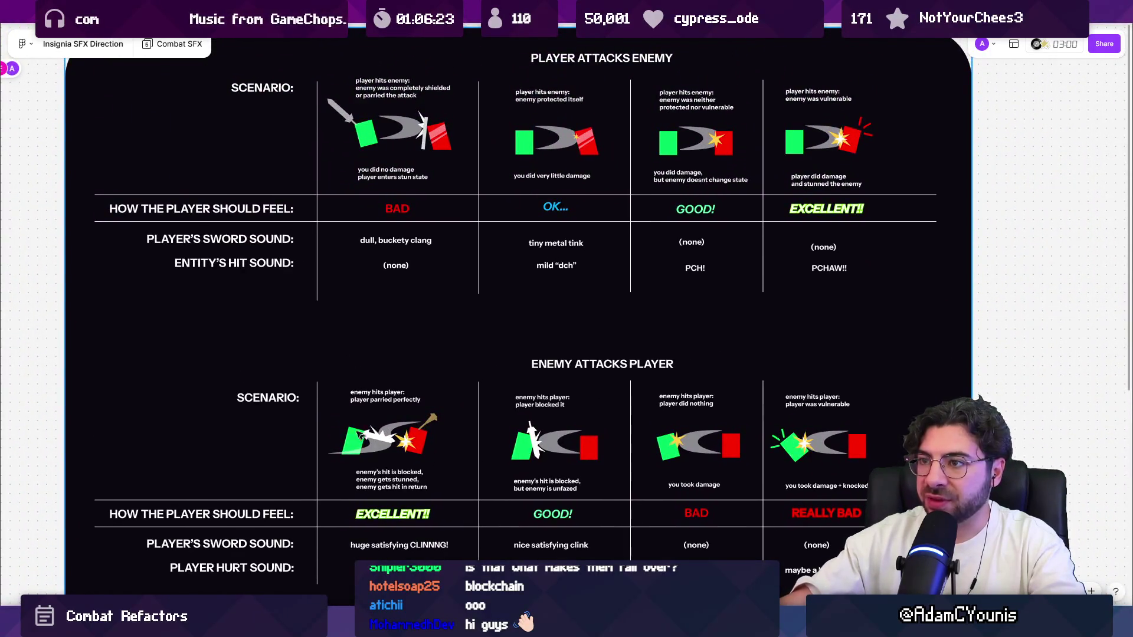
pyautogui.scroll(5, 397, 141)
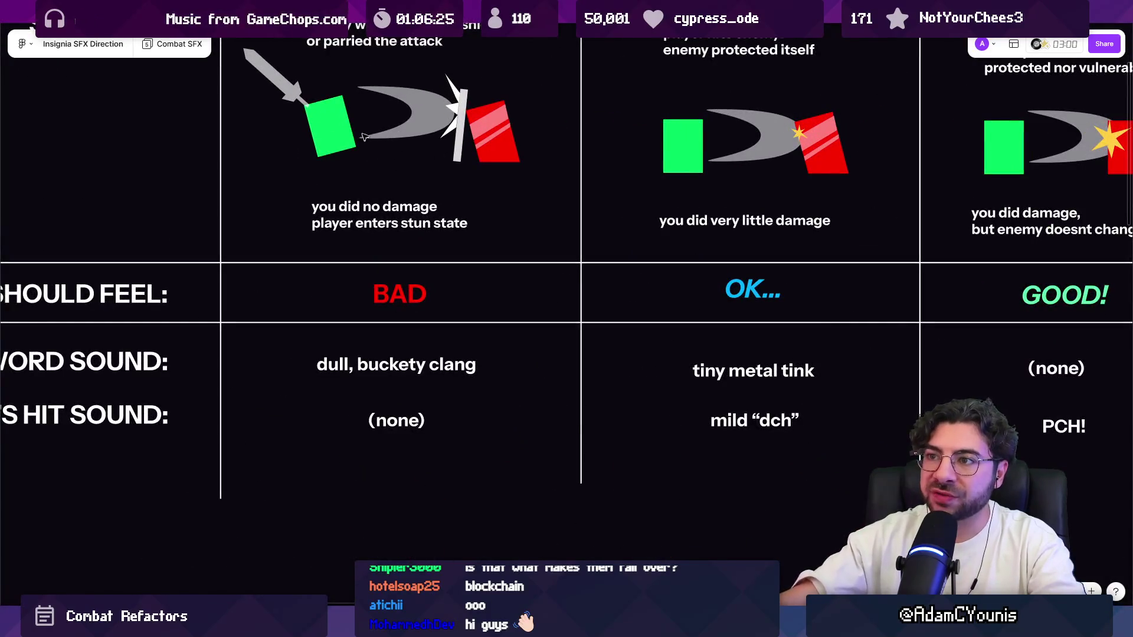
pyautogui.moveTo(421, 206); pyautogui.dragTo(424, 213)
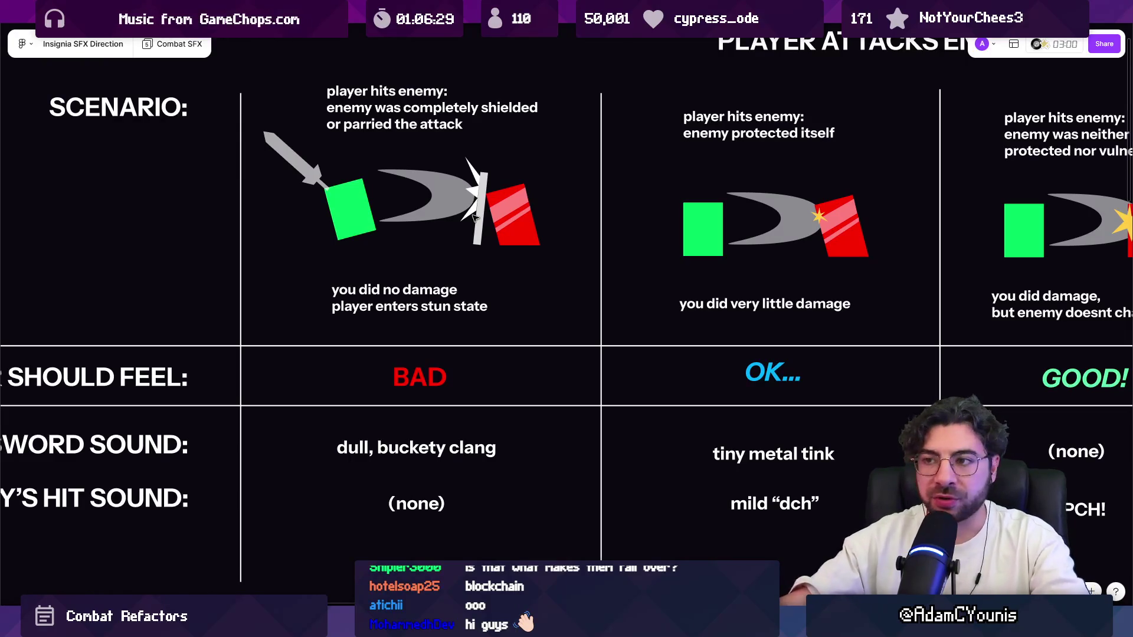
pyautogui.scroll(-5, 474, 217)
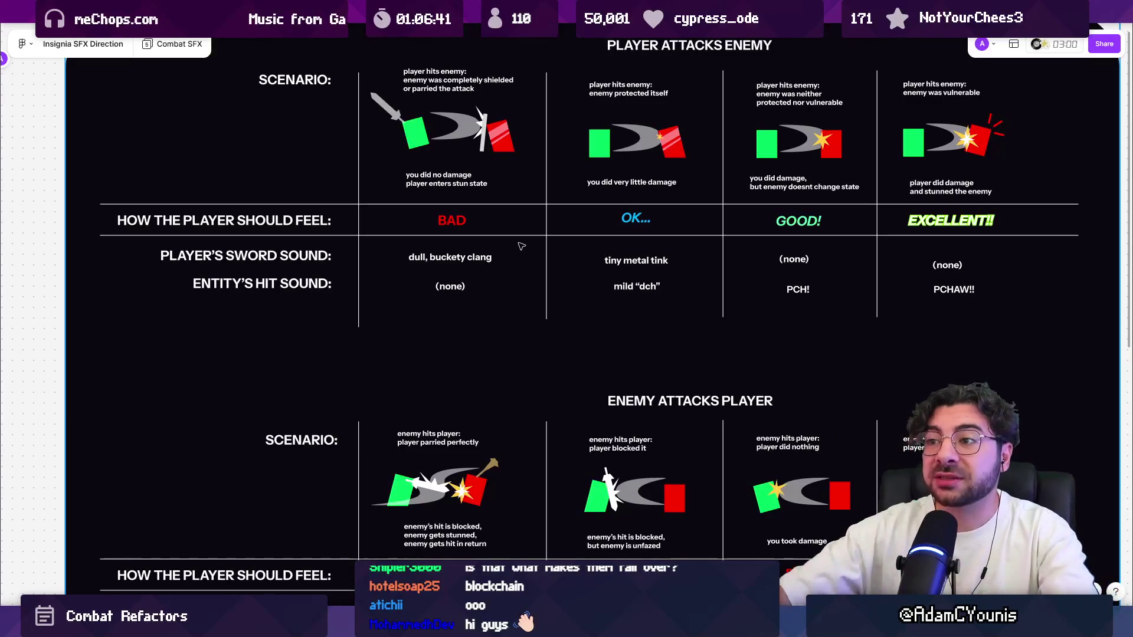
pyautogui.scroll(2, 511, 246)
pyautogui.hscroll(2, 511, 246)
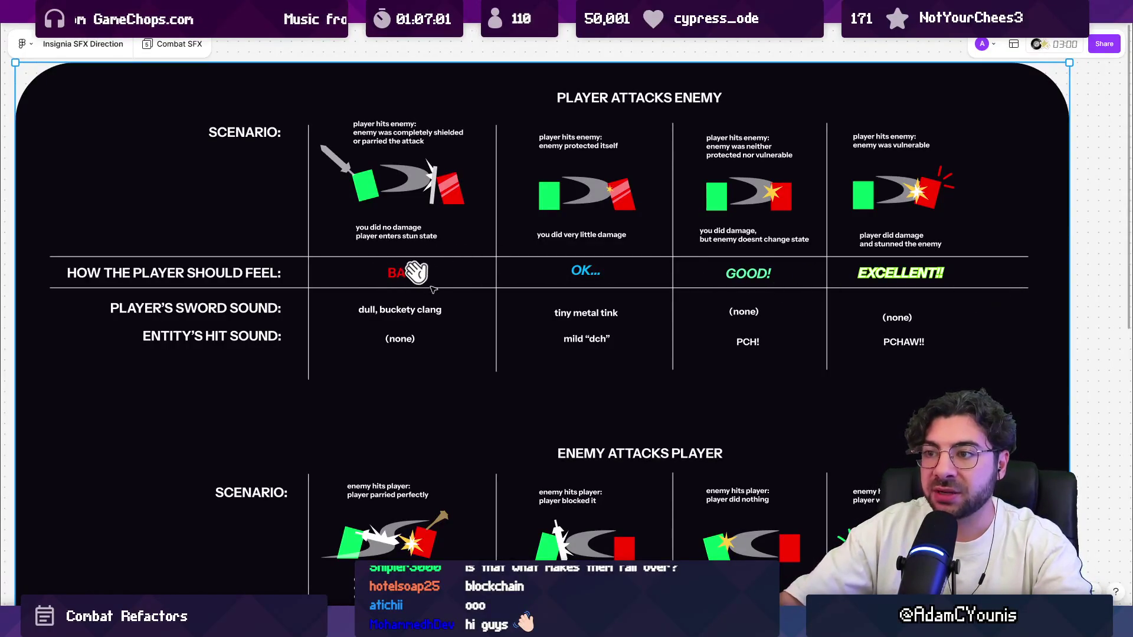
pyautogui.press('e')
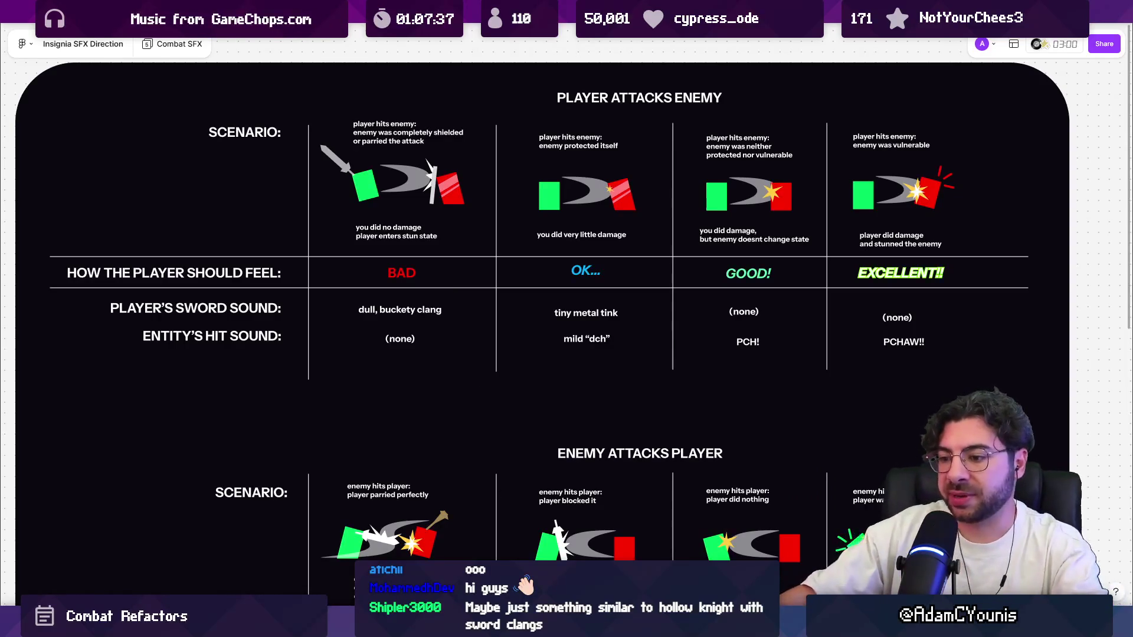
pyautogui.hotkey('alt', 'Tab')
# Step: In ReflexAttack.cs, inspect Start's time setup, the BasicAttack base class and the IHitReceiver interface
pyautogui.scroll(-2, 507, 177)
pyautogui.scroll(2, 533, 239)
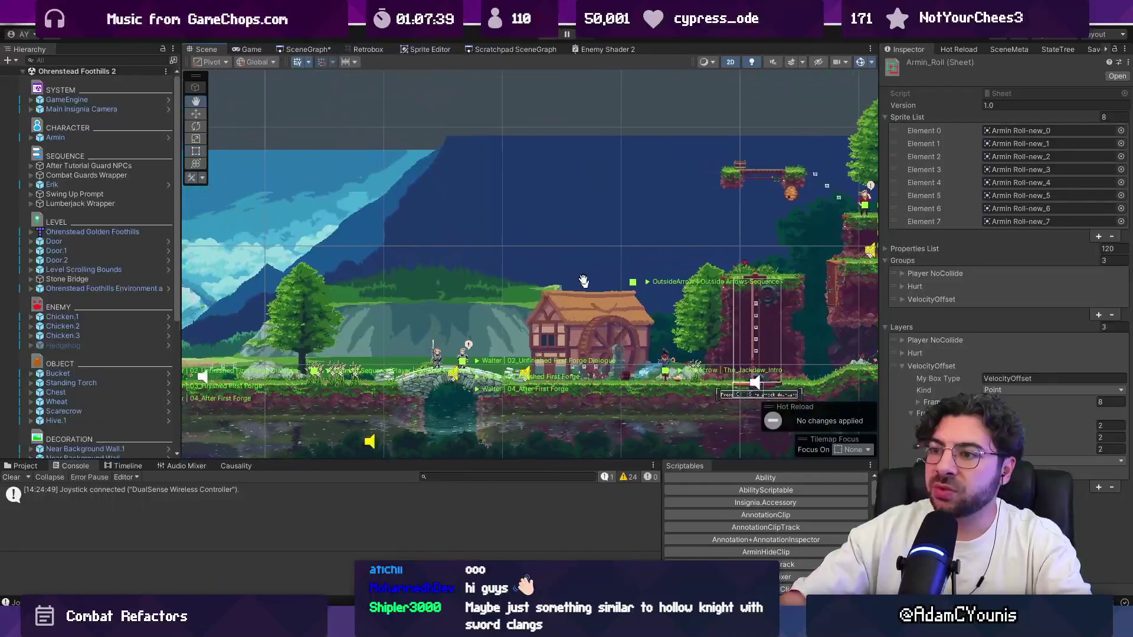
pyautogui.hotkey('alt', 'Tab')
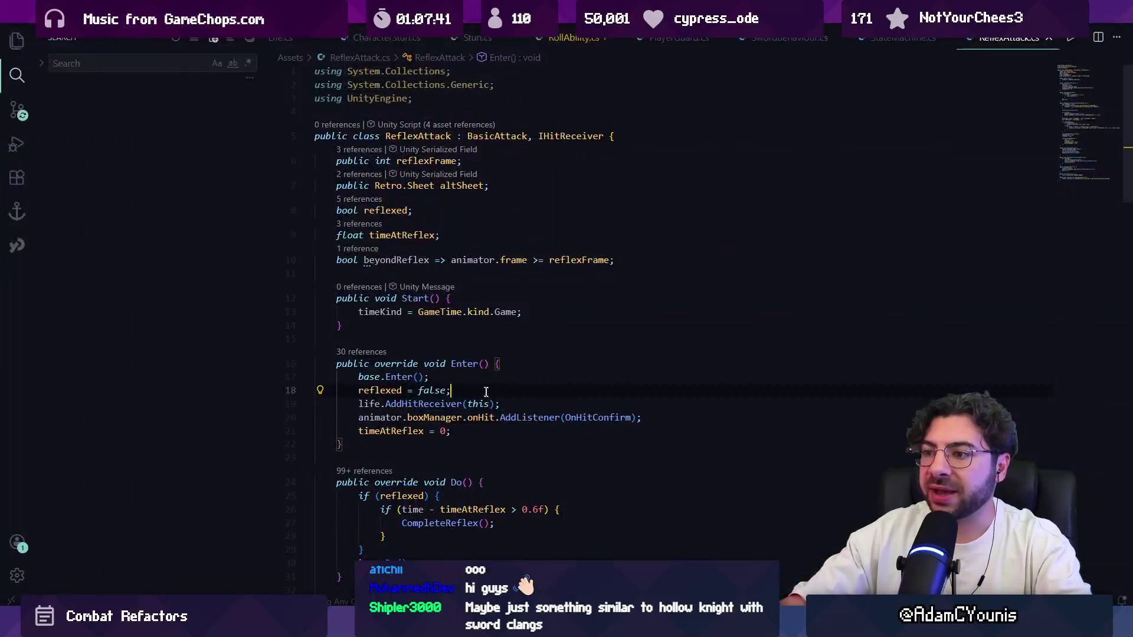
pyautogui.hotkey('alt', 'Tab')
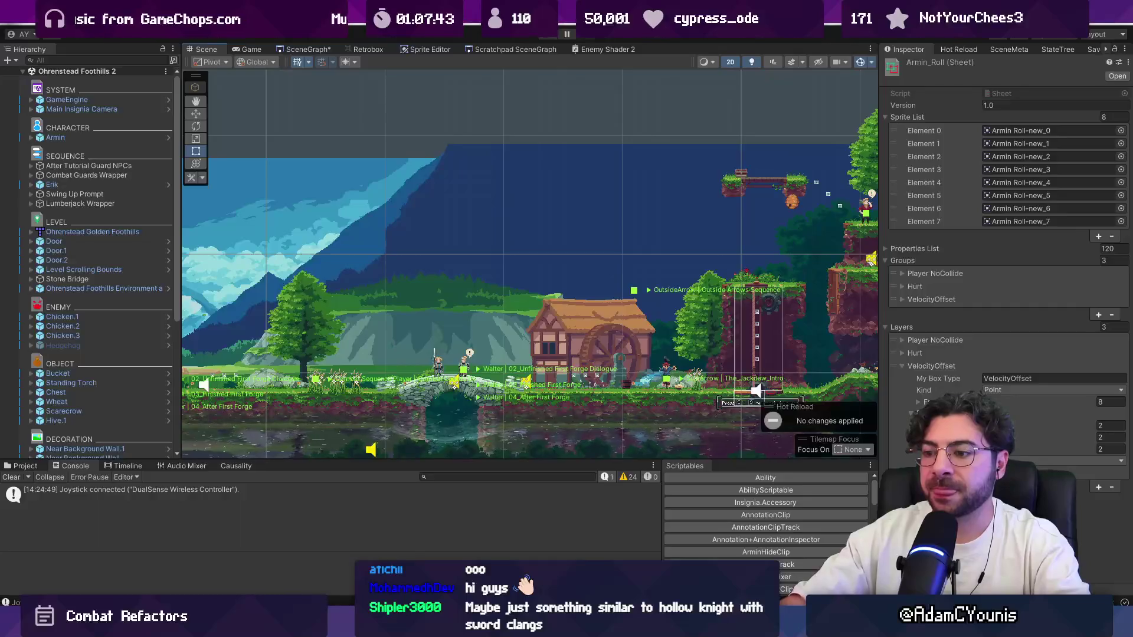
pyautogui.hotkey('alt', 'Tab')
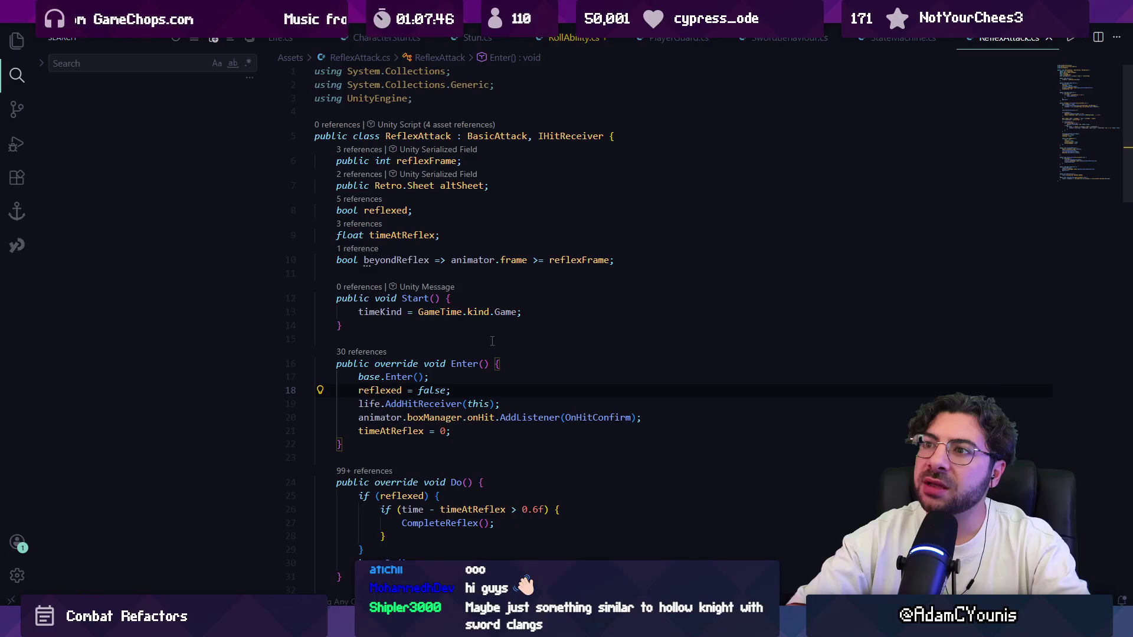
pyautogui.click(478, 312)
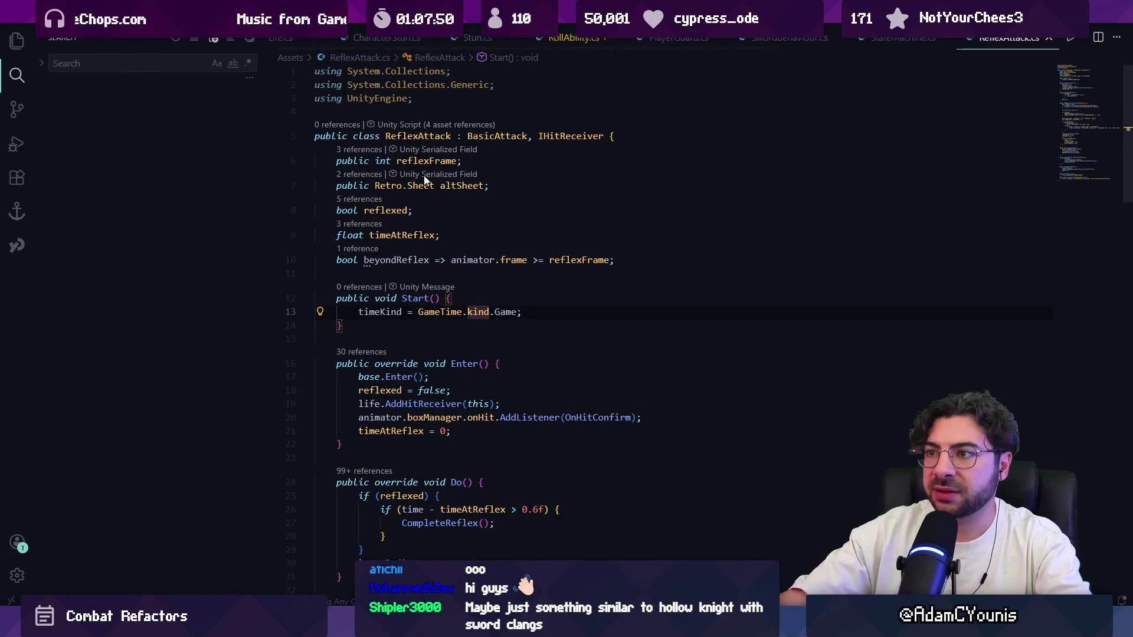
pyautogui.click(495, 137)
pyautogui.click(555, 136)
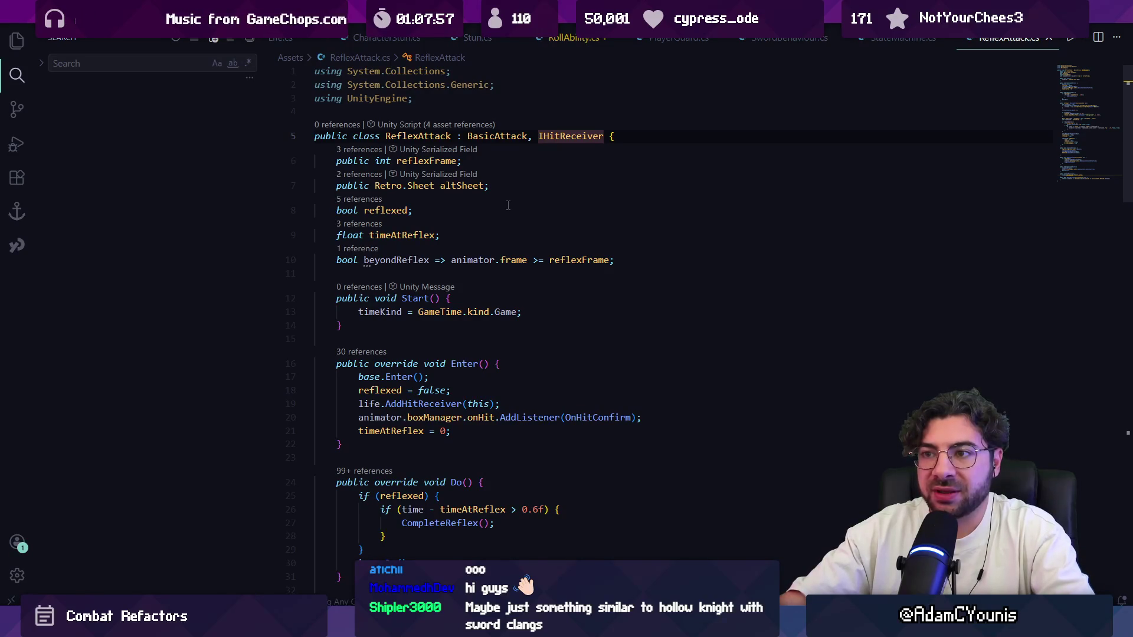
# Step: Scroll to ReceiveHit and examine its 0.2f invulnerability and optional 0.4f slowdown lines
pyautogui.scroll(-6, 511, 232)
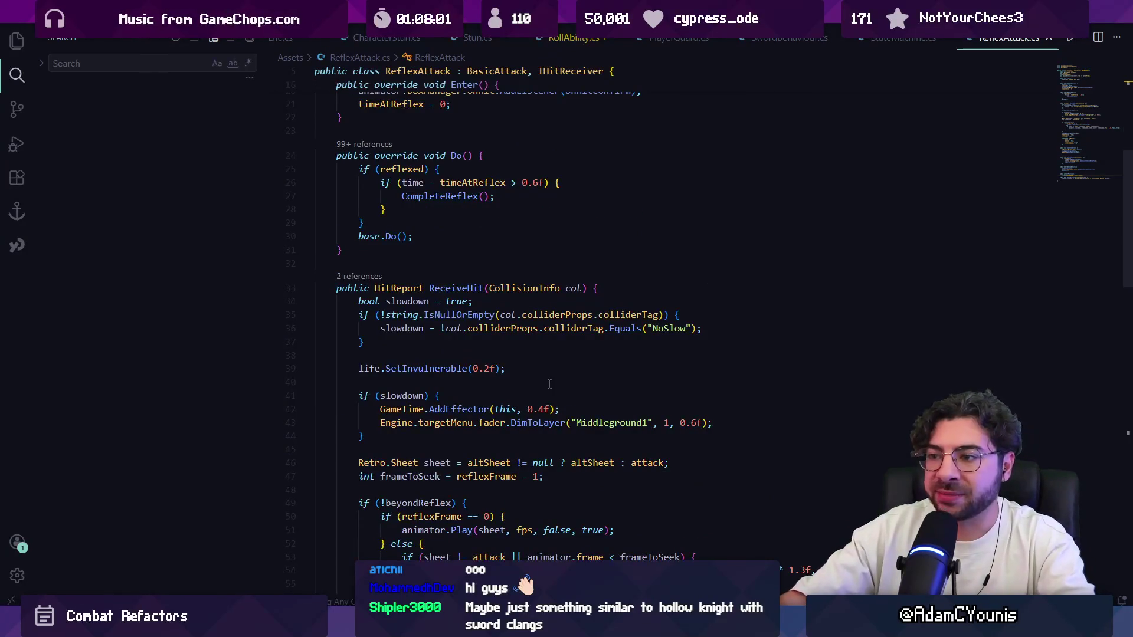
pyautogui.scroll(-2, 549, 384)
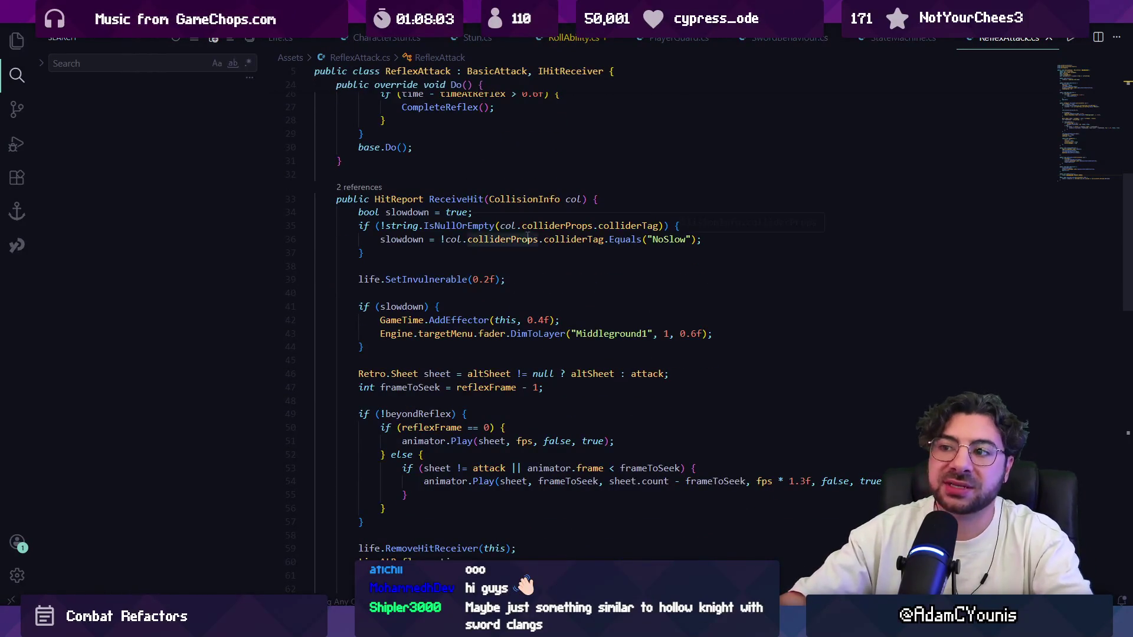
pyautogui.moveTo(528, 236)
pyautogui.click(546, 319)
pyautogui.press('End')
pyautogui.press('Home')
pyautogui.press('Home')
pyautogui.press('Up')
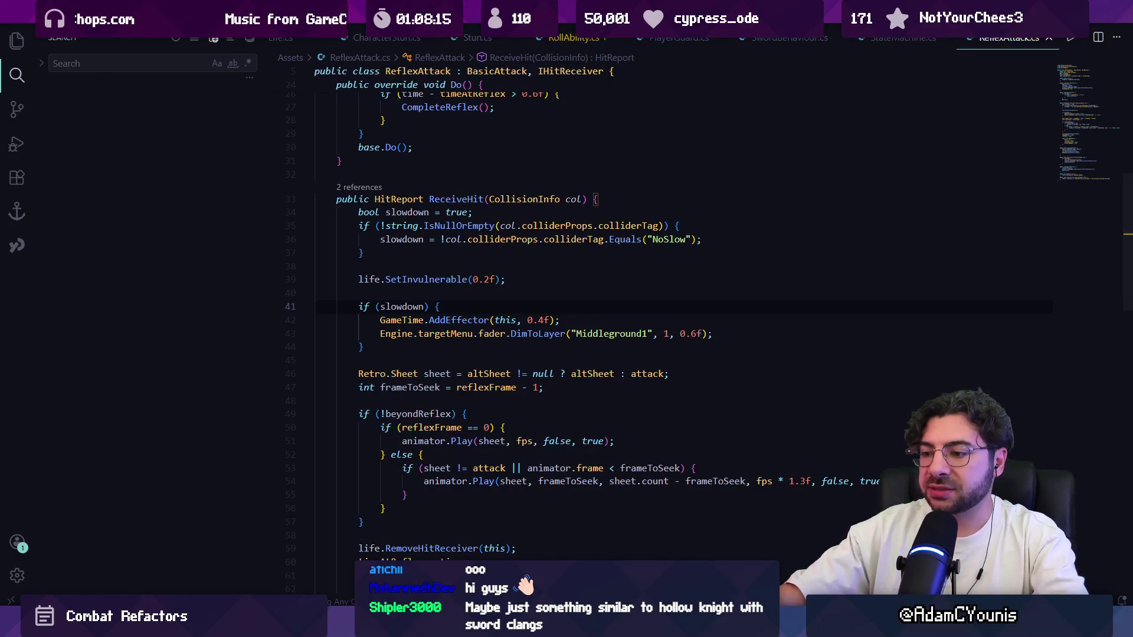
pyautogui.hotkey('alt', 'Tab')
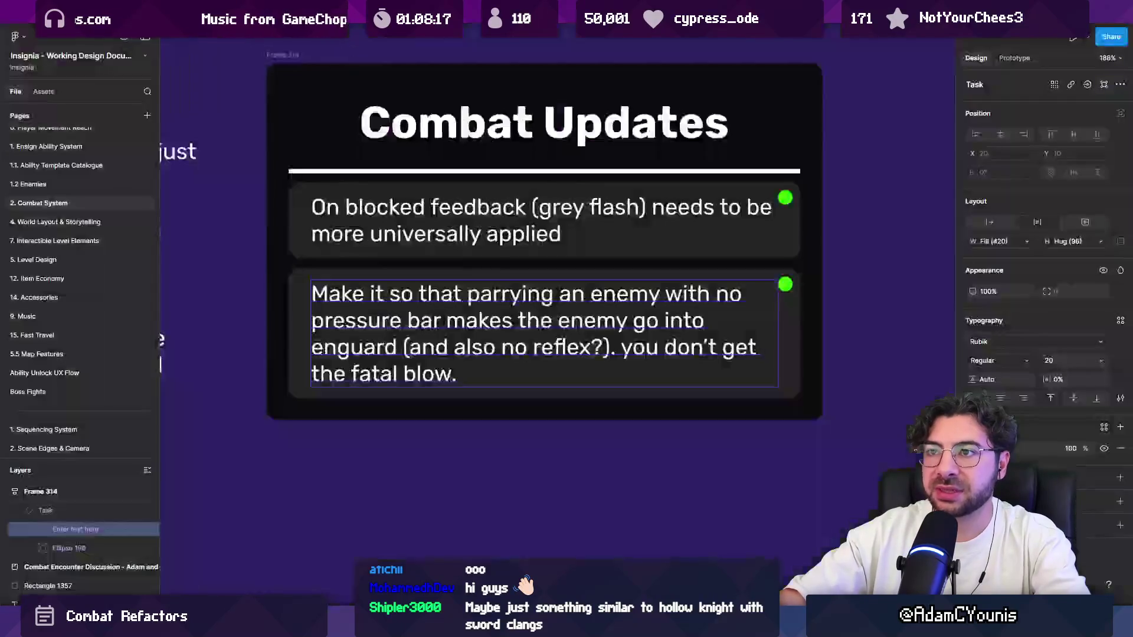
# Step: Turn a pasted text box into a bulleted list whose first bullet has the enemy swinging at the player
pyautogui.scroll(-5, 385, 167)
pyautogui.hotkey('ctrl', 'v')
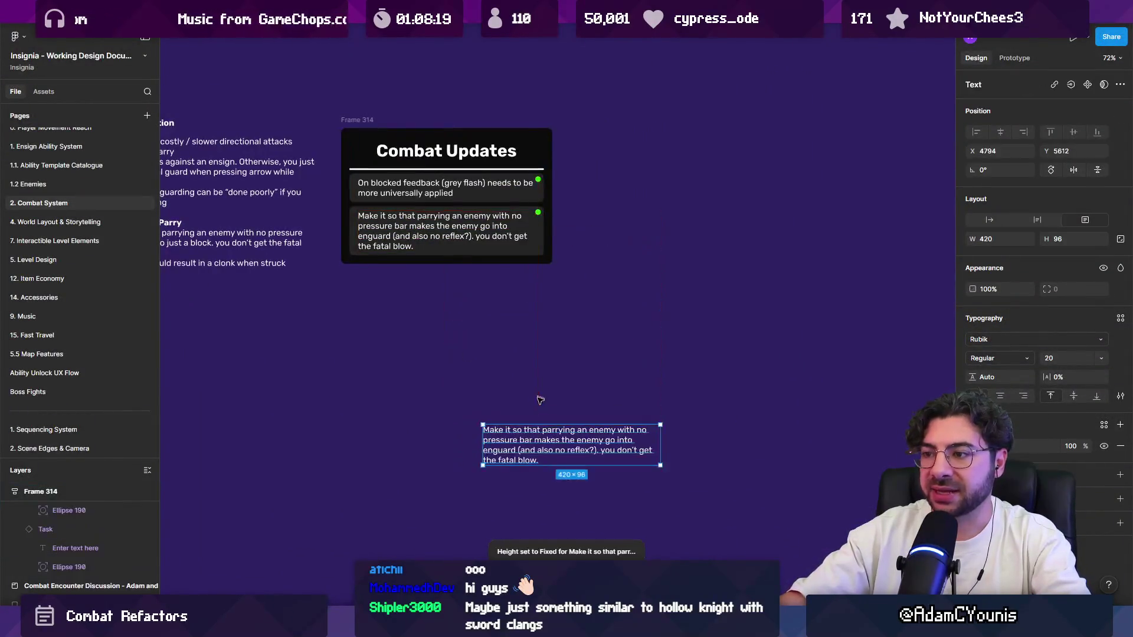
pyautogui.hotkey('shift', '2')
pyautogui.press('Return')
pyautogui.press('BackSpace')
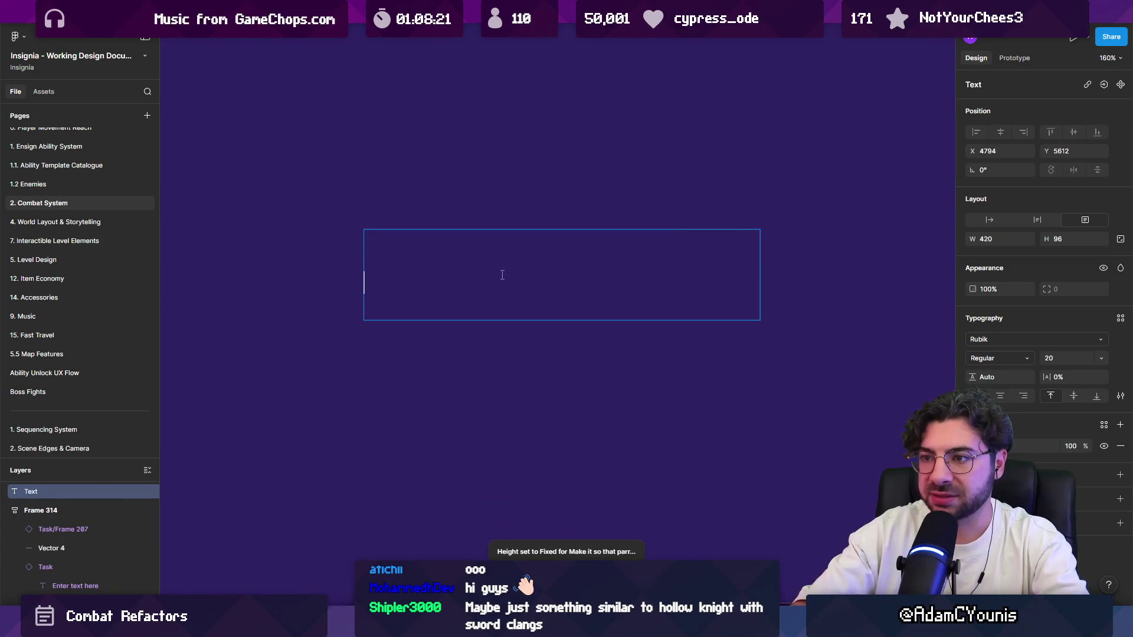
pyautogui.write('-')
pyautogui.hotkey('ctrl', 'shift', '8')
pyautogui.write('EWn')
pyautogui.press('BackSpace')
pyautogui.press('BackSpace')
pyautogui.write('nemy le')
pyautogui.write('a')
pyautogui.press('BackSpace')
pyautogui.press('BackSpace')
pyautogui.press('BackSpace')
pyautogui.write('atta')
pyautogui.press('BackSpace')
pyautogui.press('BackSpace')
pyautogui.press('BackSpace')
pyautogui.write('swinmg')
pyautogui.press('BackSpace')
pyautogui.press('BackSpace')
pyautogui.press('BackSpace')
pyautogui.write('ng at player')
# Step: Add the bullet 'Player responds with directional attack (reflex attack)'
pyautogui.press('Return')
pyautogui.write('Player')
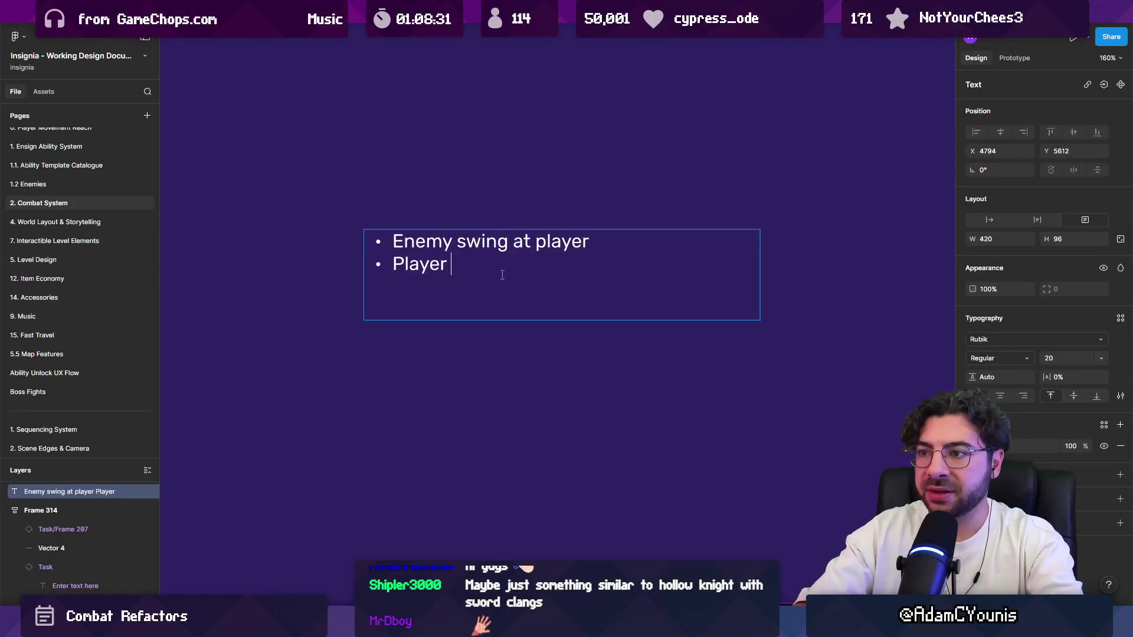
pyautogui.write('resp')
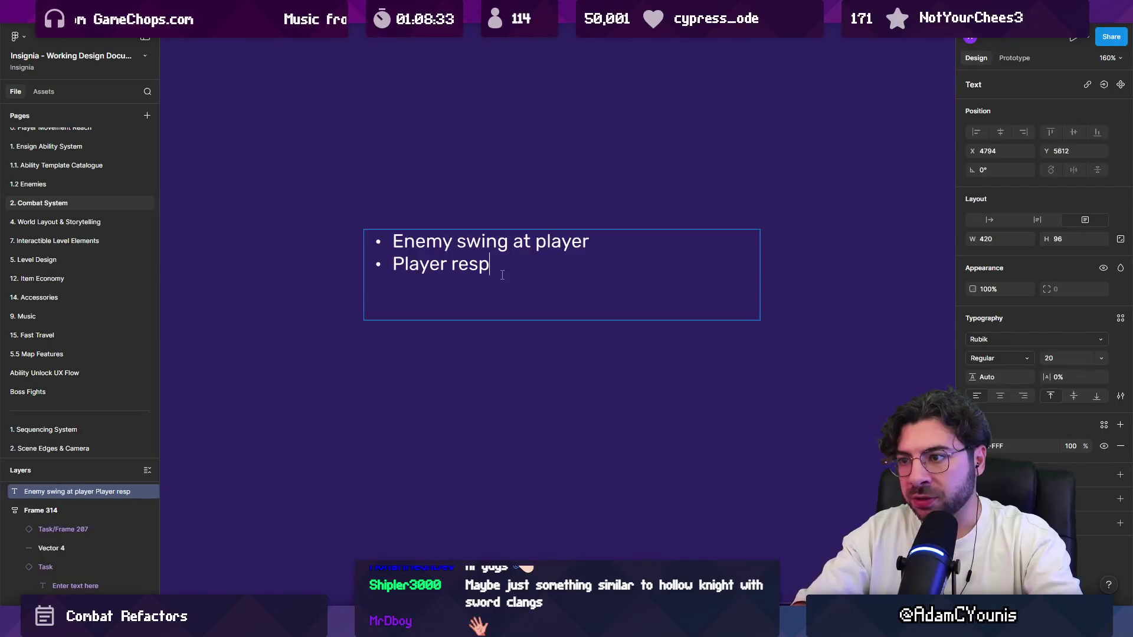
pyautogui.write('onds with d')
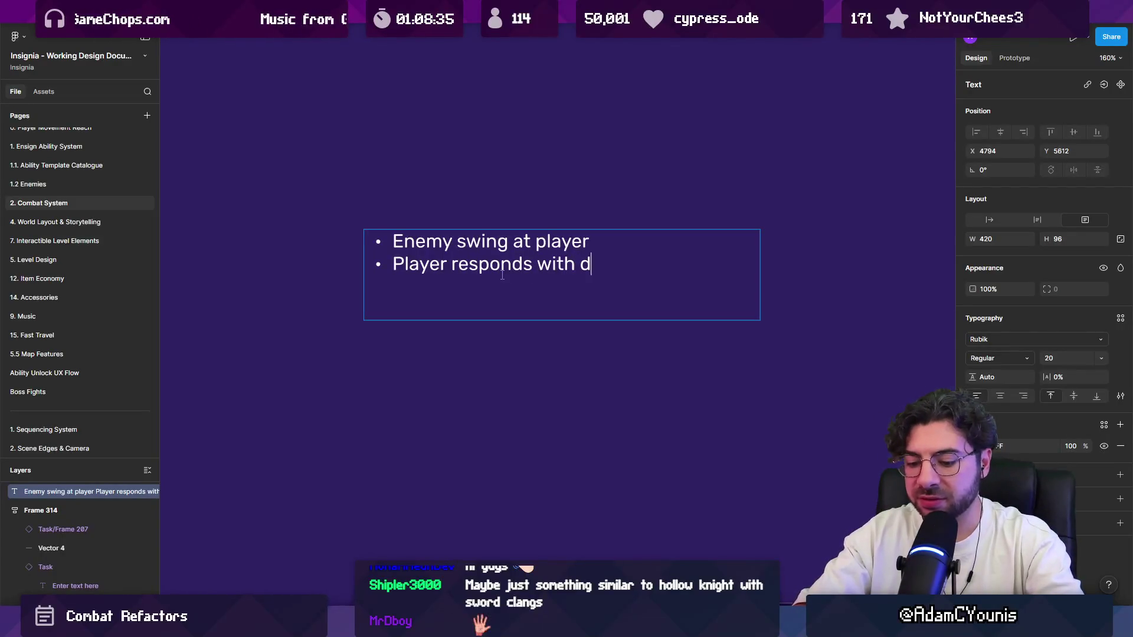
pyautogui.write('irectional attack')
pyautogui.press('Return')
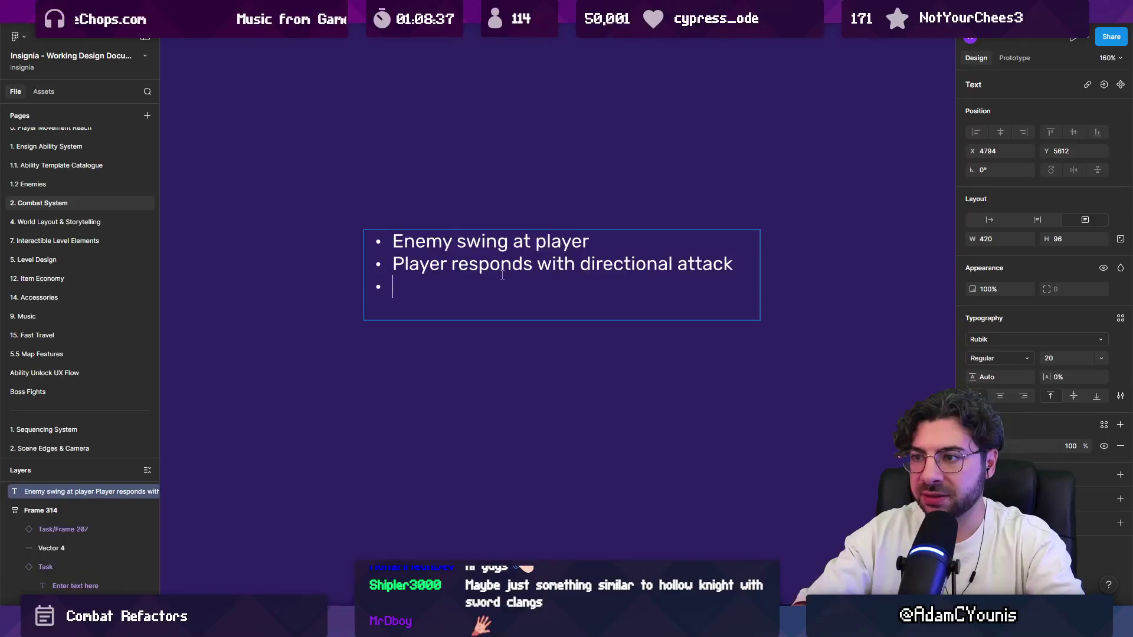
pyautogui.press('BackSpace')
pyautogui.write('(reflec')
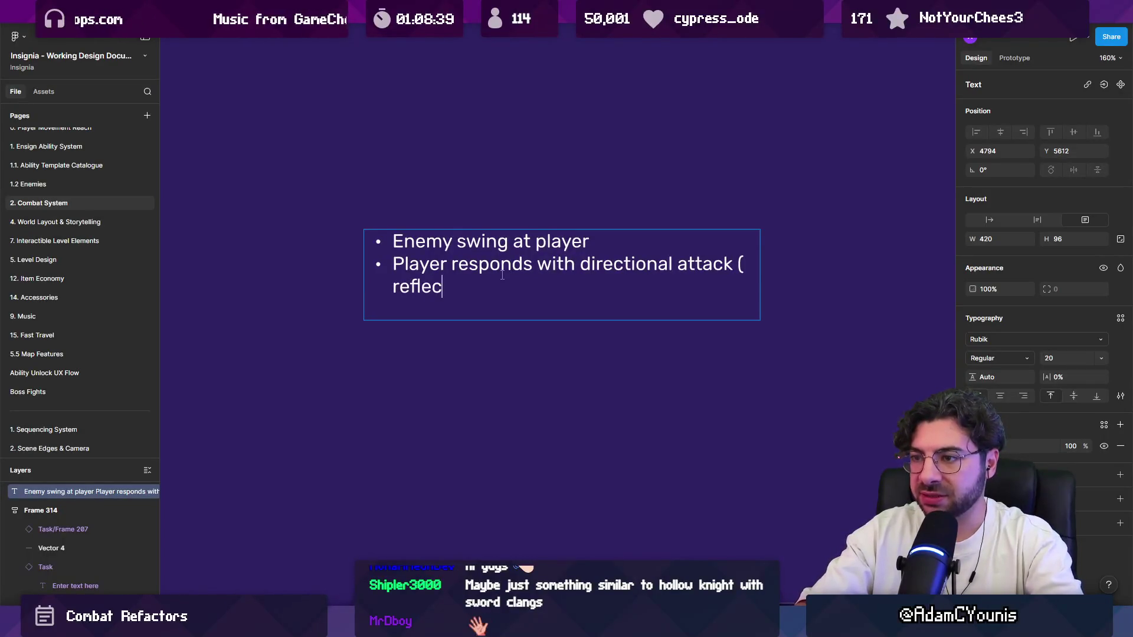
pyautogui.press('BackSpace')
pyautogui.write('attack)')
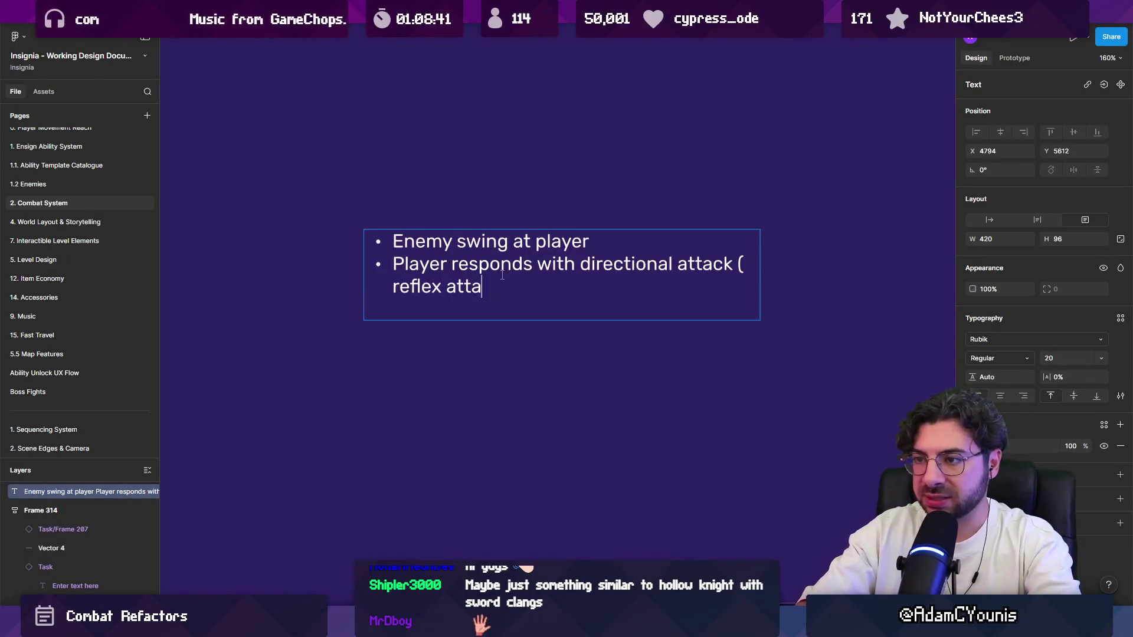
pyautogui.press('BackSpace')
pyautogui.press('Escape')
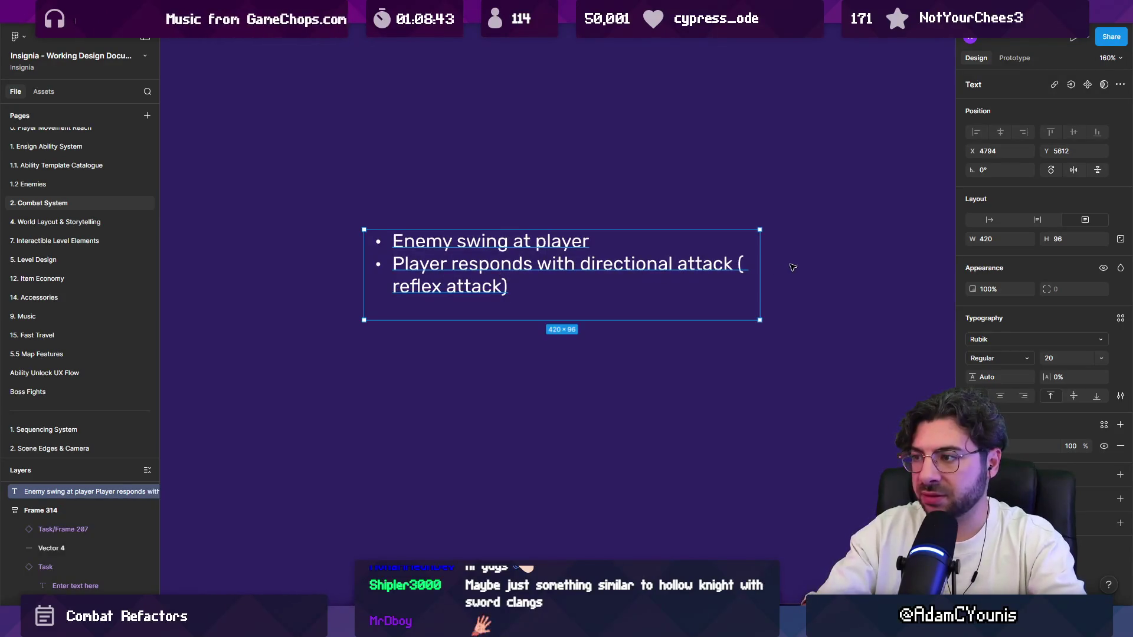
# Step: Widen the note box and add a 'Collision happens' bullet
pyautogui.moveTo(760, 263); pyautogui.dragTo(894, 259)
pyautogui.press('Return')
pyautogui.click(748, 264)
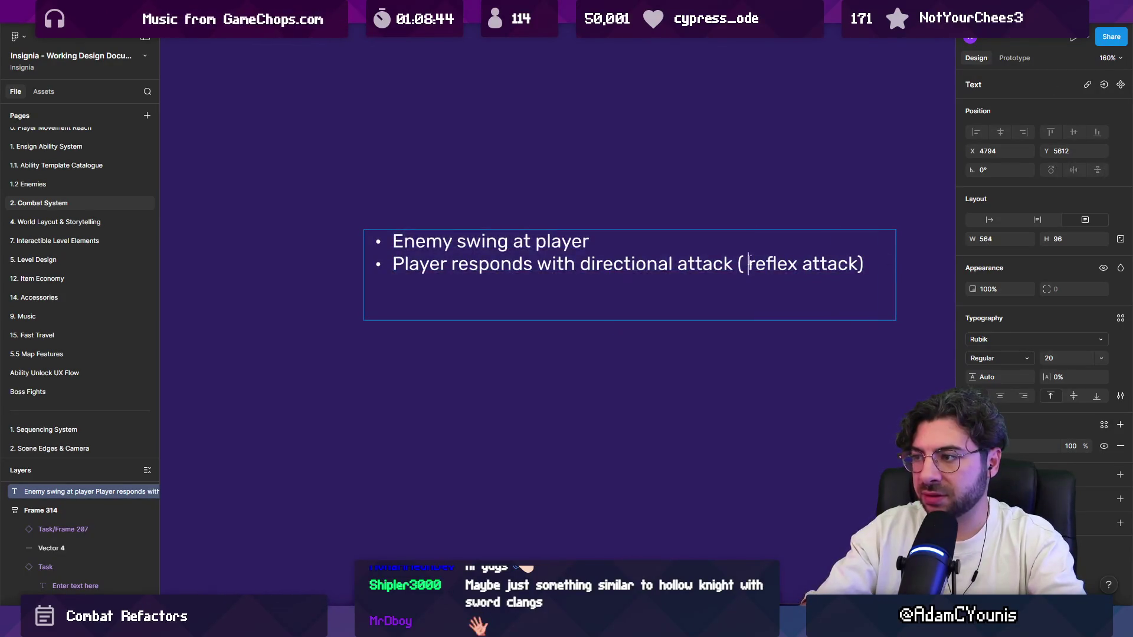
pyautogui.press('BackSpace')
pyautogui.write('Collision happens')
pyautogui.press('Return')
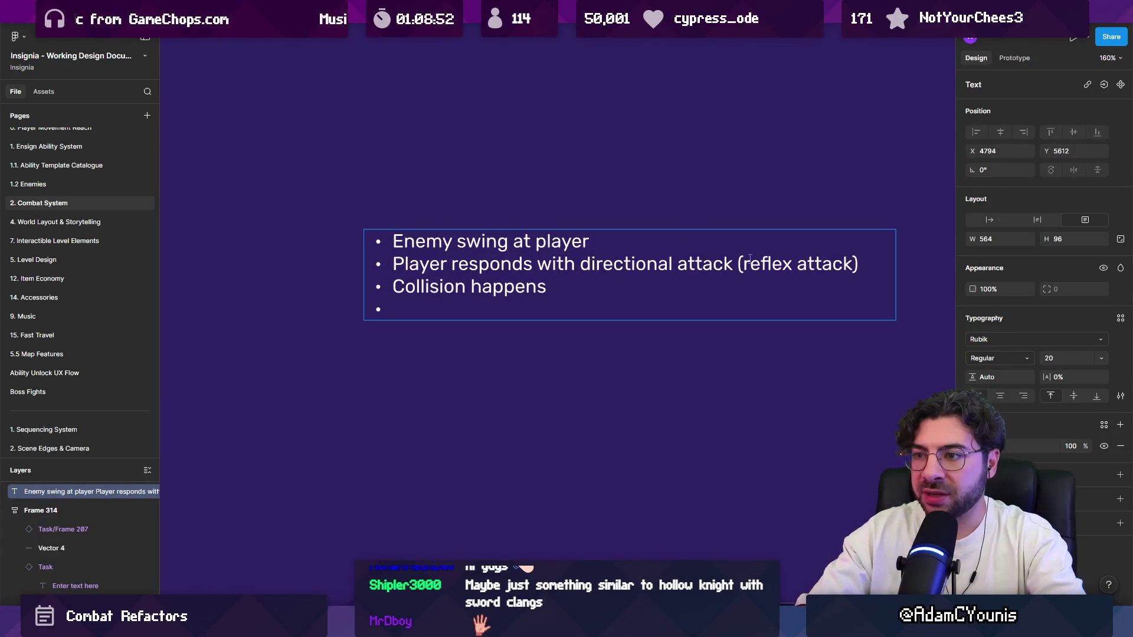
# Step: Merge the first two bullets into one comma-joined line and make it a bold heading
pyautogui.hotkey('shift', 'Return')
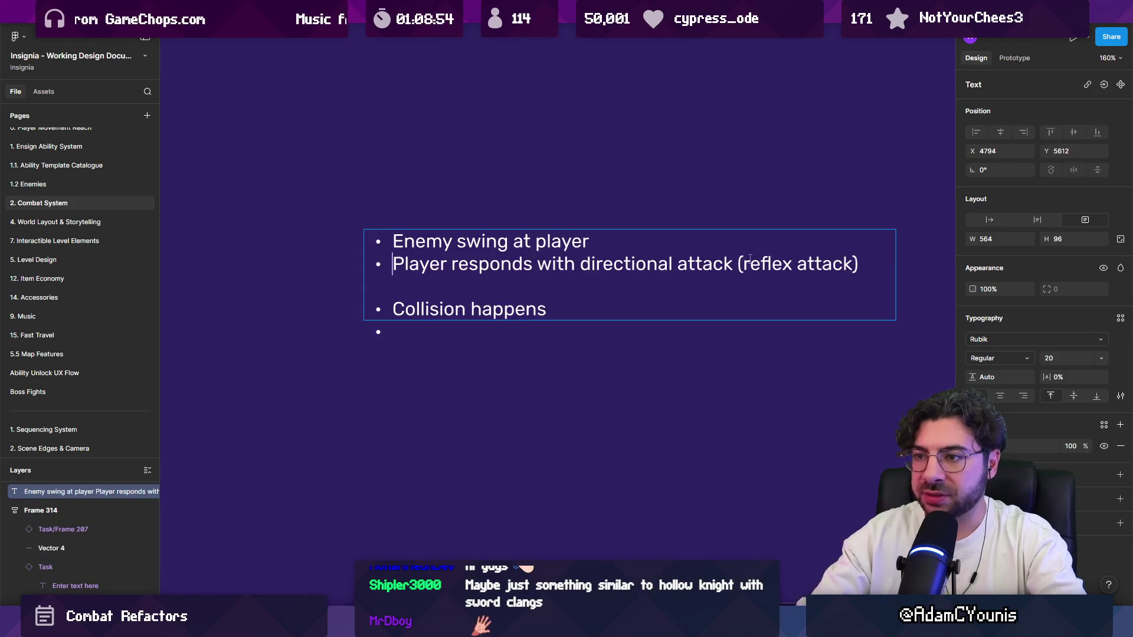
pyautogui.press('BackSpace')
pyautogui.write(',')
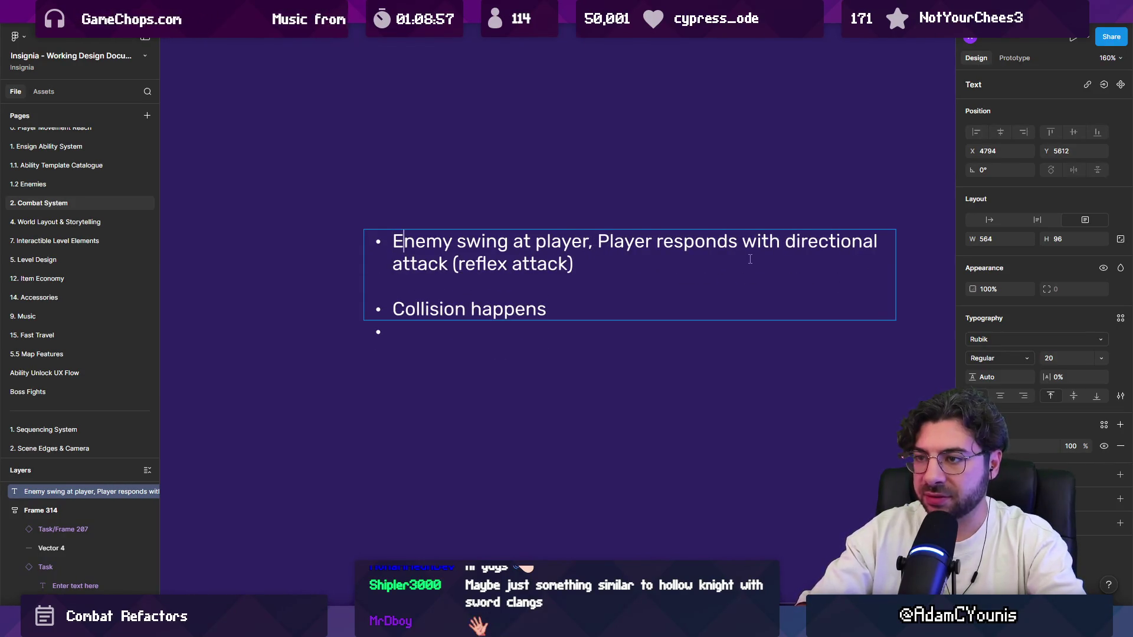
pyautogui.hotkey('ctrl', 'shift', '8')
pyautogui.tripleClick(750, 259)
pyautogui.hotkey('ctrl', 'b')
# Step: Fix the list formatting so 'Collision happens' sits as a bullet under the heading
pyautogui.press('Down')
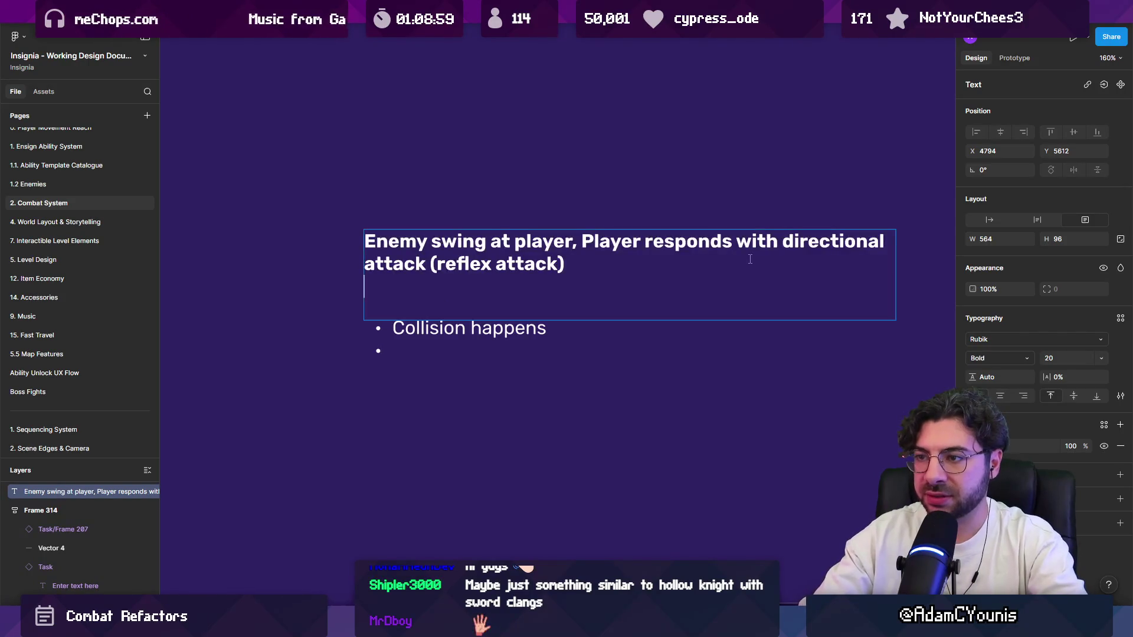
pyautogui.press('Down')
pyautogui.hotkey('ctrl', 'shift', '8')
pyautogui.press('BackSpace')
pyautogui.press('Return')
pyautogui.hotkey('ctrl', 'shift', '7')
pyautogui.hotkey('ctrl', 'shift', '7')
pyautogui.write('- Collision happens')
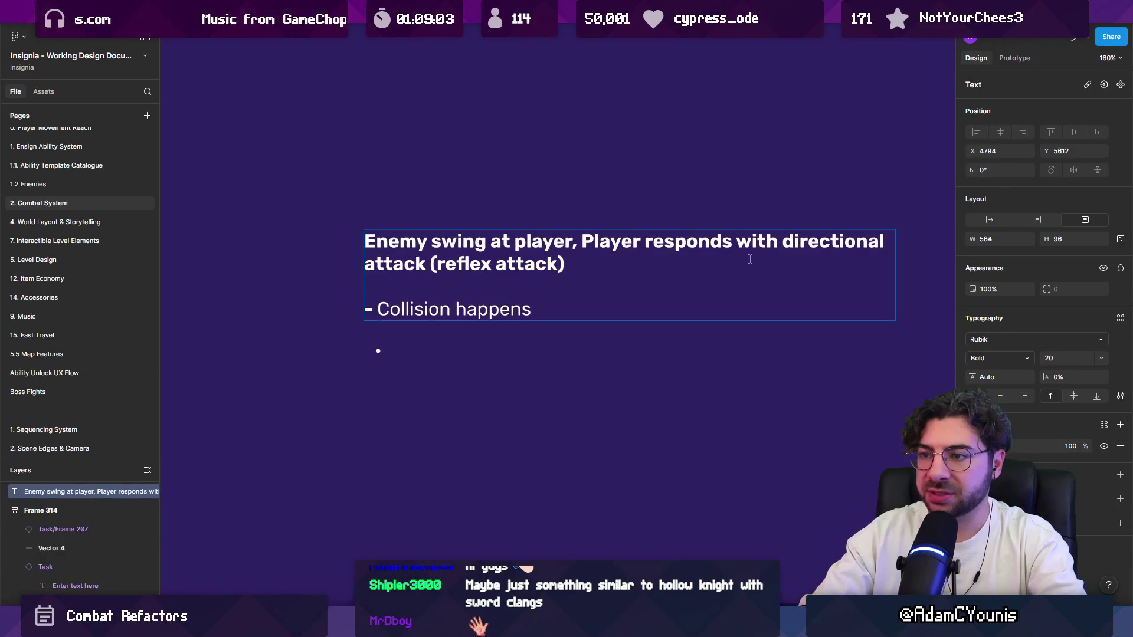
pyautogui.click(373, 308)
pyautogui.press('BackSpace')
pyautogui.press('BackSpace')
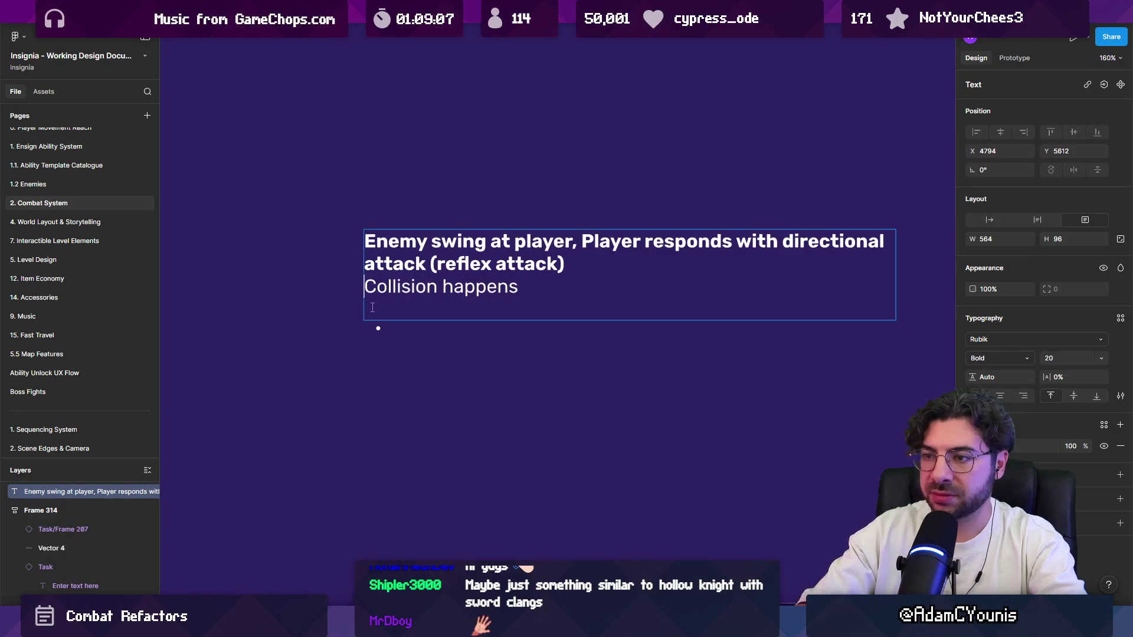
pyautogui.press('Return')
# Step: Set the note box to auto height and add the sub-bullet 'Determines that it's a reflex outcome'
pyautogui.doubleClick(630, 320)
pyautogui.doubleClick(514, 328)
pyautogui.click(514, 327)
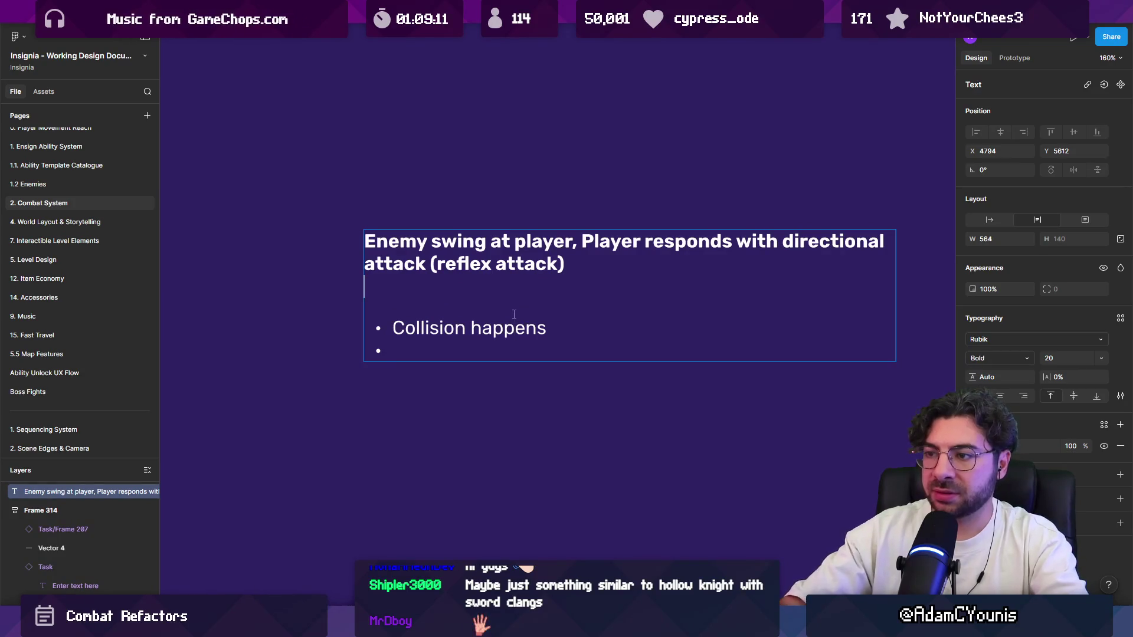
pyautogui.press('BackSpace')
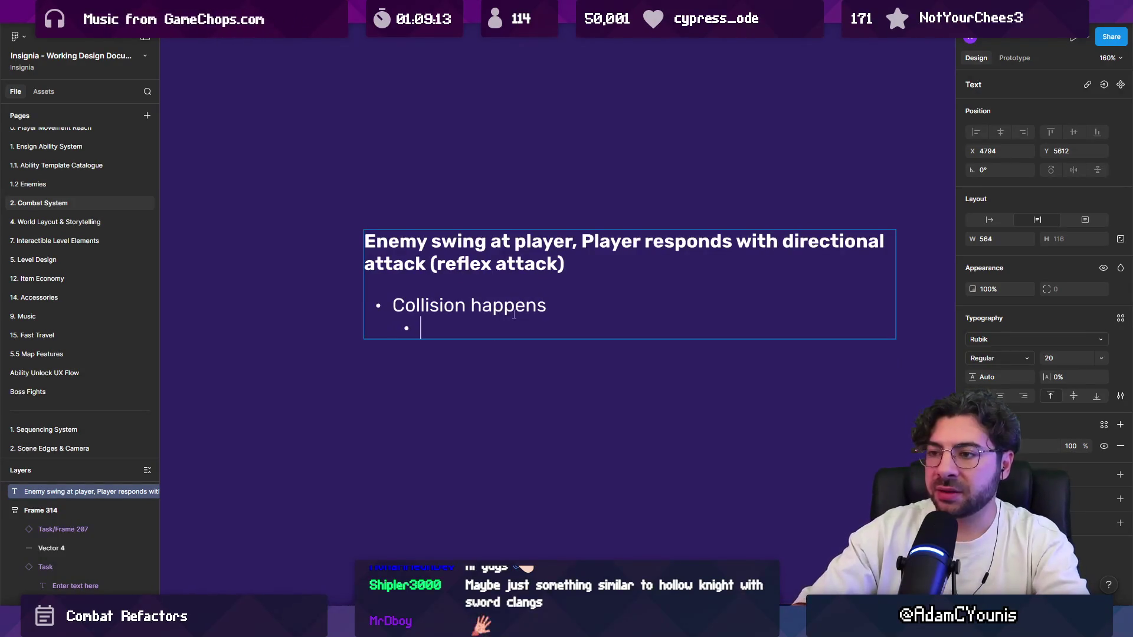
pyautogui.write('Refelct')
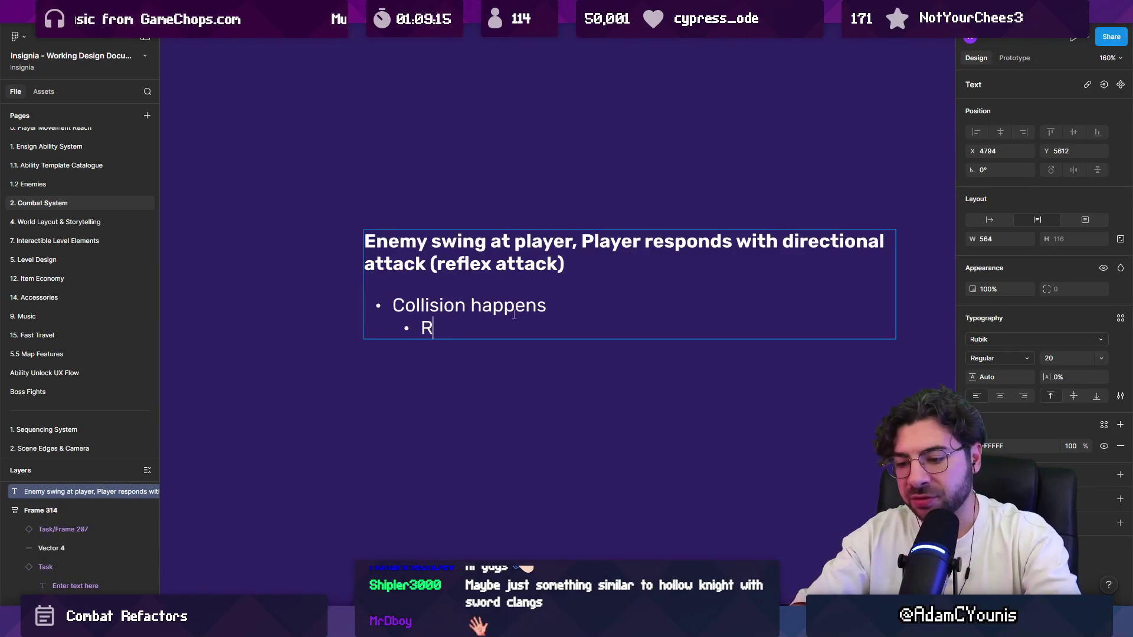
pyautogui.press('BackSpace')
pyautogui.press('BackSpace')
pyautogui.press('BackSpace')
pyautogui.write('l')
pyautogui.press('BackSpace')
pyautogui.press('BackSpace')
pyautogui.press('BackSpace')
pyautogui.write('Determines ')
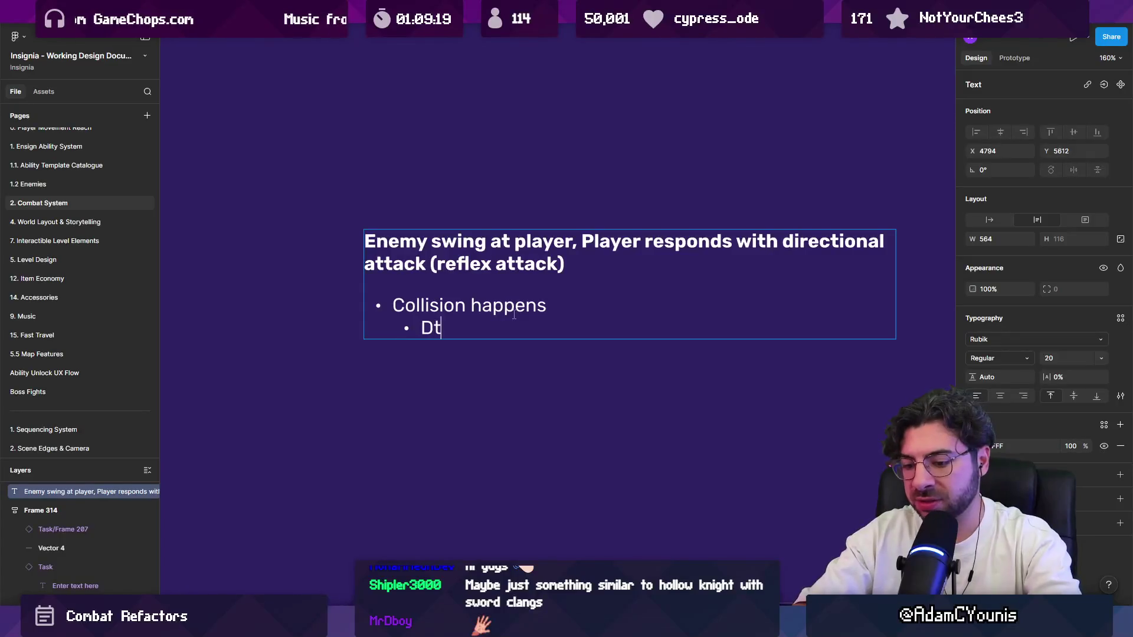
pyautogui.write("that it's a refle")
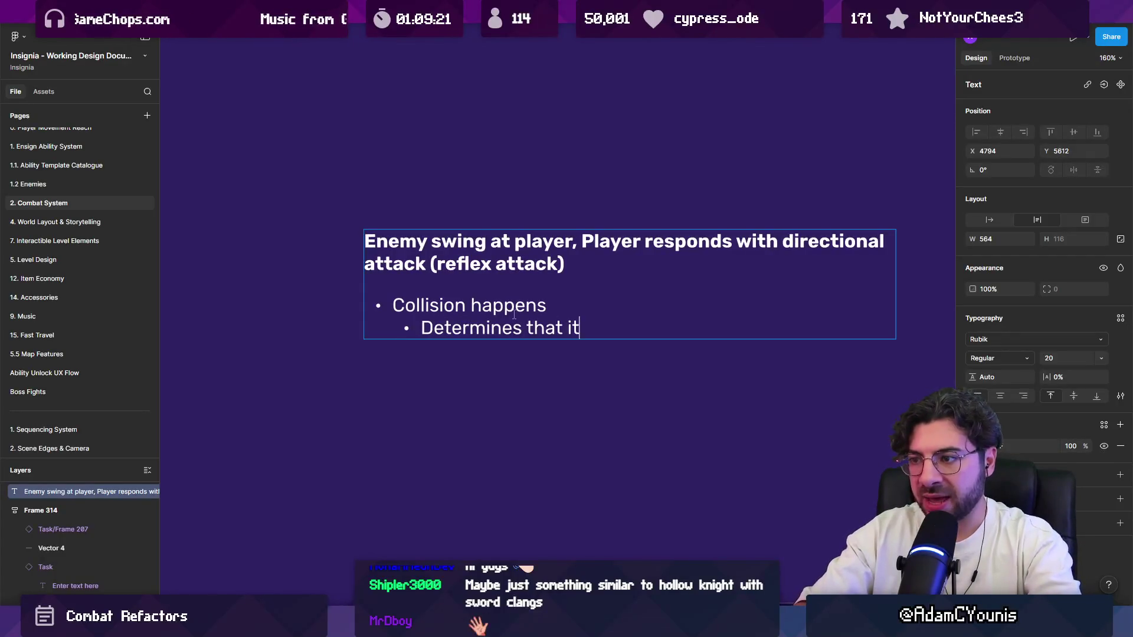
pyautogui.write('x outcome')
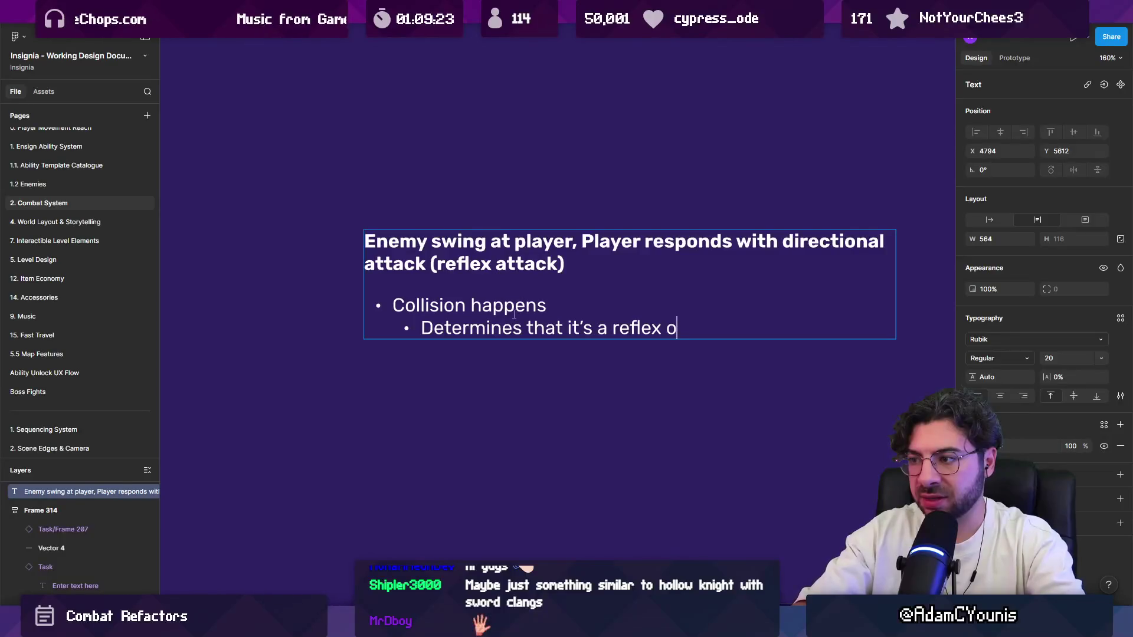
# Step: Add a sub-bullet stating the Reflex Animation takes priority when the hit is registered
pyautogui.press('Return')
pyautogui.write('Reflecx')
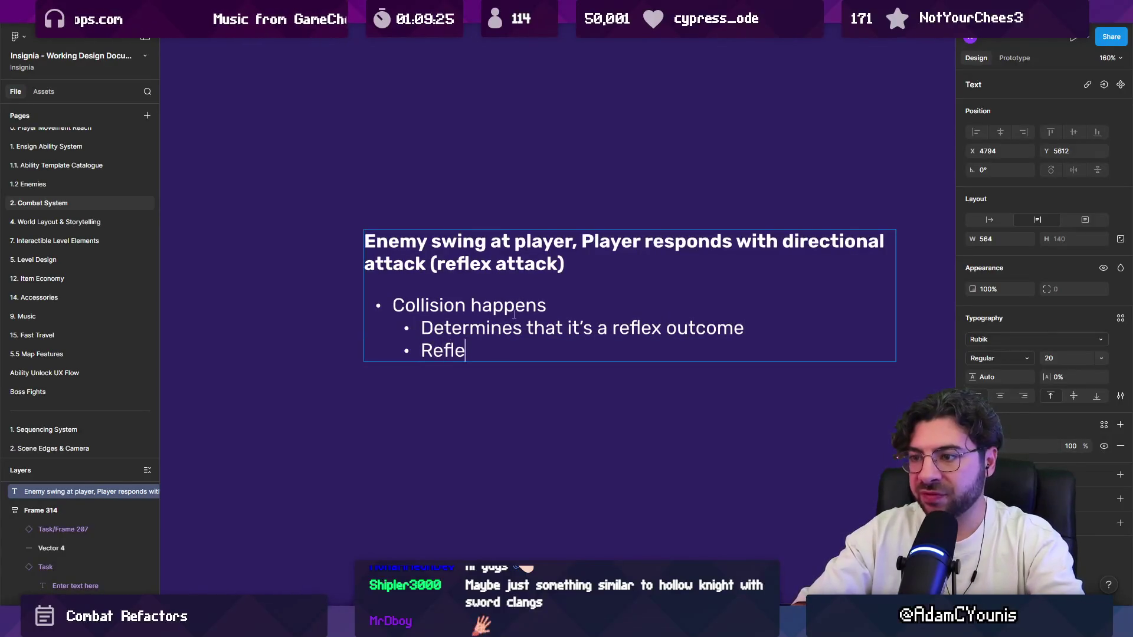
pyautogui.press('BackSpace')
pyautogui.write('xz')
pyautogui.press('BackSpace')
pyautogui.write('Animation ')
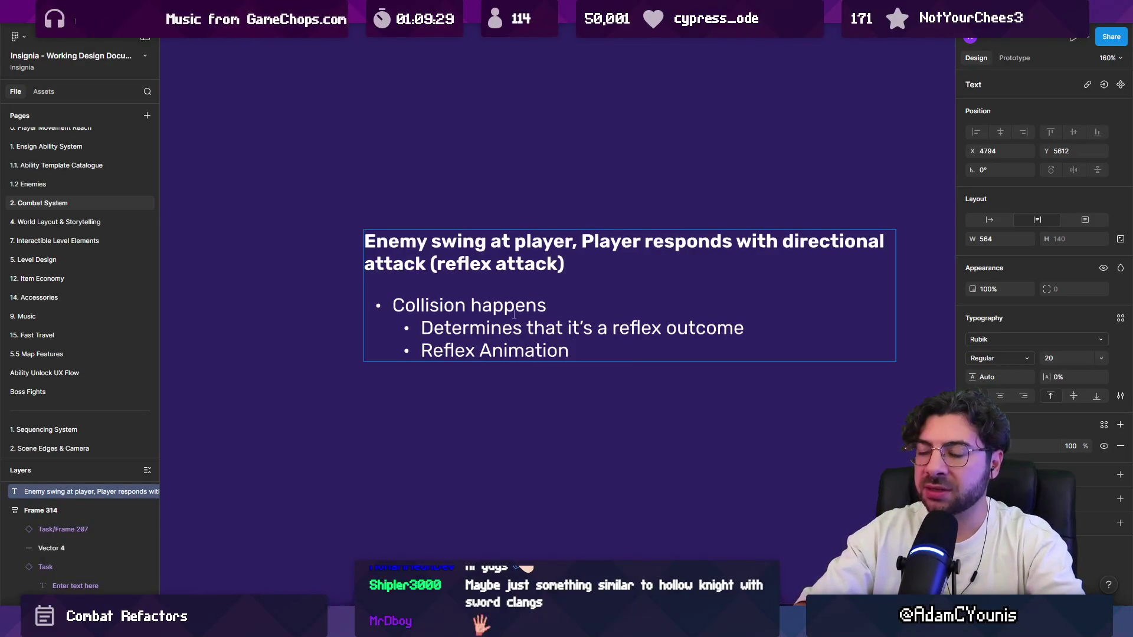
pyautogui.write('is')
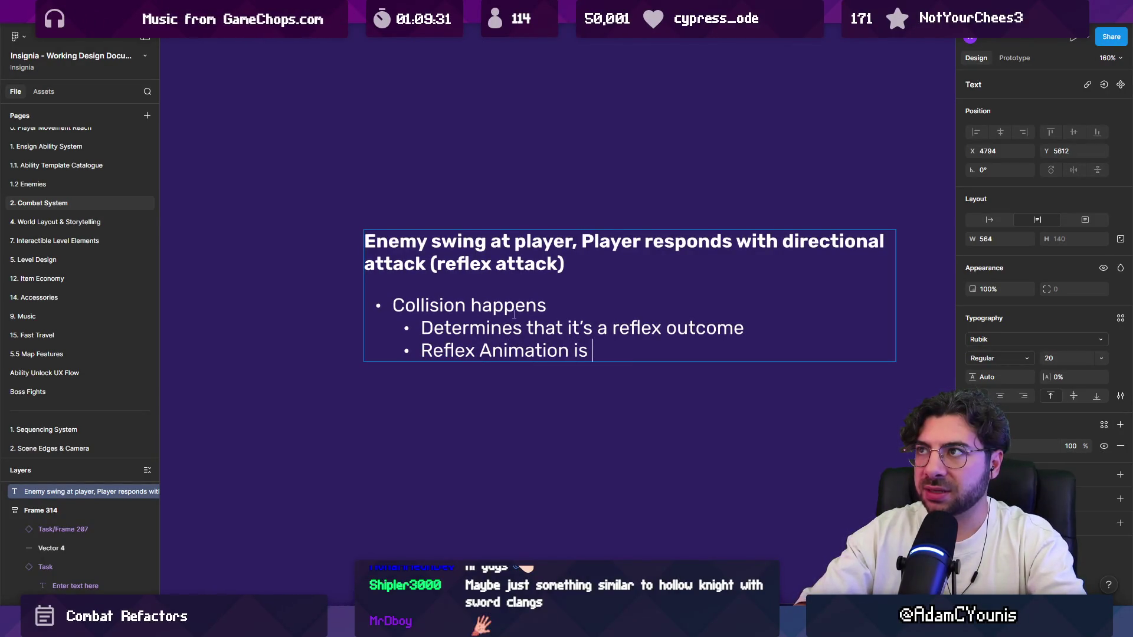
pyautogui.press('BackSpace')
pyautogui.press('BackSpace')
pyautogui.press('BackSpace')
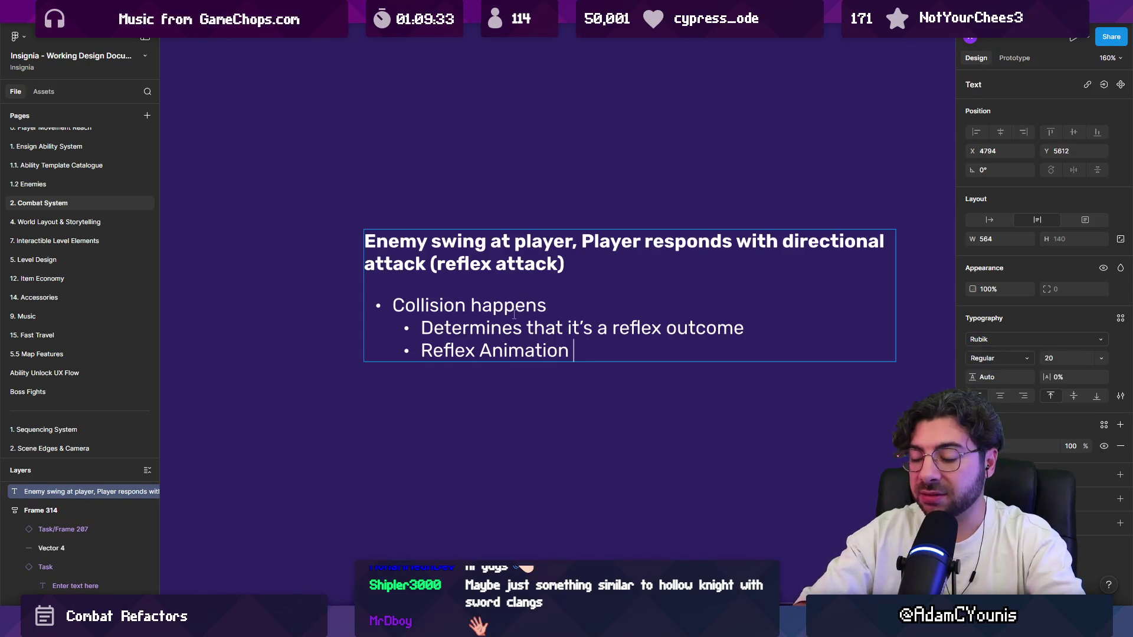
pyautogui.write('takes ')
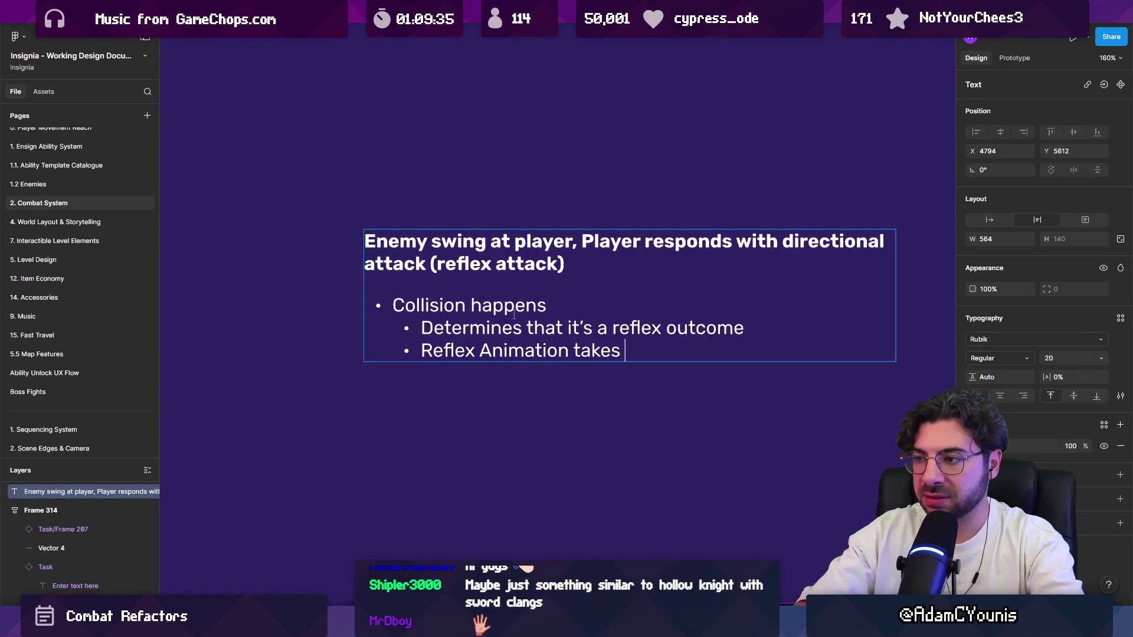
pyautogui.write('priority in th')
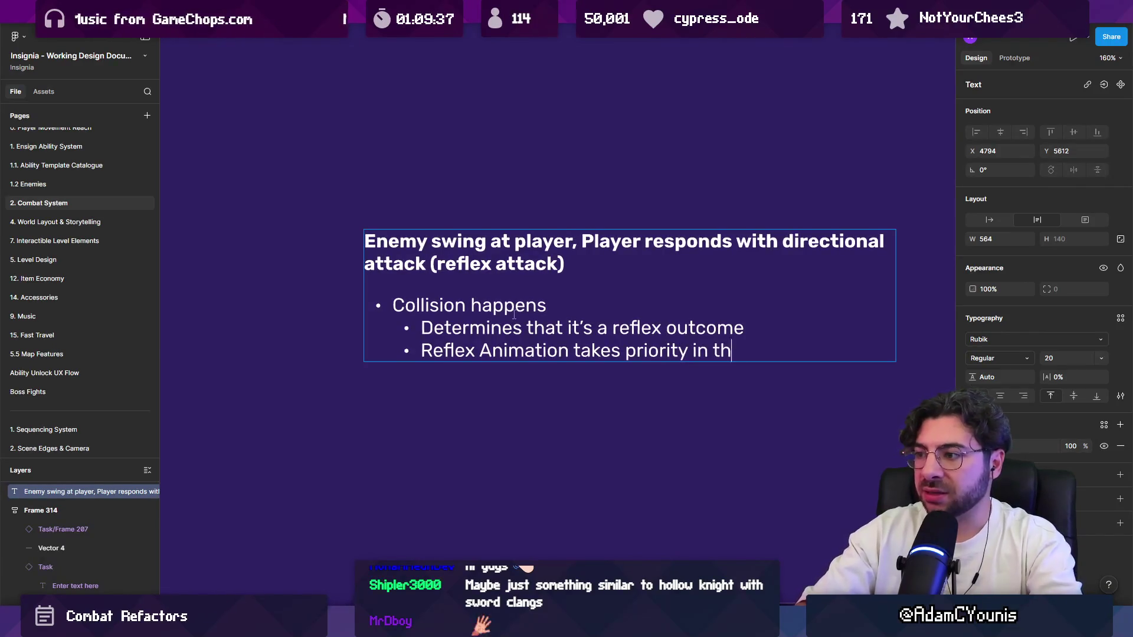
pyautogui.write('e OnHitRe')
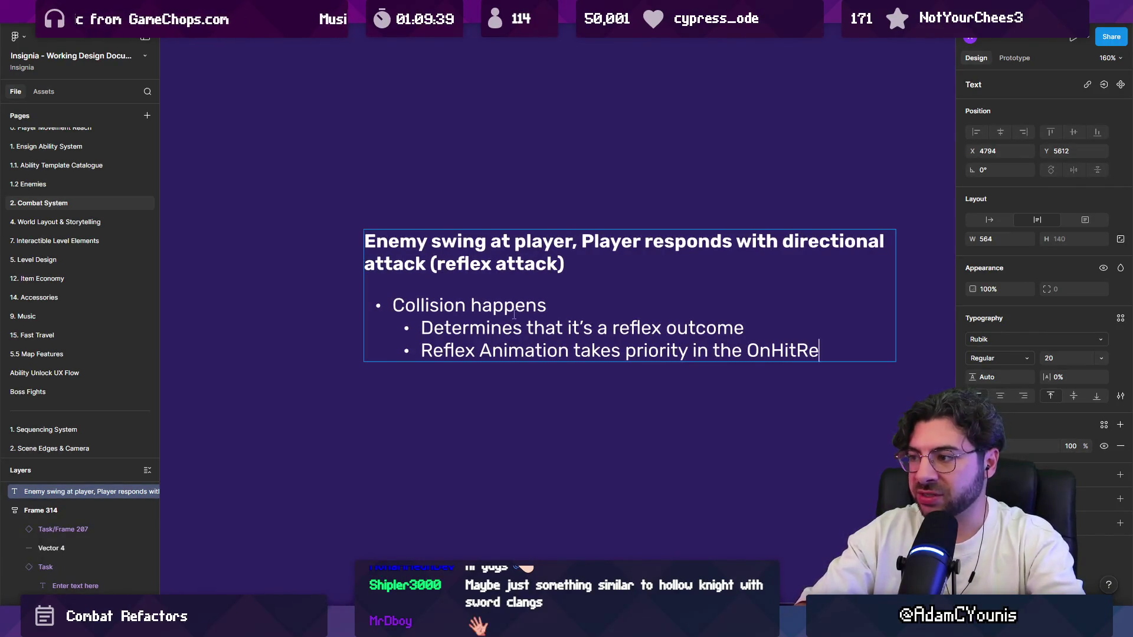
pyautogui.write('gistered')
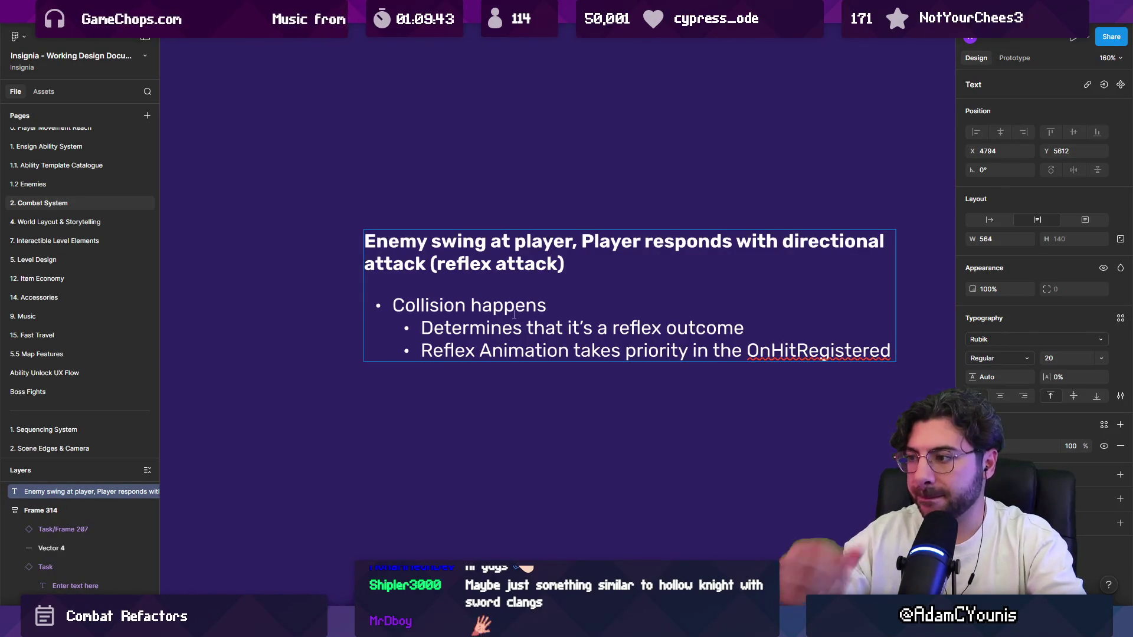
pyautogui.hotkey('ctrl', 'Left')
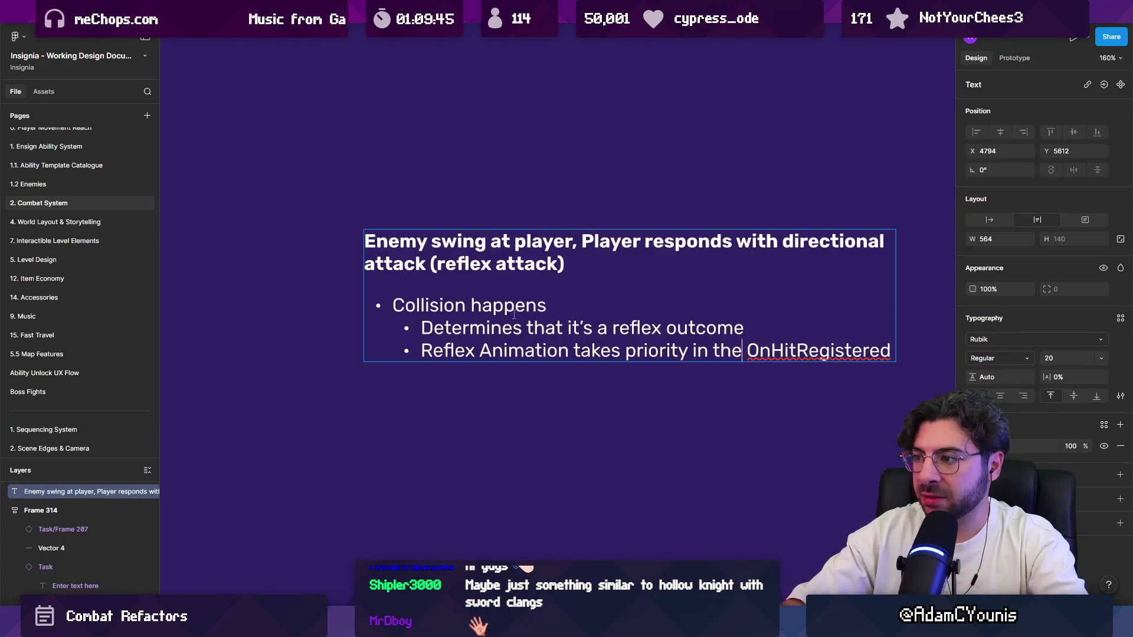
pyautogui.press('BackSpace')
pyautogui.press('BackSpace')
pyautogui.write('o')
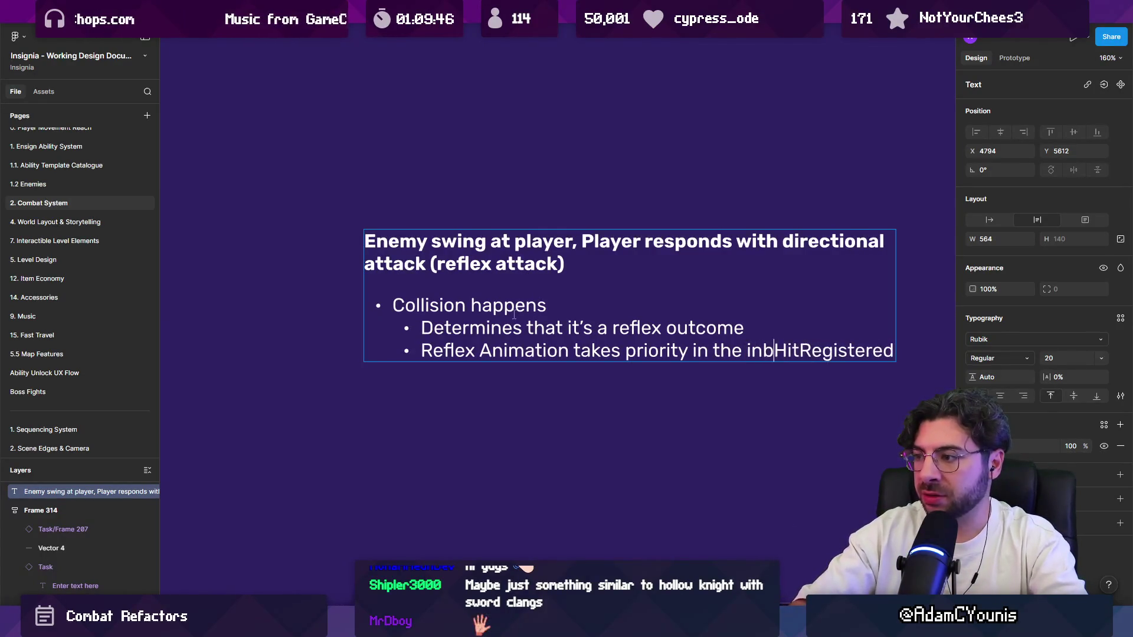
pyautogui.write('n')
pyautogui.hotkey('ctrl', 'Left')
pyautogui.hotkey('ctrl', 'shift', 'Left')
pyautogui.hotkey('ctrl', 'shift', 'Left')
pyautogui.press('BackSpace')
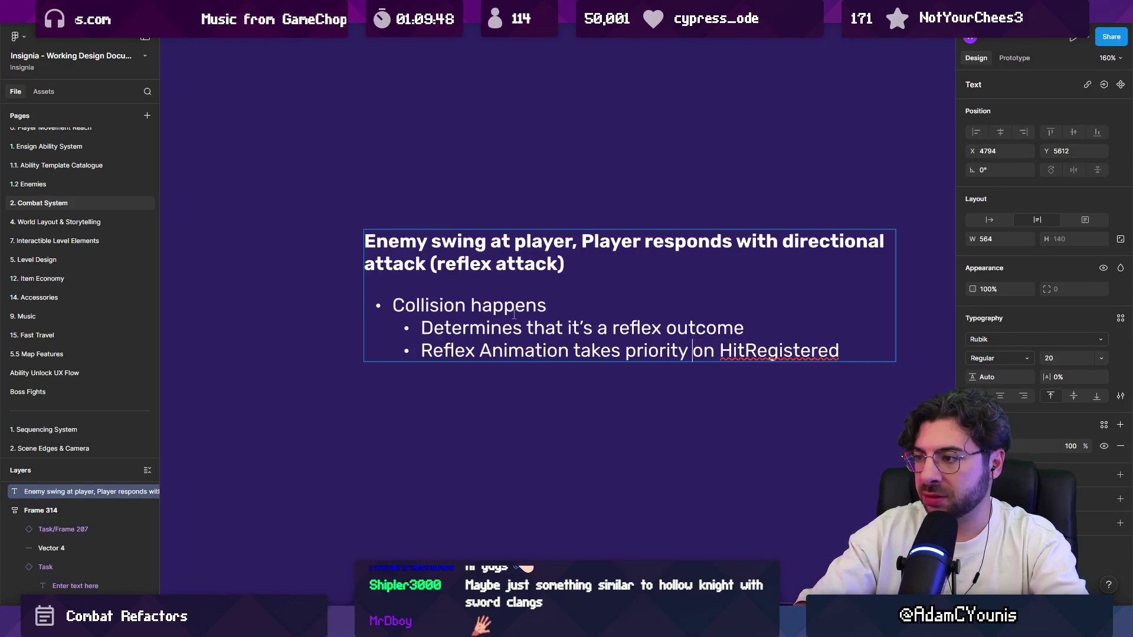
# Step: Begin a further-indented bullet starting with 'Reflex just'
pyautogui.press('Return')
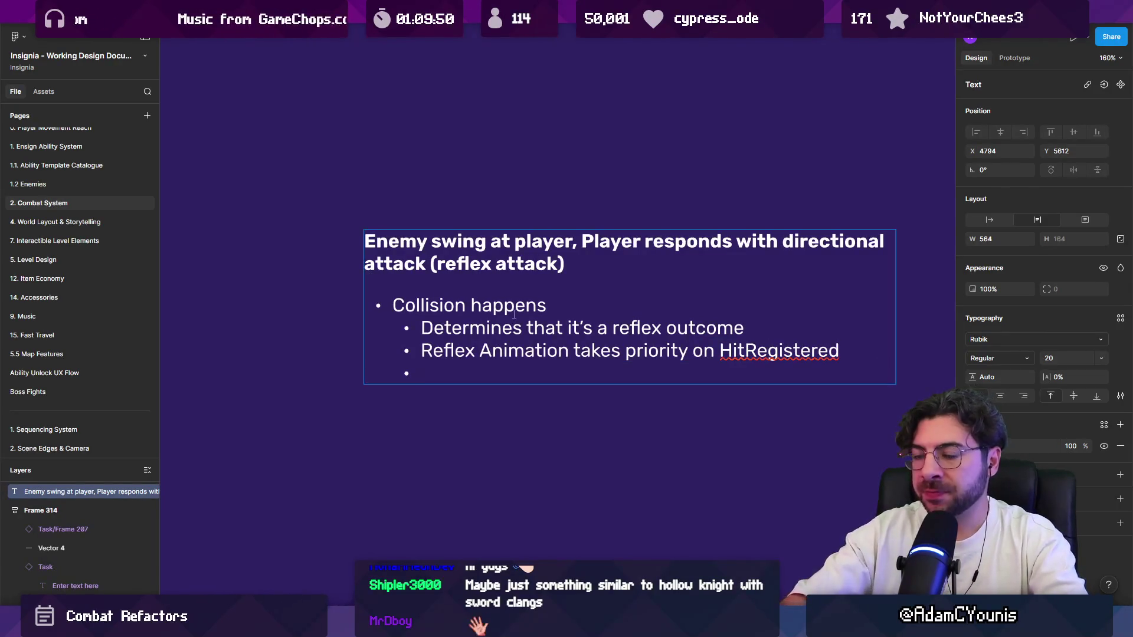
pyautogui.press('Tab')
pyautogui.write('Reflx')
pyautogui.press('BackSpace')
pyautogui.write('ex just')
pyautogui.press('BackSpace')
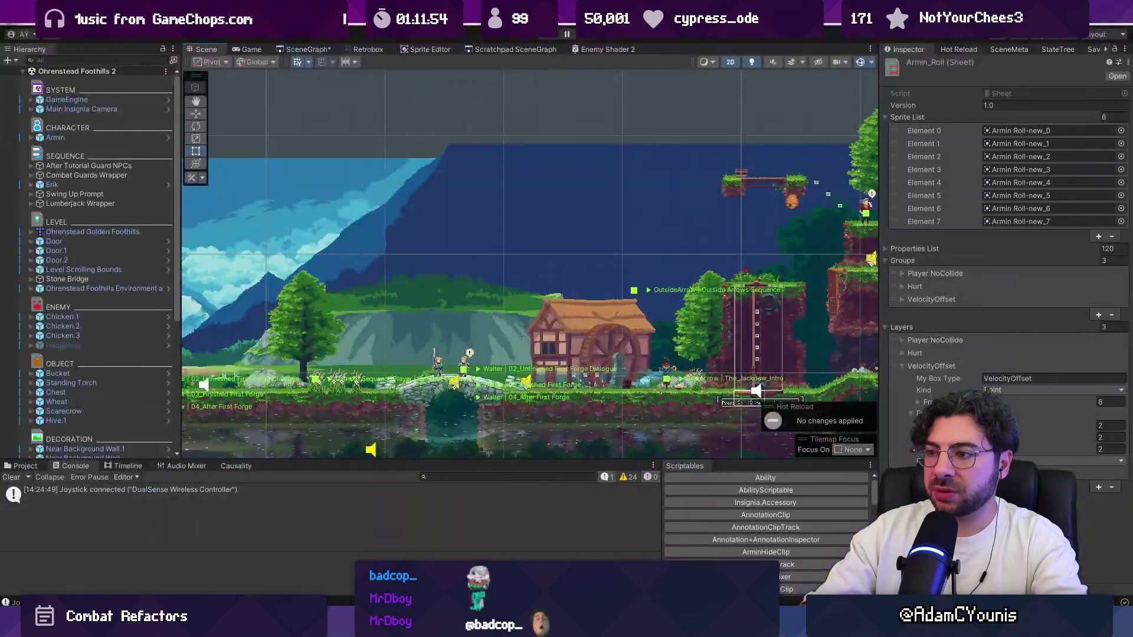
# Step: Open Ohrenstead Overlook from the scene graph, play it, and zoom the Scene view onto the fight
pyautogui.click(304, 49)
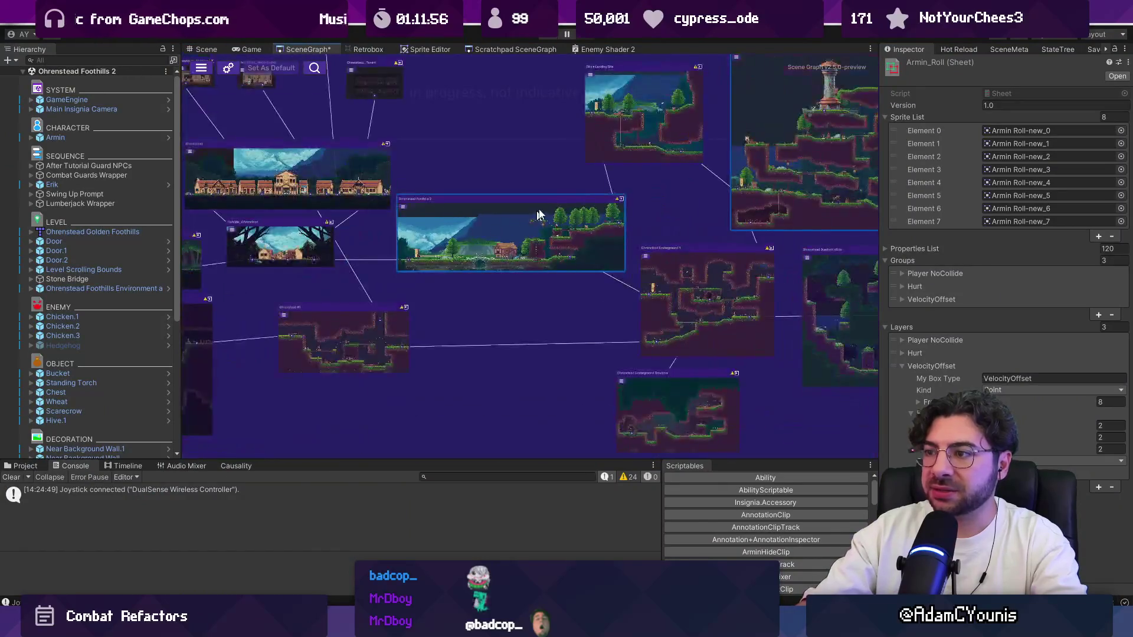
pyautogui.doubleClick(492, 204)
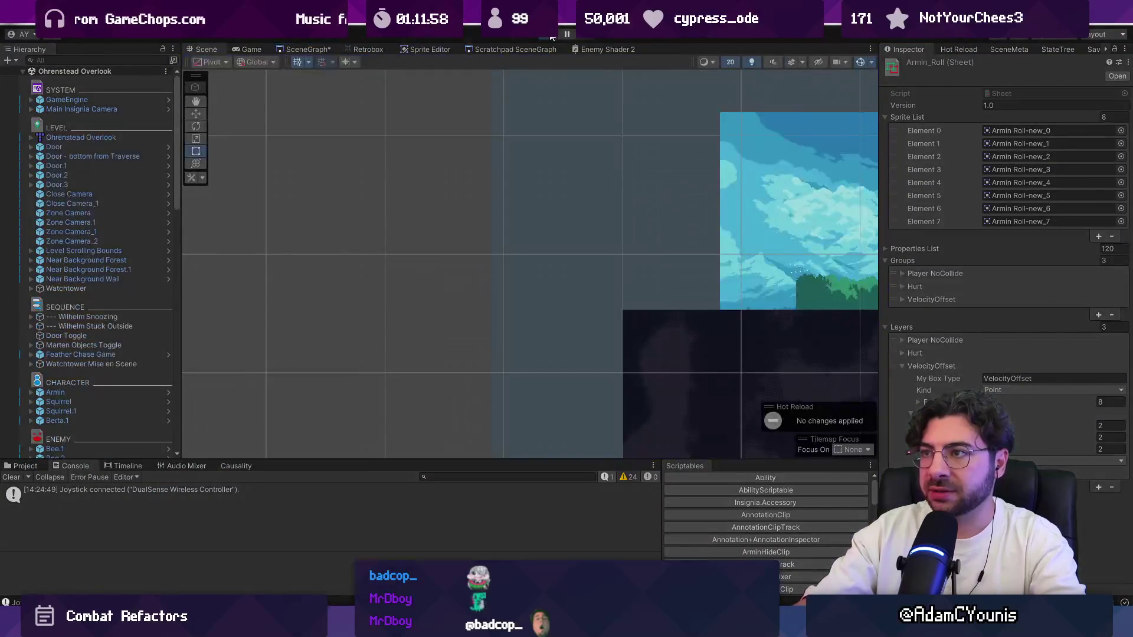
pyautogui.click(552, 37)
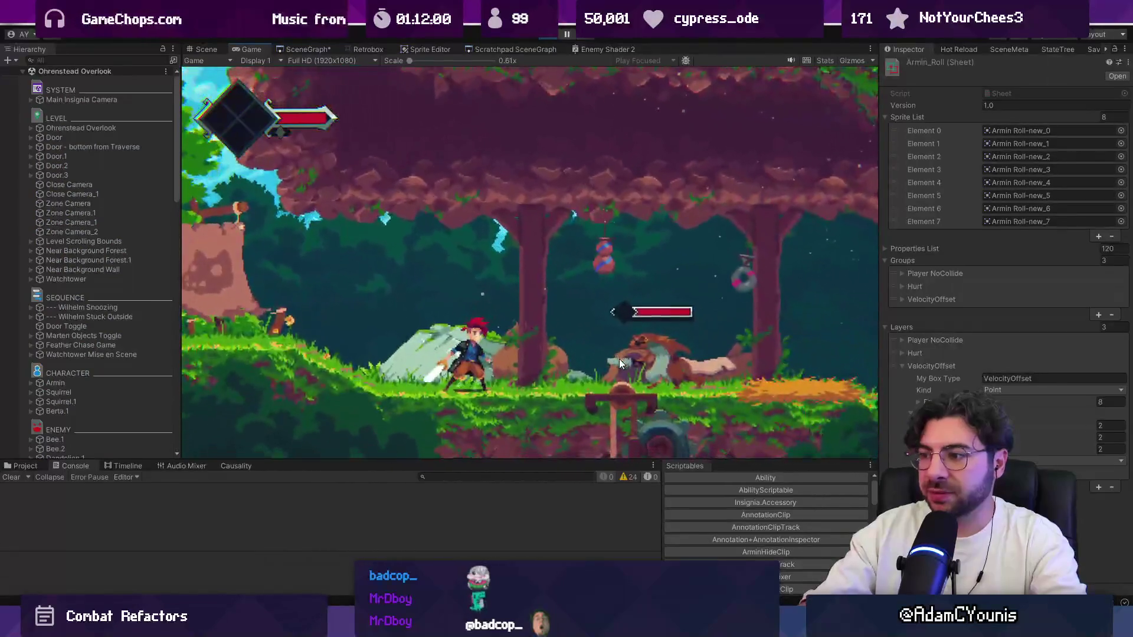
pyautogui.hotkey('ctrl', '1')
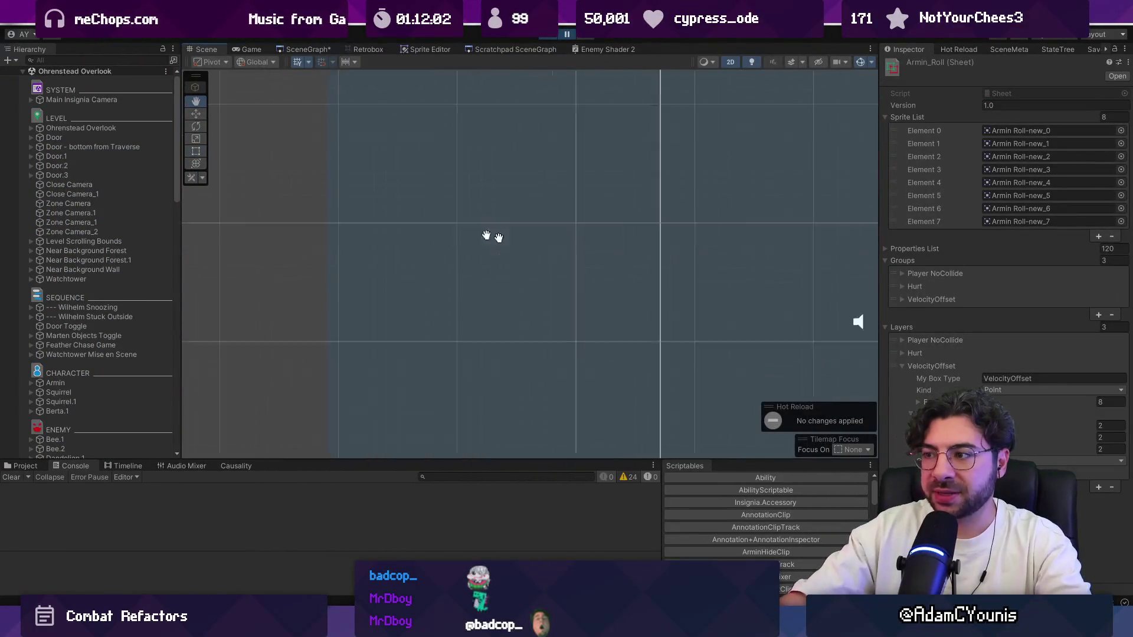
pyautogui.scroll(10, 466, 318)
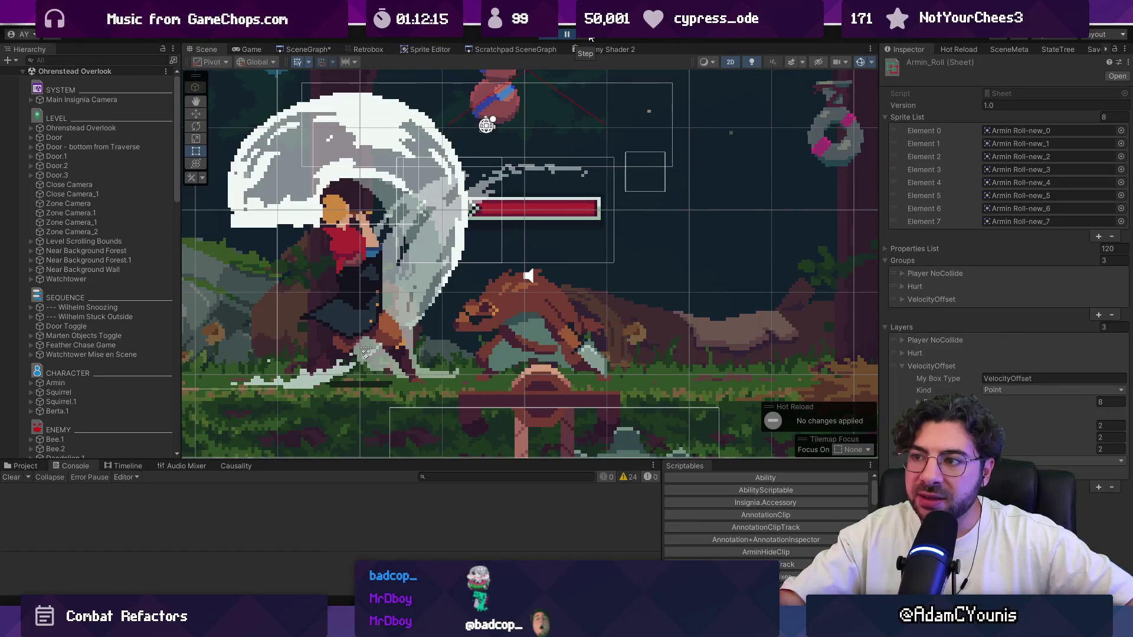
# Step: Step the paused game four frames and frame the enemy and its health bar in the Scene view
pyautogui.click(590, 37)
pyautogui.click(591, 37)
pyautogui.click(591, 37)
pyautogui.click(591, 37)
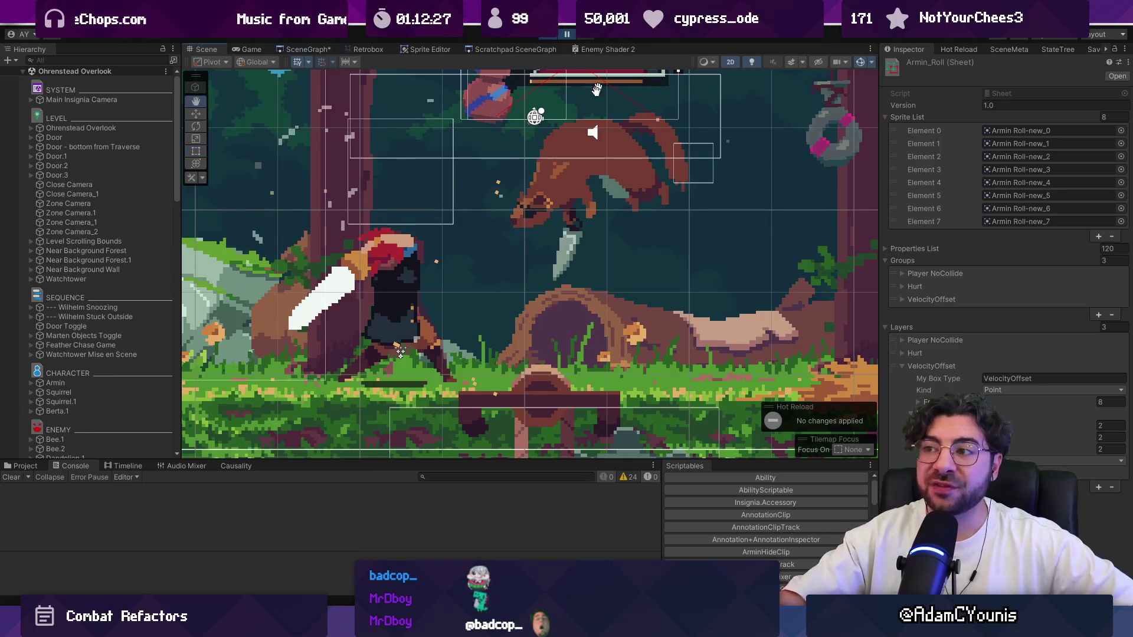
pyautogui.moveTo(617, 85); pyautogui.dragTo(551, 243)
pyautogui.press('f')
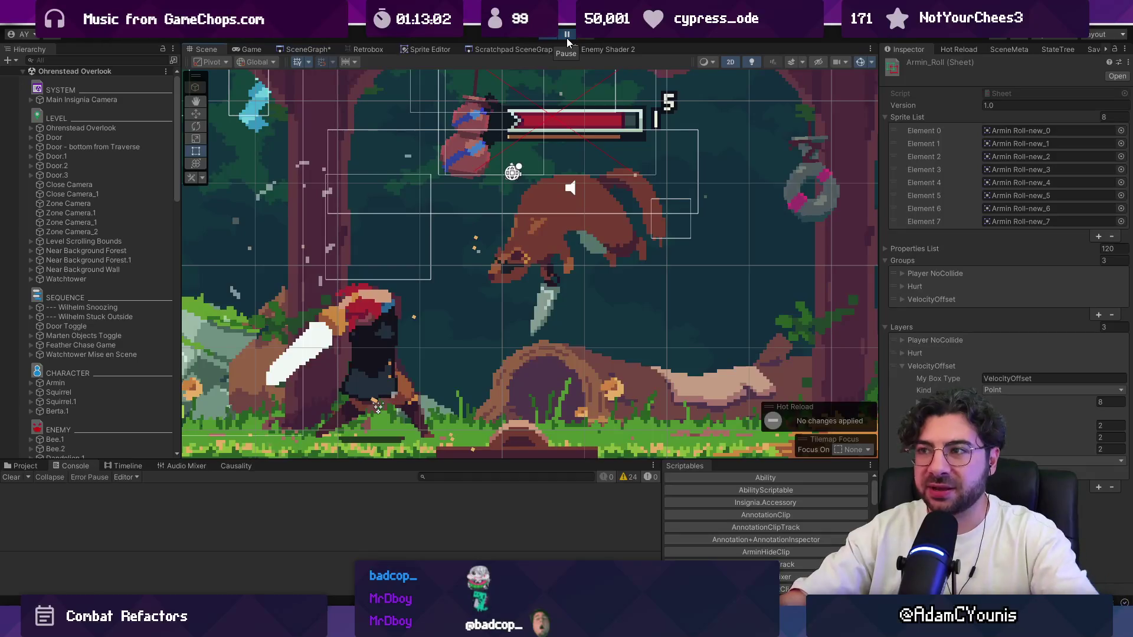
pyautogui.hotkey('alt', 'Tab')
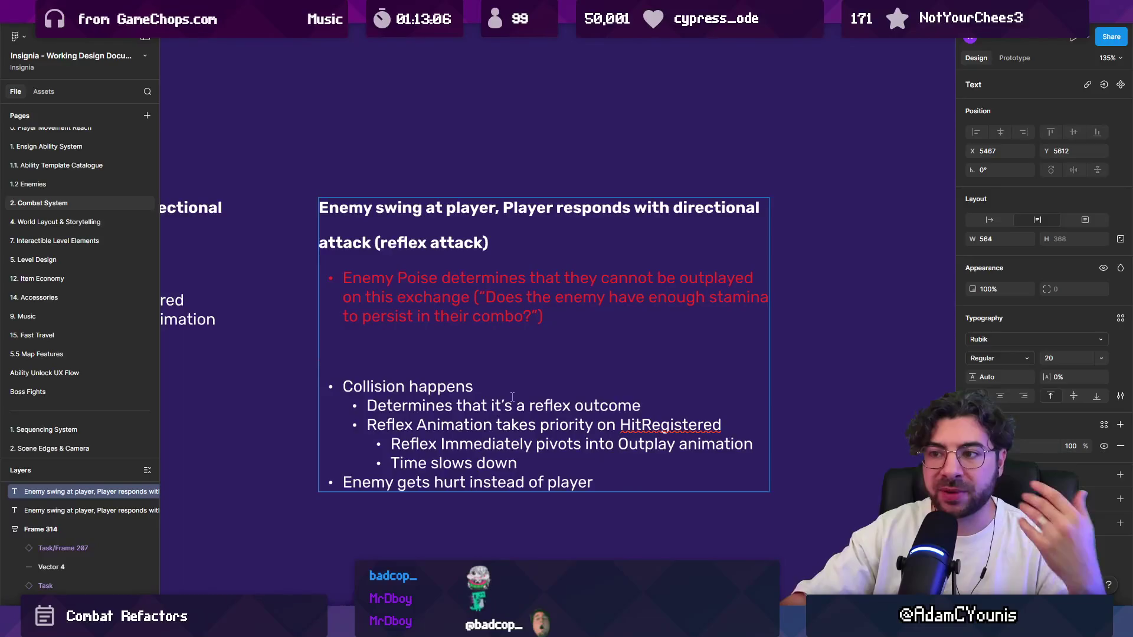
# Step: Place a copy of the reflex-attack note below the original and start editing it
pyautogui.scroll(-5, 519, 277)
pyautogui.scroll(2, 513, 355)
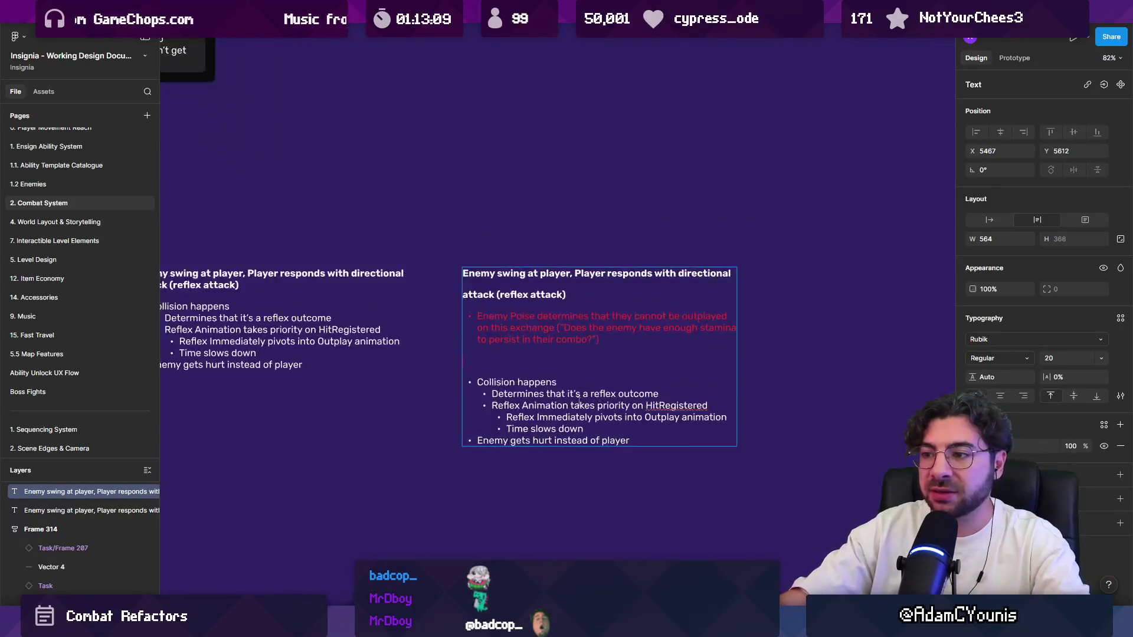
pyautogui.scroll(-3, 512, 362)
pyautogui.moveTo(484, 327)
pyautogui.mouseDown()
pyautogui.moveTo(484, 502)
pyautogui.moveTo(516, 512)
pyautogui.mouseUp()
pyautogui.hotkey('shift', '2')
pyautogui.press('Return')
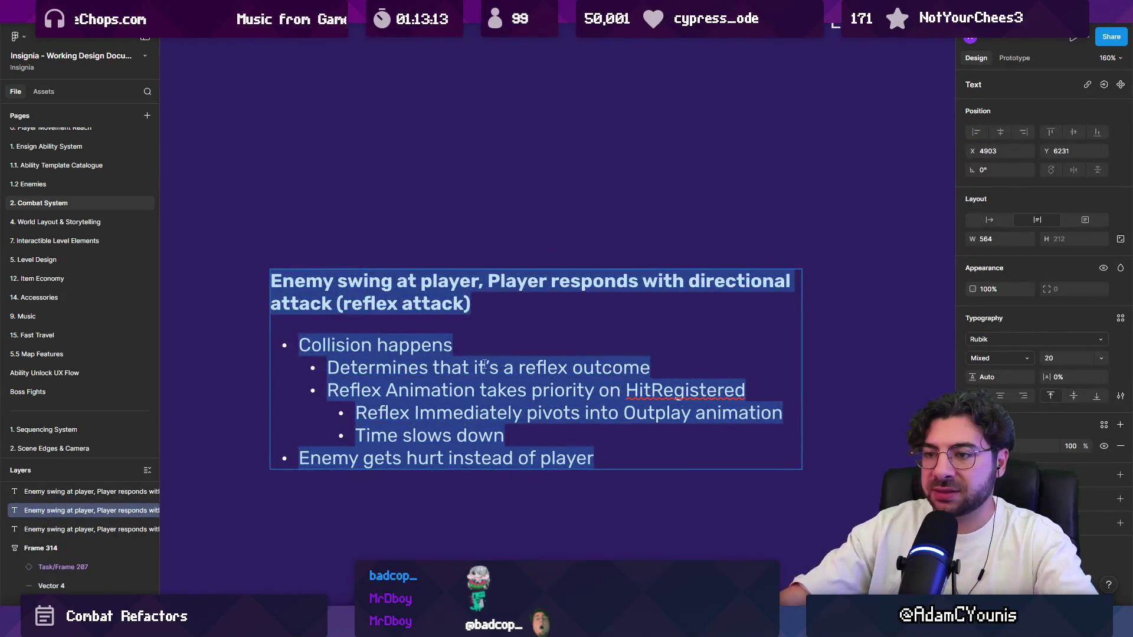
# Step: Replace the copied text with the title 'Hit Exchange Value Arbitration'
pyautogui.write('It feels goda')
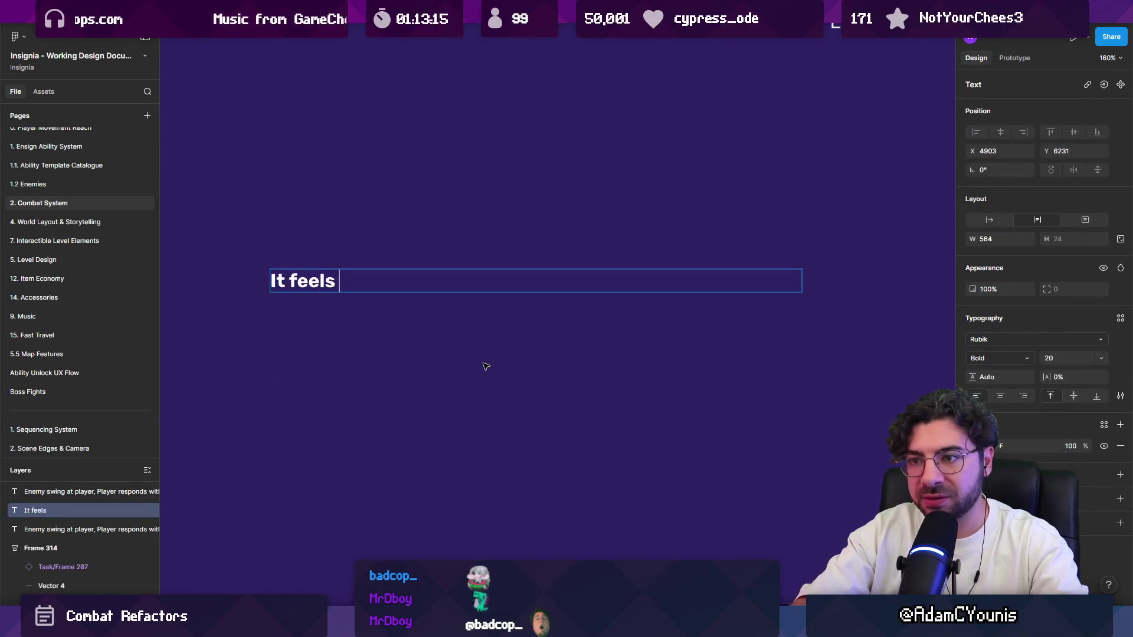
pyautogui.press('BackSpace')
pyautogui.press('BackSpace')
pyautogui.write('od')
pyautogui.hotkey('ctrl', 'a')
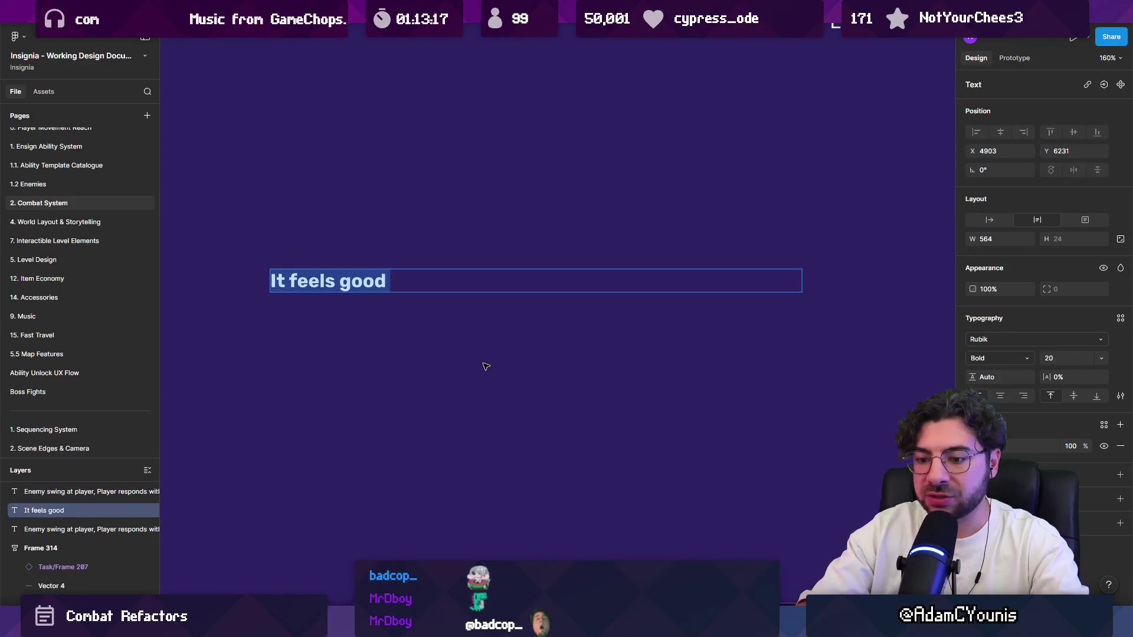
pyautogui.write('V')
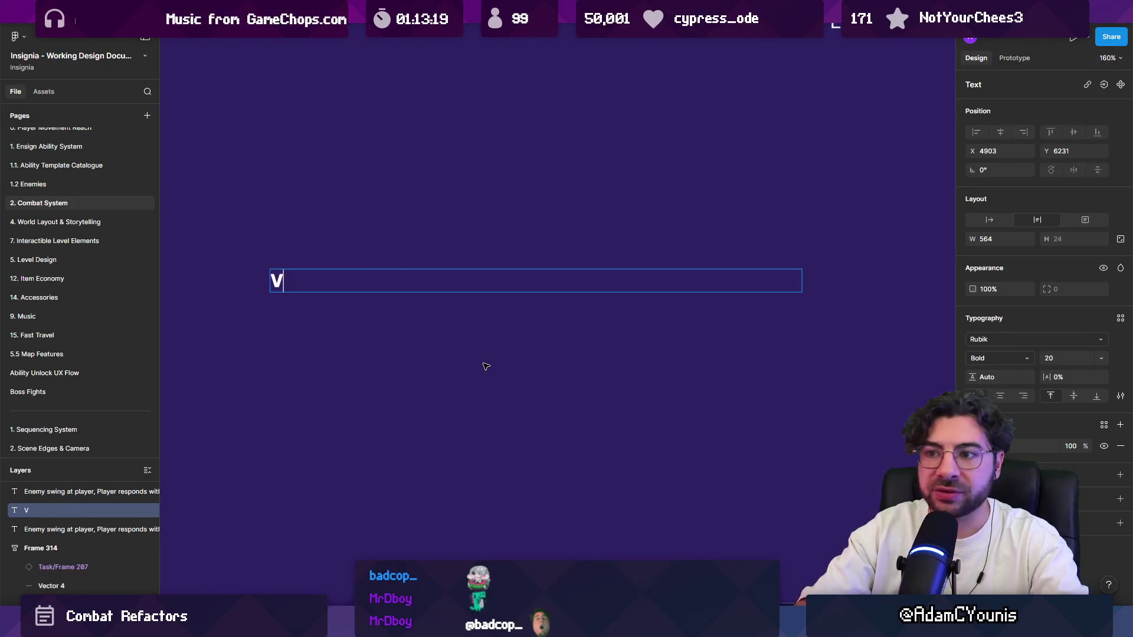
pyautogui.press('BackSpace')
pyautogui.write('Pla')
pyautogui.press('BackSpace')
pyautogui.press('BackSpace')
pyautogui.press('BackSpace')
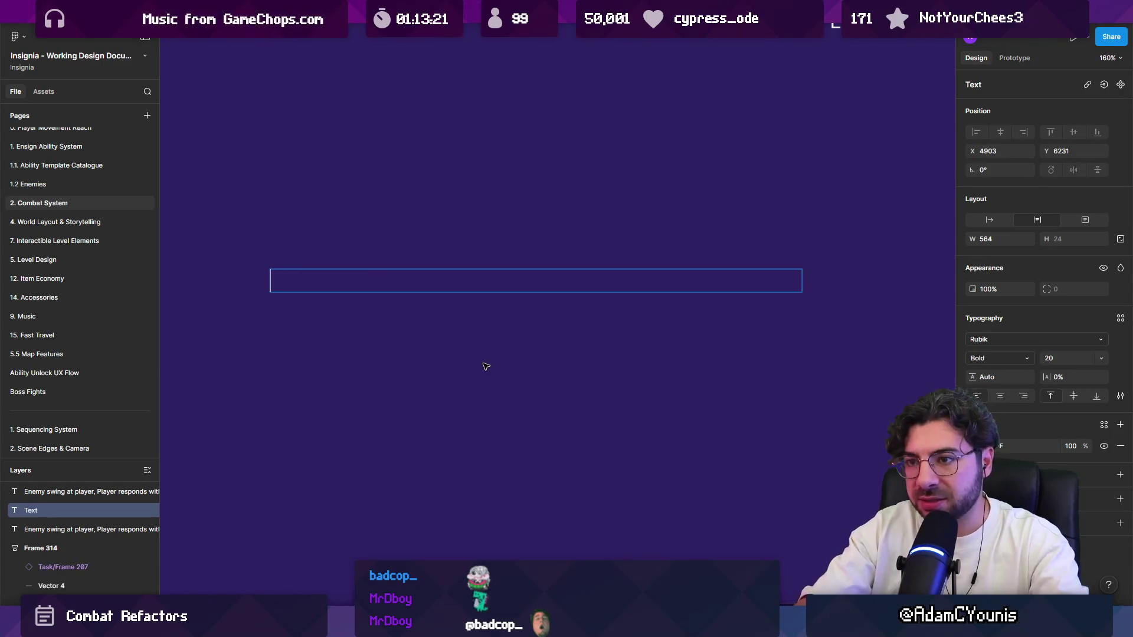
pyautogui.write('Hit Exchange V')
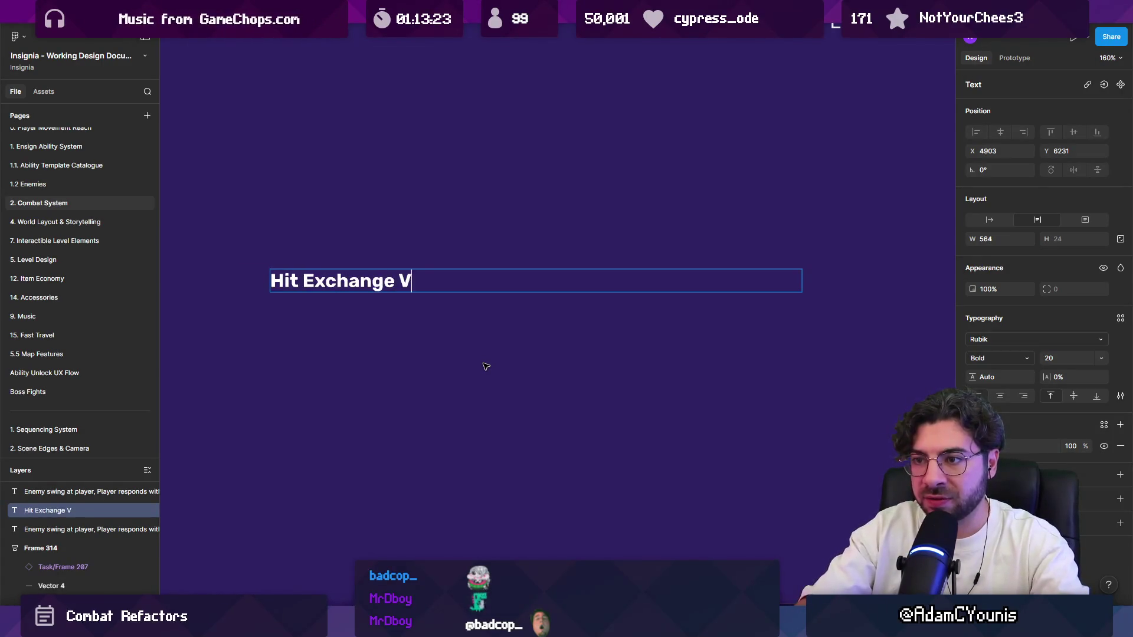
pyautogui.write('alue Arbitration')
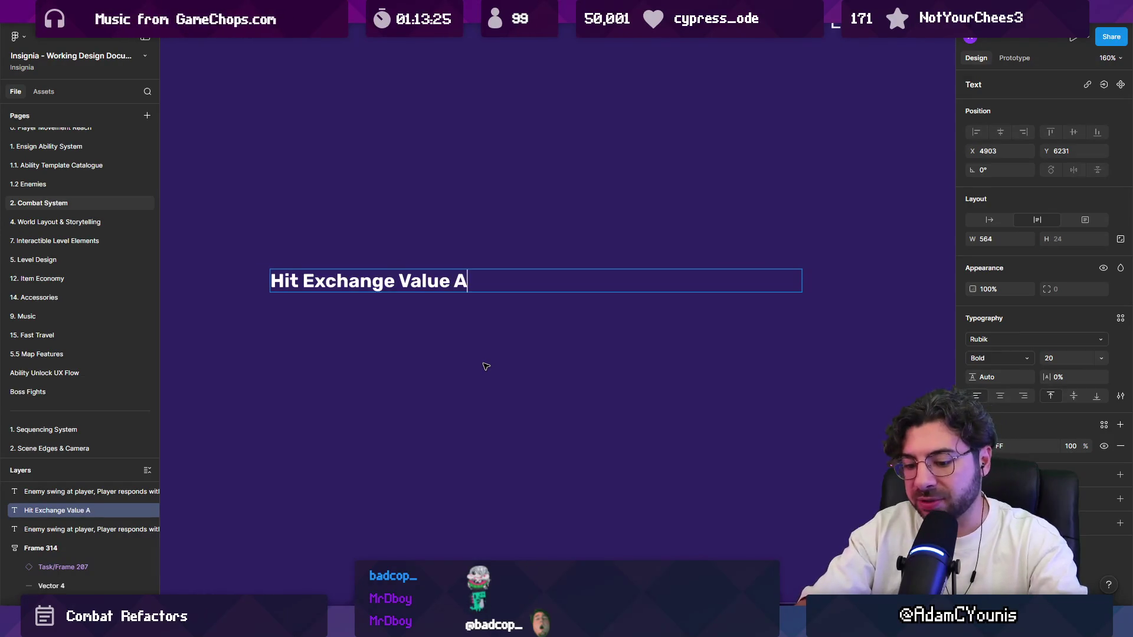
# Step: Add a bold 'From the player perspective' subheading under the title
pyautogui.press('Return')
pyautogui.press('Return')
pyautogui.press('Return')
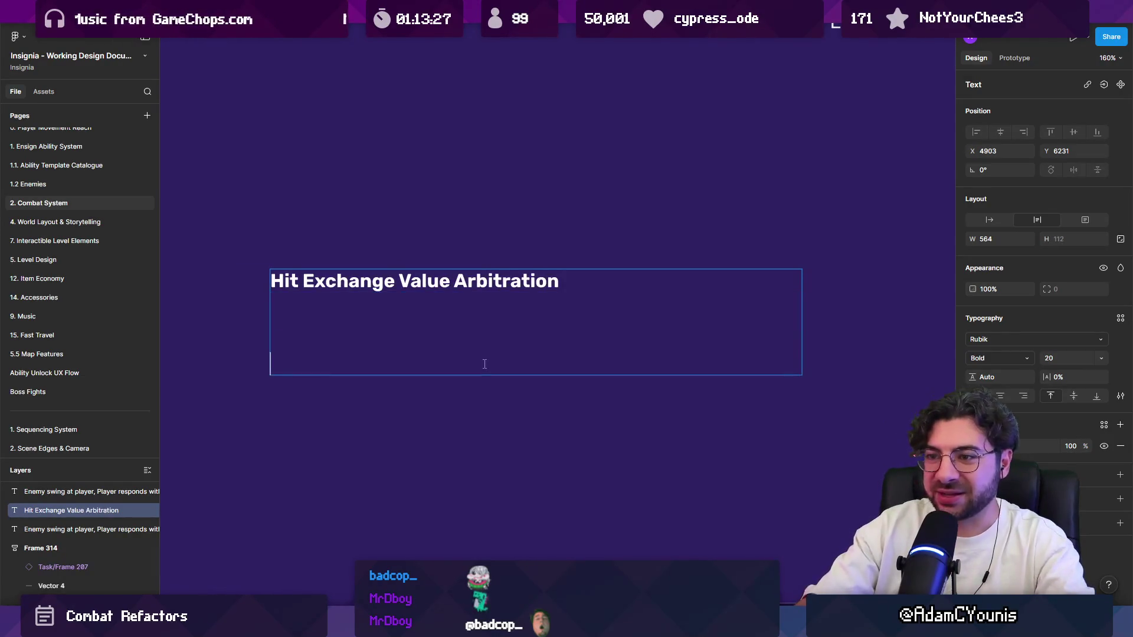
pyautogui.press('BackSpace')
pyautogui.write('On')
pyautogui.press('BackSpace')
pyautogui.press('BackSpace')
pyautogui.hotkey('ctrl', 'b')
pyautogui.write('From the player perspecti')
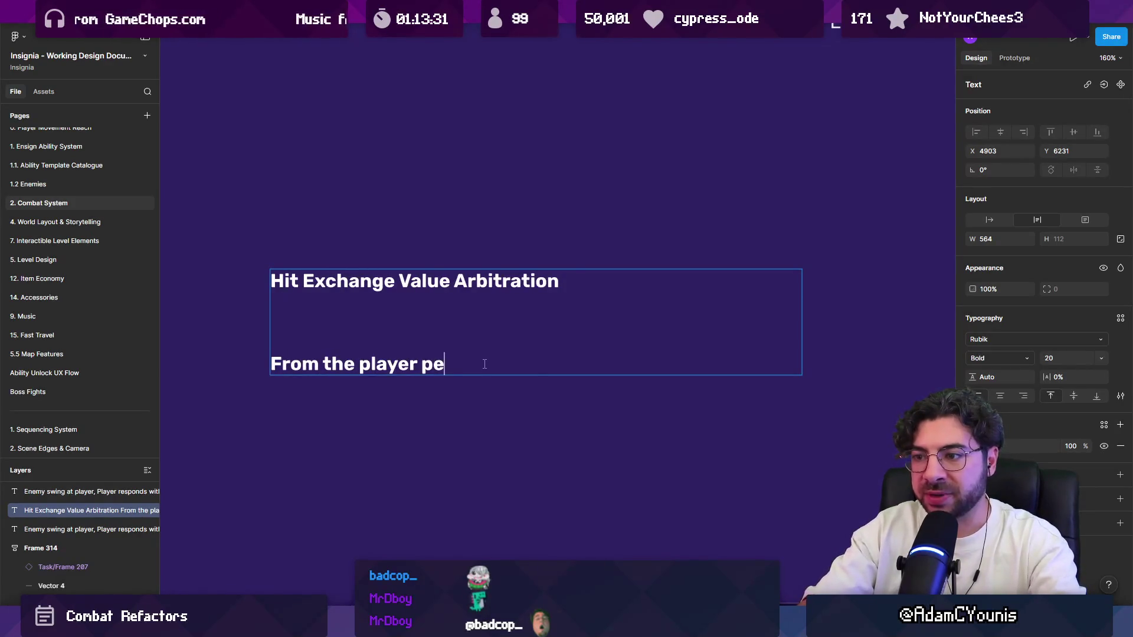
pyautogui.write('ve')
# Step: Write the player paragraph about finishing your attack whenever you press an attack button
pyautogui.press('Return')
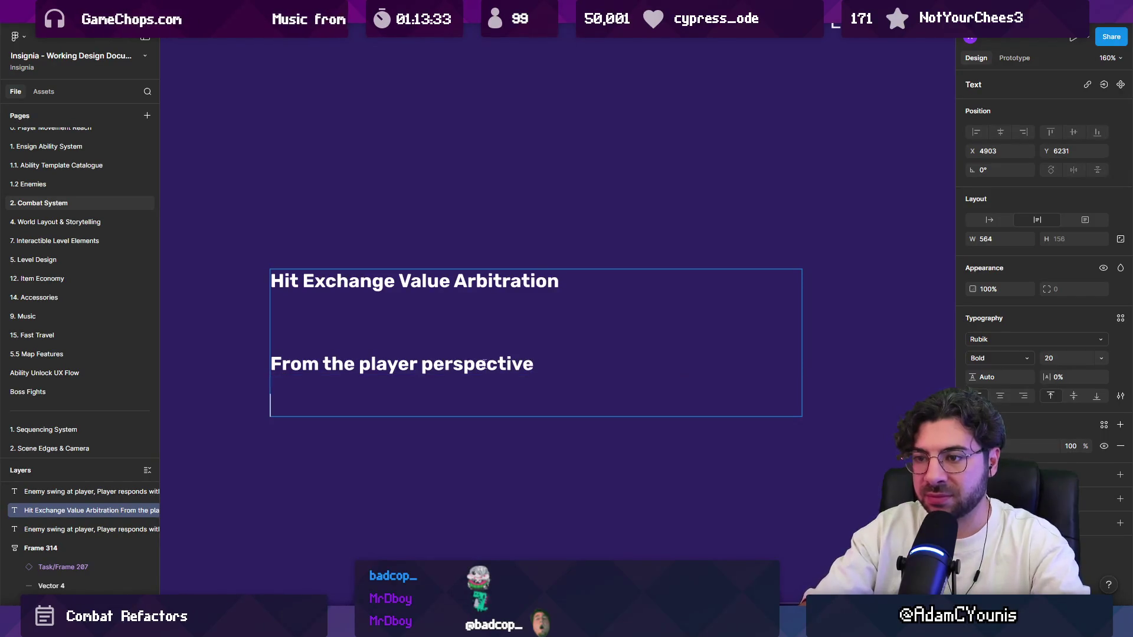
pyautogui.press('BackSpace')
pyautogui.hotkey('shift', 'Return')
pyautogui.write('-It fgeel')
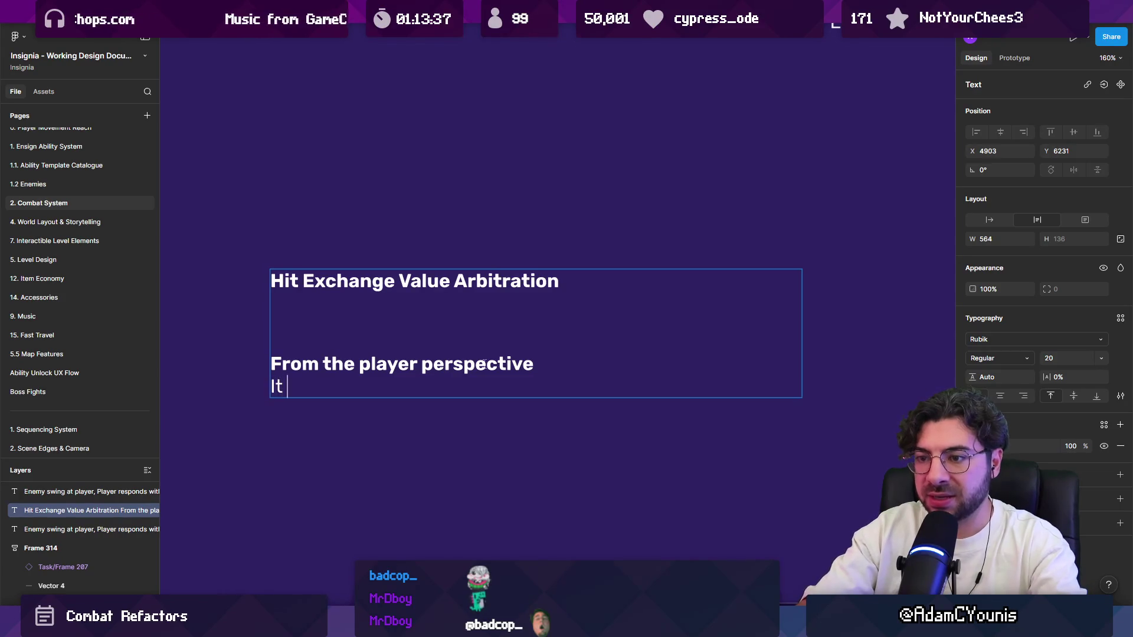
pyautogui.press('BackSpace')
pyautogui.press('BackSpace')
pyautogui.press('BackSpace')
pyautogui.write('eels good')
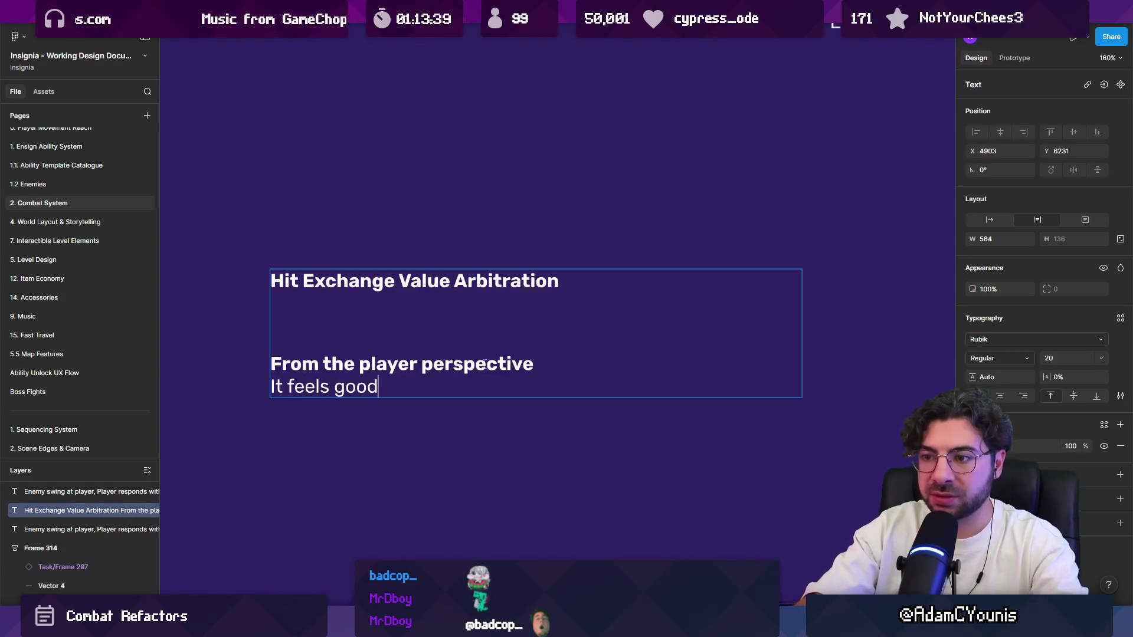
pyautogui.write(' to be ')
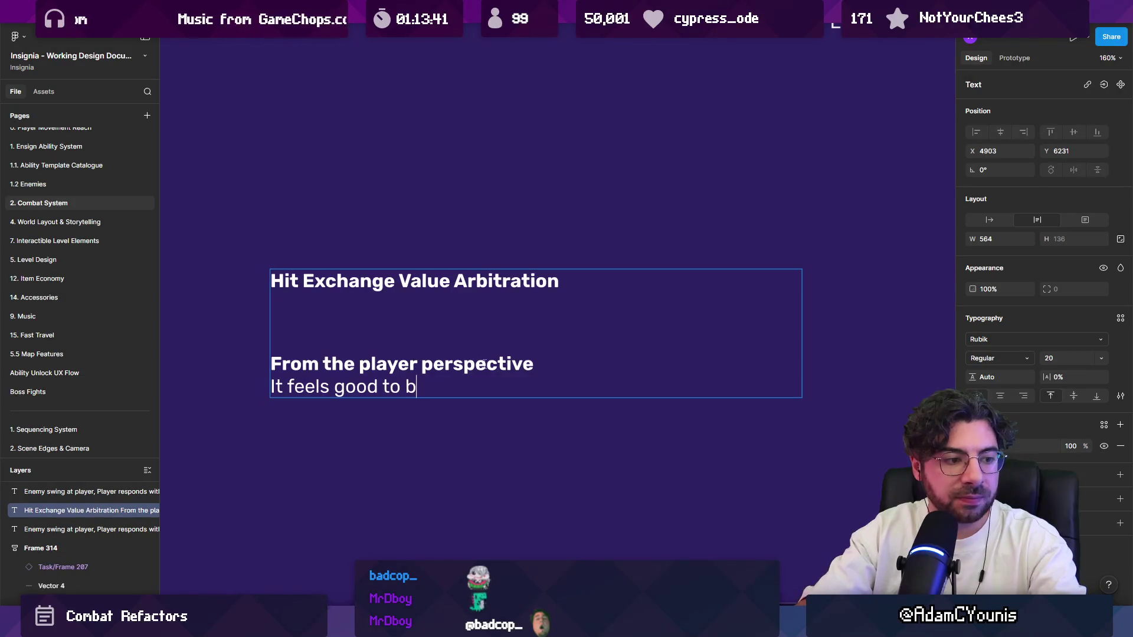
pyautogui.write('able to ')
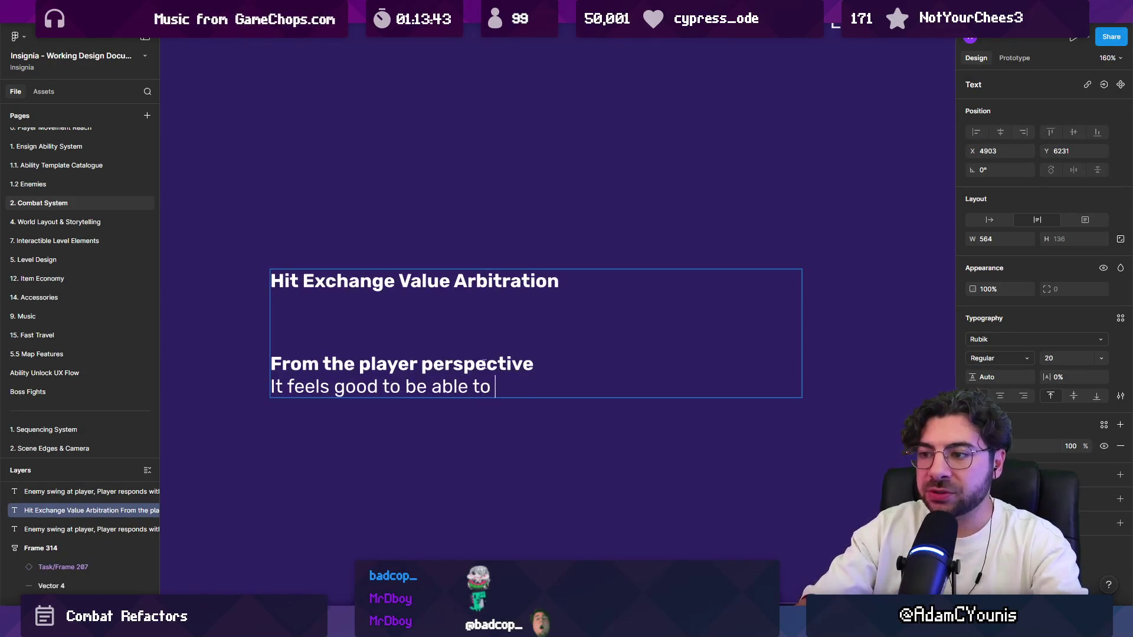
pyautogui.write('finish your attack whe')
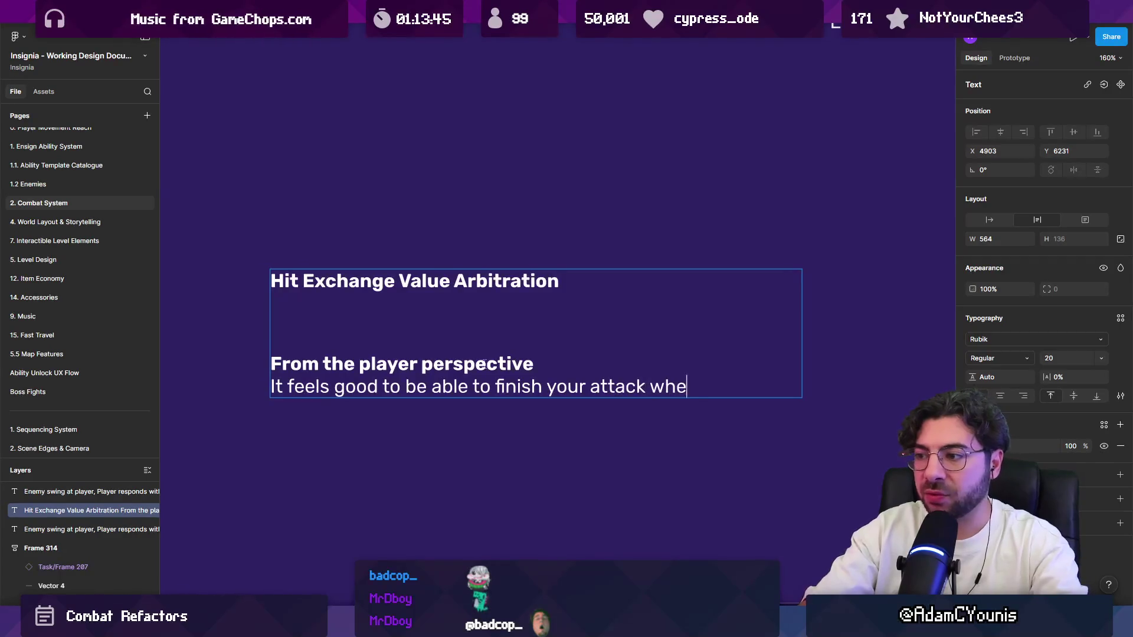
pyautogui.write('never you press an atta')
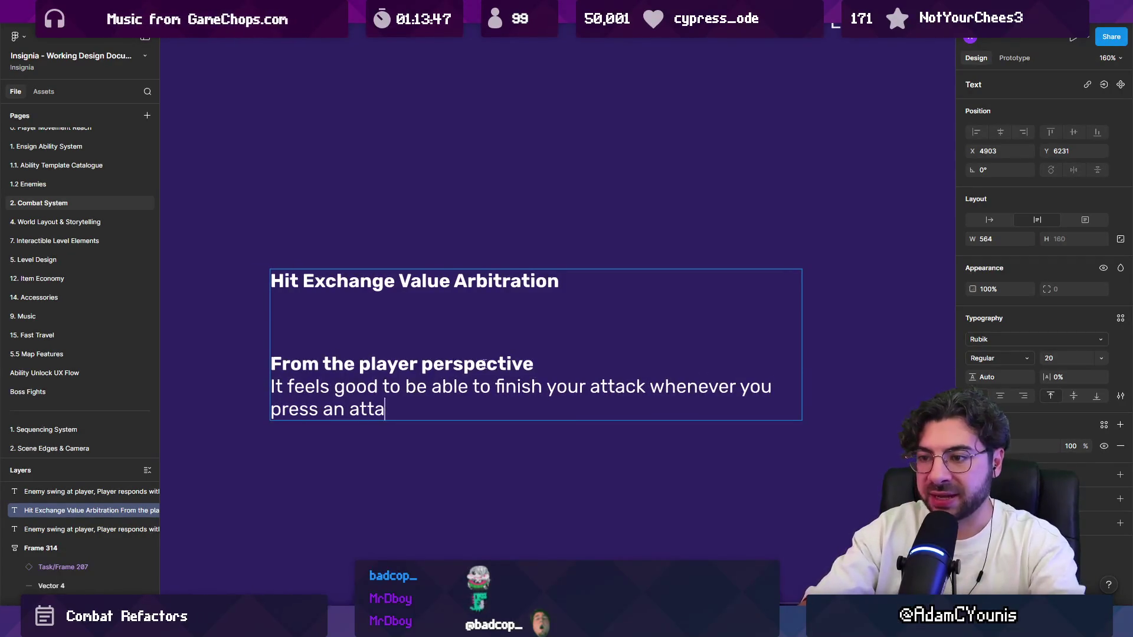
pyautogui.write('ck button, assume')
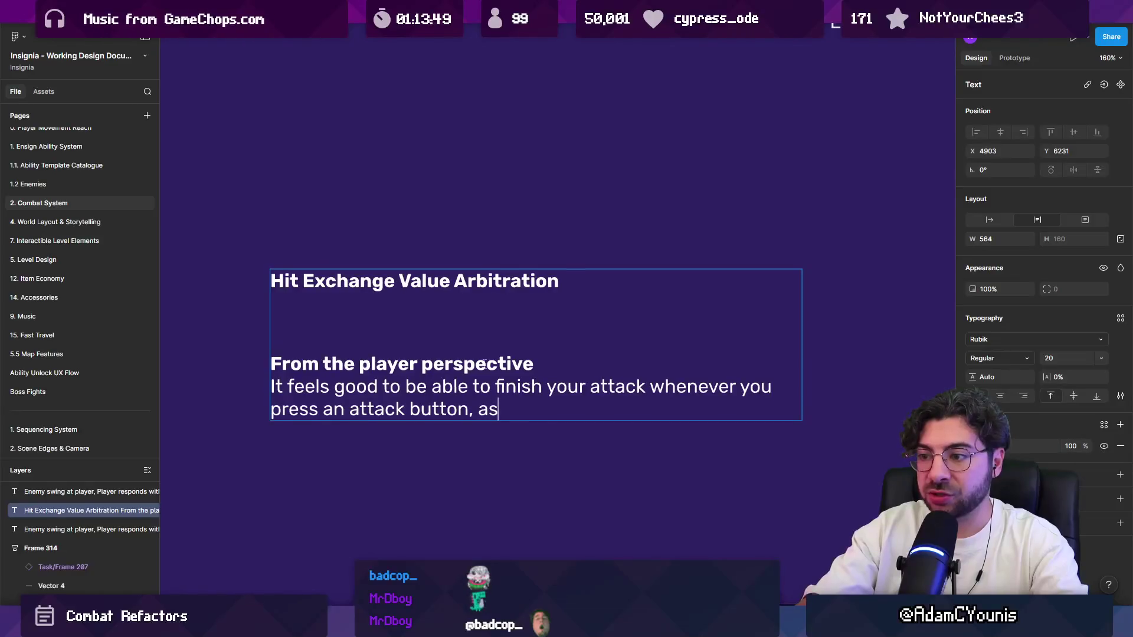
pyautogui.press('BackSpace')
pyautogui.press('BackSpace')
pyautogui.press('BackSpace')
pyautogui.press('BackSpace')
pyautogui.press('BackSpace')
pyautogui.press('BackSpace')
pyautogui.write('if you didd t')
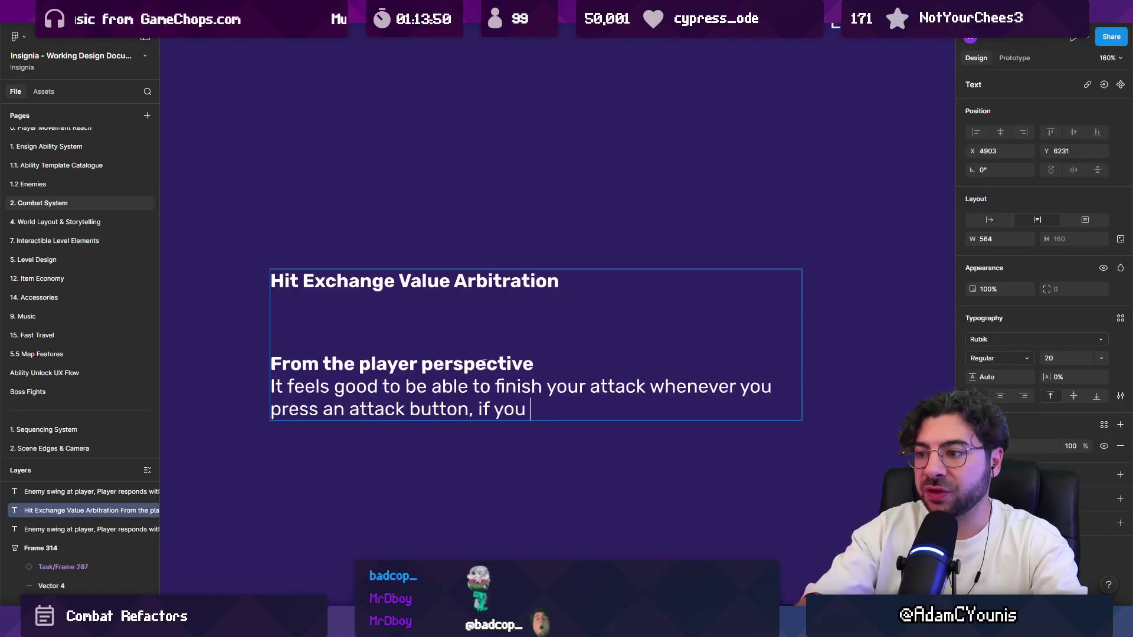
pyautogui.write('“th')
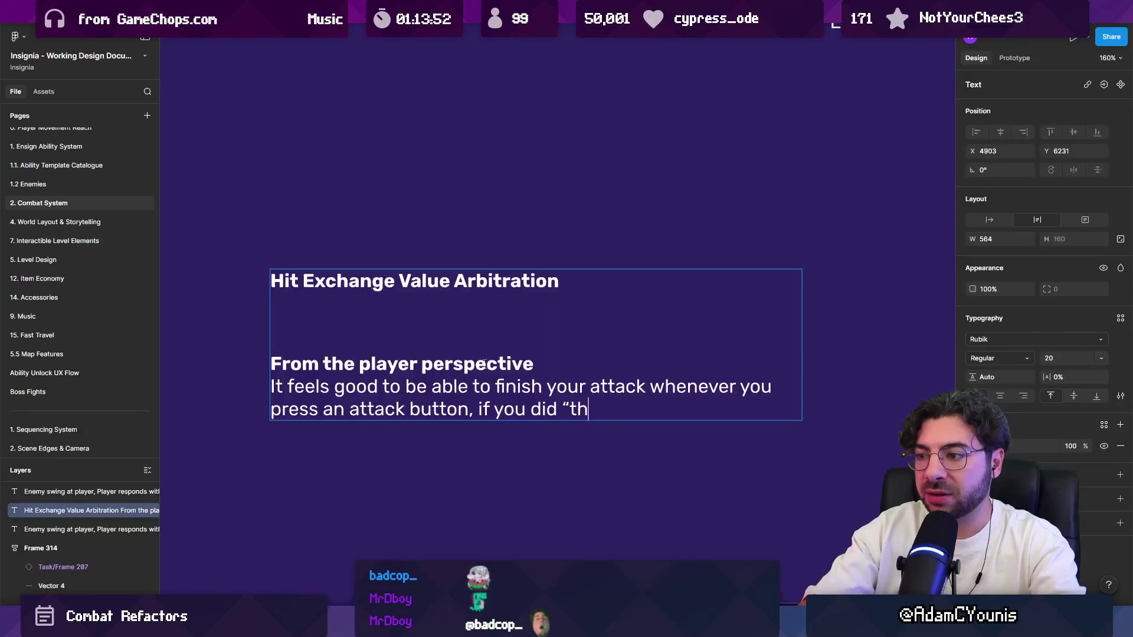
pyautogui.write('e right thing”.')
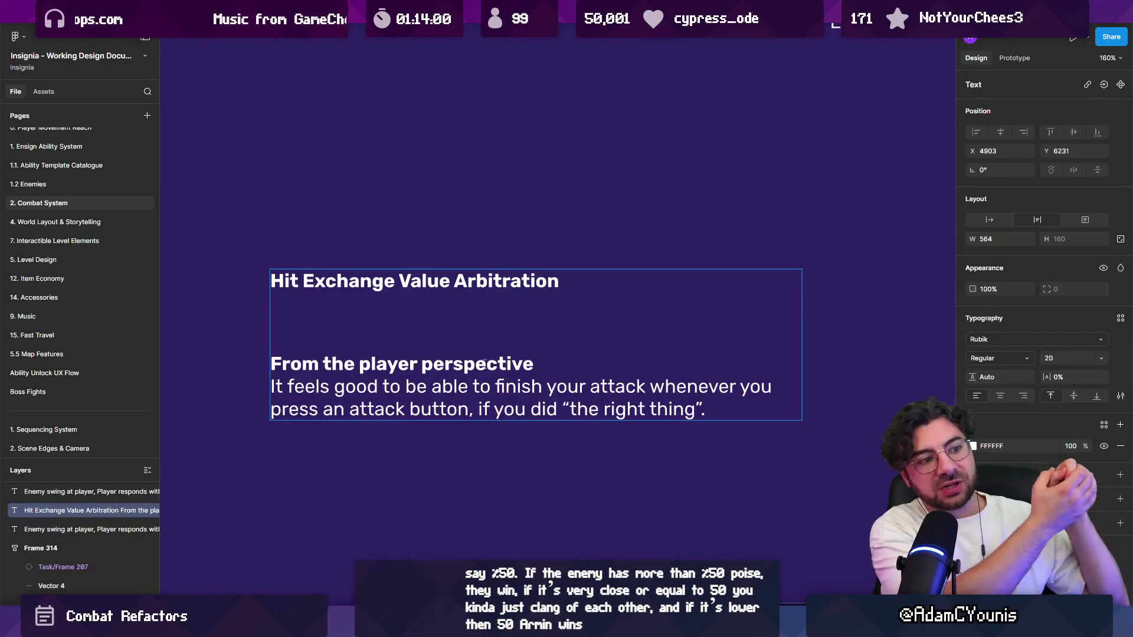
# Step: Reword the paragraph's opening from 'feels good to' to 's expected'
pyautogui.press('Up')
pyautogui.press('Home')
pyautogui.hotkey('ctrl', 'Right')
pyautogui.hotkey('ctrl', 'shift', 'Right')
pyautogui.write("'s")
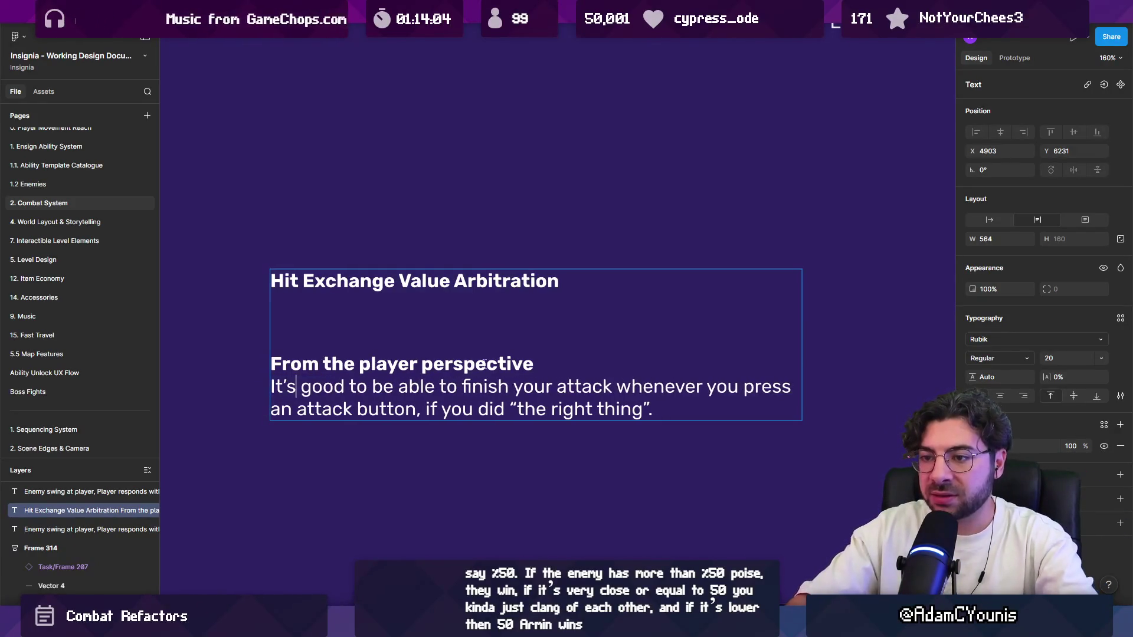
pyautogui.write(' expected')
pyautogui.hotkey('ctrl', 'shift', 'Right')
pyautogui.hotkey('ctrl', 'shift', 'Right')
pyautogui.press('BackSpace')
# Step: Change the opening again so it reads 'feels “right” to'
pyautogui.hotkey('shift', 'Up')
pyautogui.press('Down')
pyautogui.press('Up')
pyautogui.press('Left')
pyautogui.press('Left')
pyautogui.press('Left')
pyautogui.hotkey('shift', 'Up')
pyautogui.hotkey('shift', 'Down')
pyautogui.hotkey('ctrl', 'shift', 'Left')
pyautogui.hotkey('ctrl', 'shift', 'Left')
pyautogui.press('BackSpace')
pyautogui.write('feels “reight')
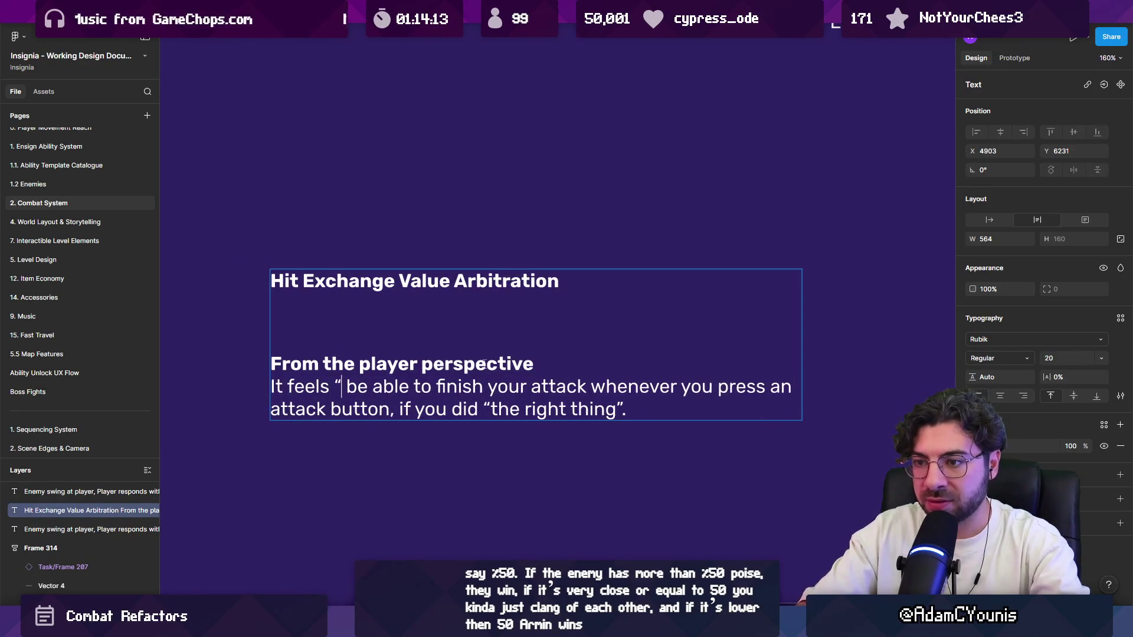
pyautogui.press('BackSpace')
pyautogui.press('BackSpace')
# Step: Add blank lines after the player paragraph and begin the 'From the Enemy' heading
pyautogui.press('BackSpace')
pyautogui.press('BackSpace')
pyautogui.press('BackSpace')
pyautogui.write('ight”')
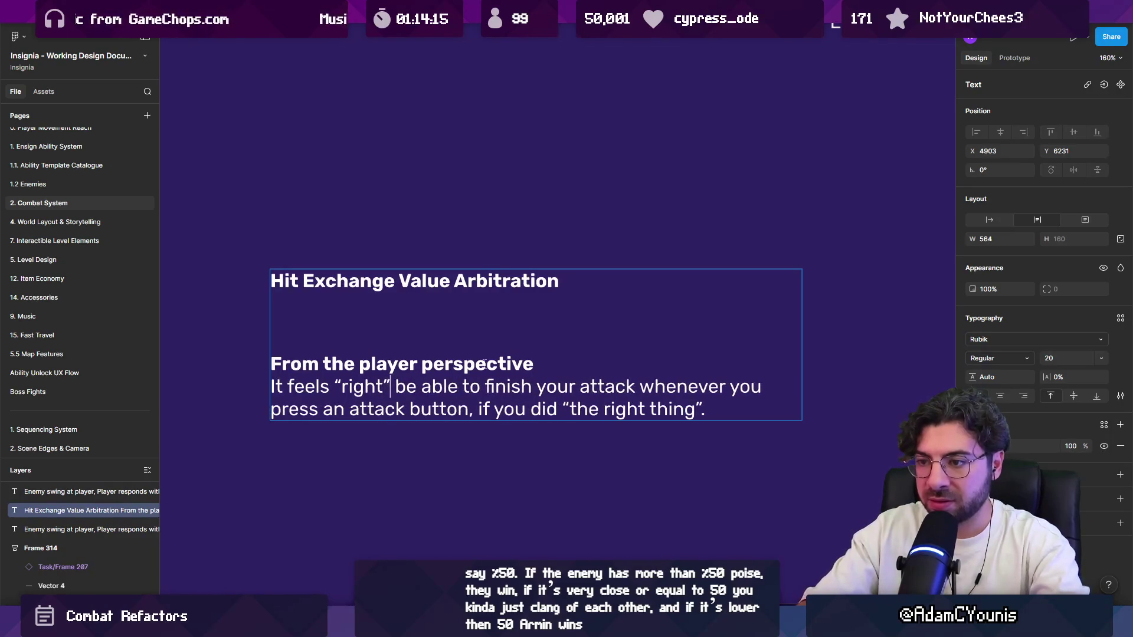
pyautogui.write(' to')
pyautogui.hotkey('ctrl', 'a')
pyautogui.press('Right')
pyautogui.press('Return')
pyautogui.press('Return')
pyautogui.press('Return')
pyautogui.press('BackSpace')
pyautogui.write('F')
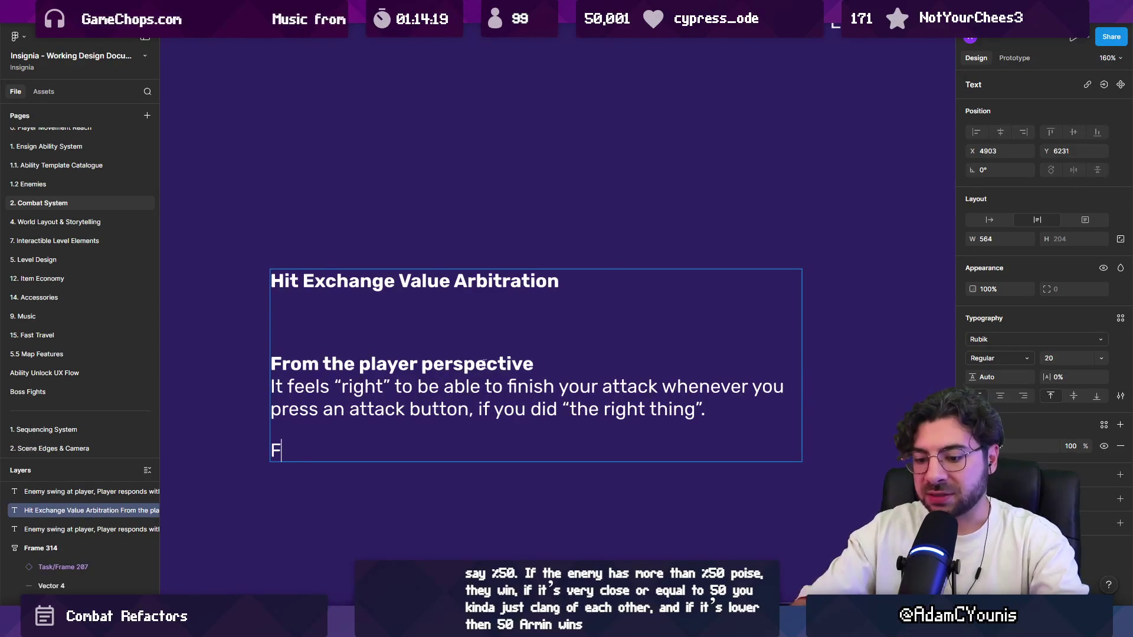
pyautogui.write('rom the Ene')
# Step: Complete the heading 'From the Enemy / Game designer perspective' and make it bold
pyautogui.press('BackSpace')
pyautogui.write('Enemey')
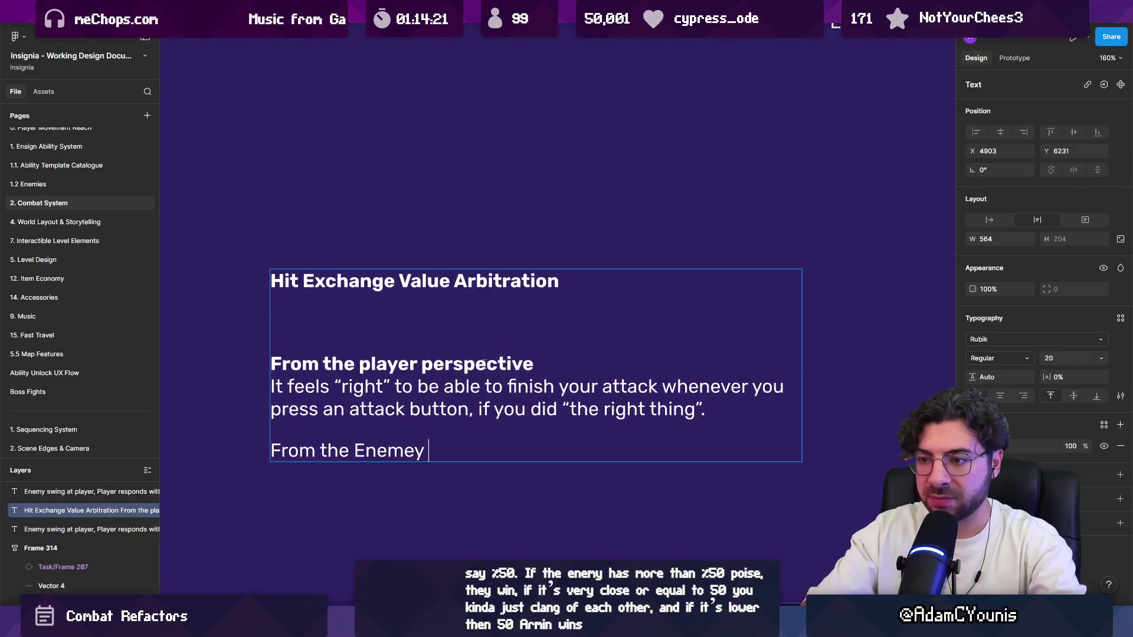
pyautogui.press('BackSpace')
pyautogui.press('BackSpace')
pyautogui.write('y / G')
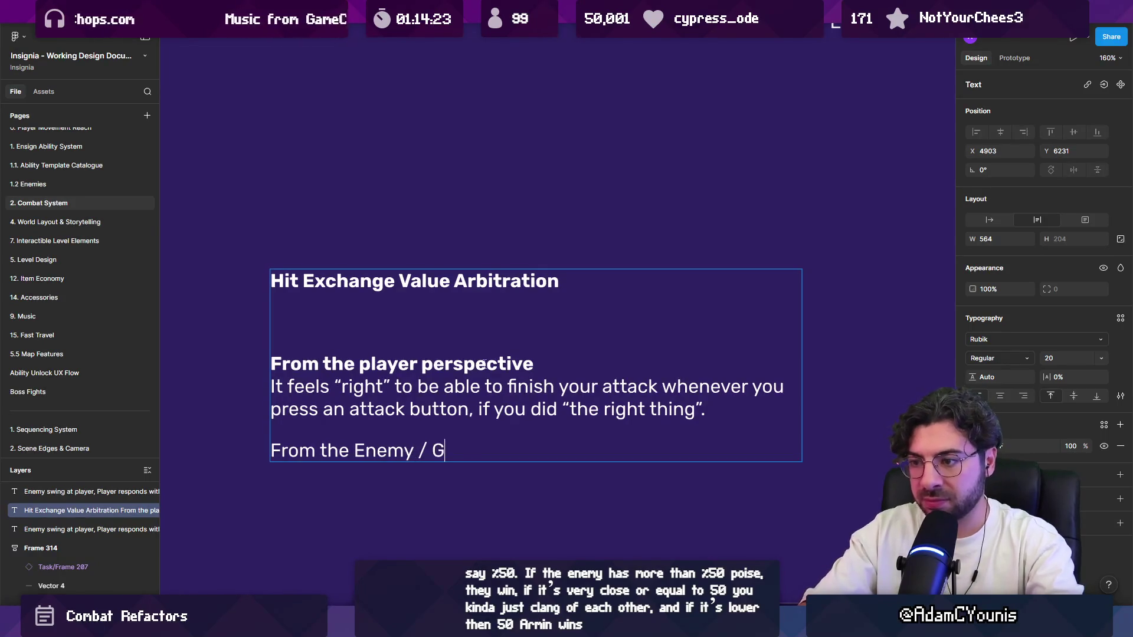
pyautogui.write('ame designer persp')
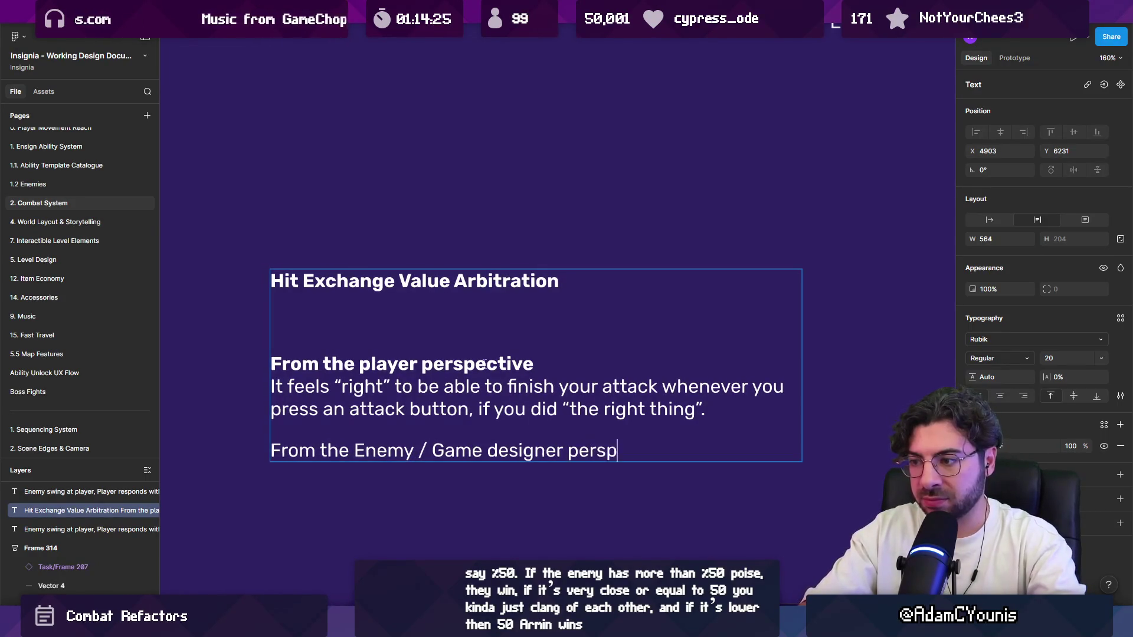
pyautogui.write('ective')
pyautogui.hotkey('shift', 'Up')
pyautogui.hotkey('shift', 'Right')
pyautogui.hotkey('shift', 'Right')
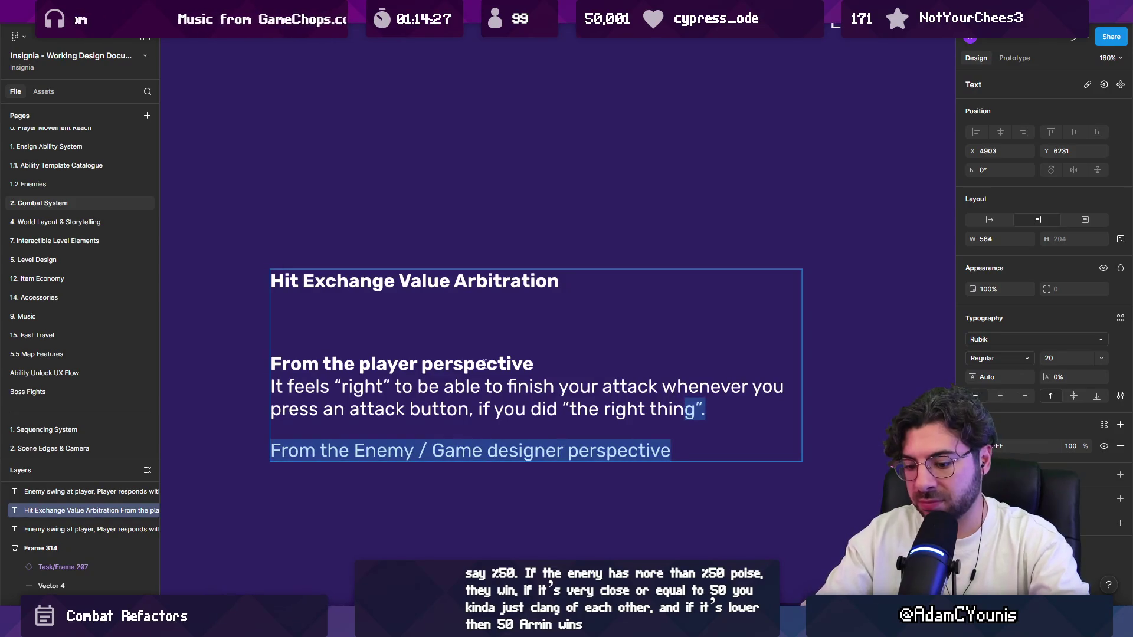
pyautogui.hotkey('shift', 'Right')
pyautogui.hotkey('shift', 'Right')
pyautogui.hotkey('shift', 'Right')
pyautogui.hotkey('shift', 'Left')
pyautogui.hotkey('shift', 'Left')
pyautogui.hotkey('shift', 'Left')
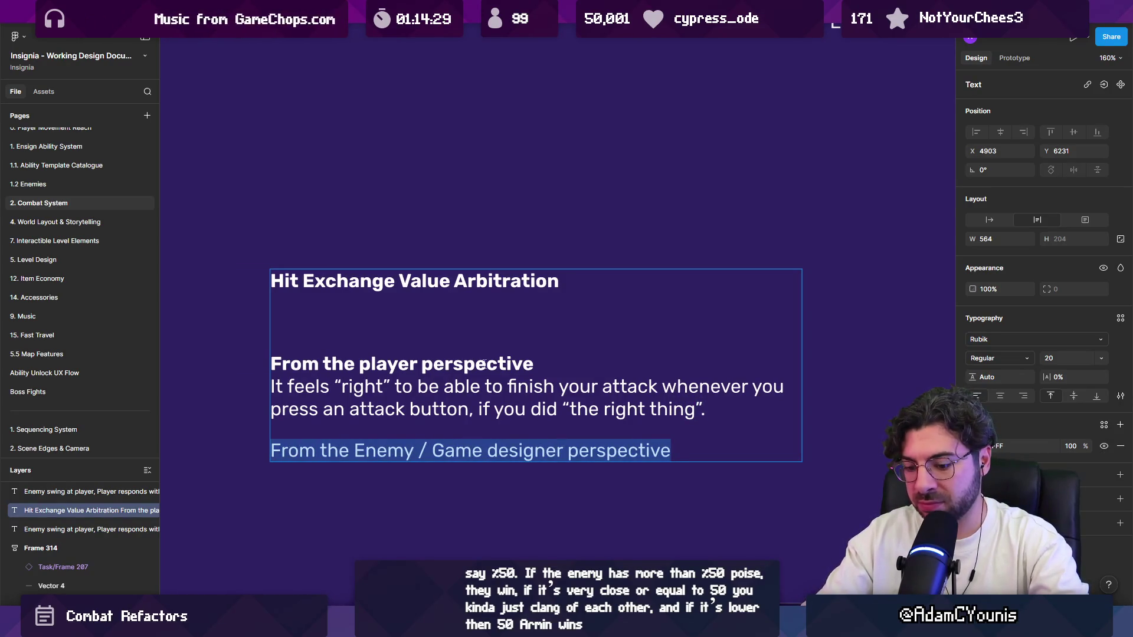
pyautogui.hotkey('ctrl', 'b')
pyautogui.press('Right')
pyautogui.press('Return')
pyautogui.press('Return')
pyautogui.press('BackSpace')
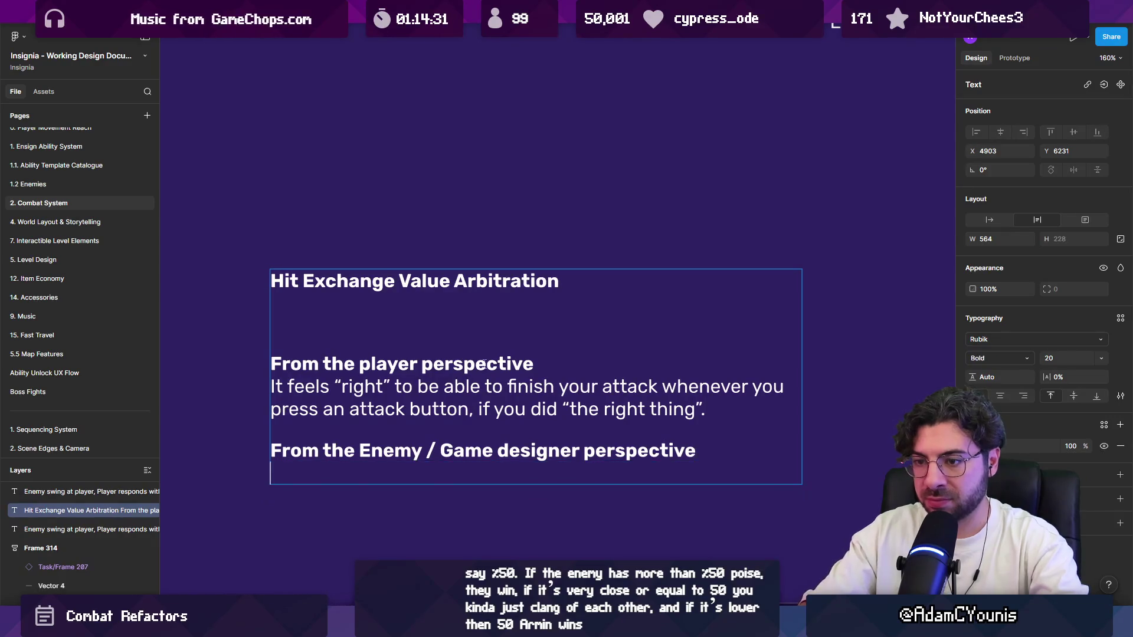
# Step: Write the regular-weight sentence about letting the enemy dictate combat flow in certain scenarios
pyautogui.write('There are')
pyautogui.hotkey('shift', 'Home')
pyautogui.hotkey('ctrl', 'b')
pyautogui.press('End')
pyautogui.write('many ')
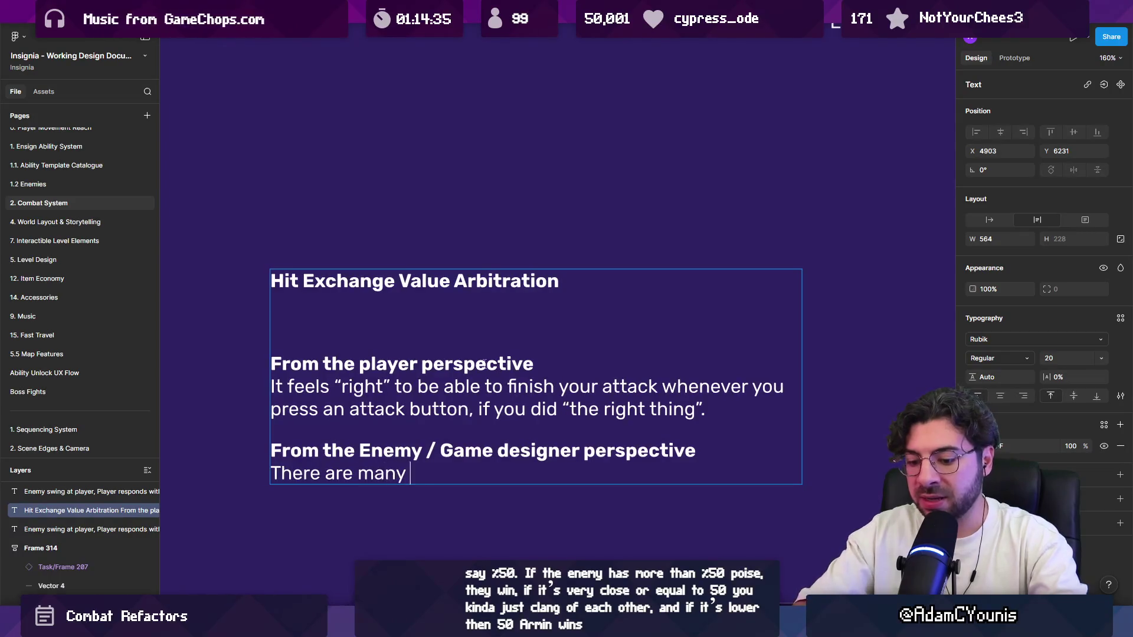
pyautogui.write('valid reasons s')
pyautogui.press('BackSpace')
pyautogui.write('why it would be ')
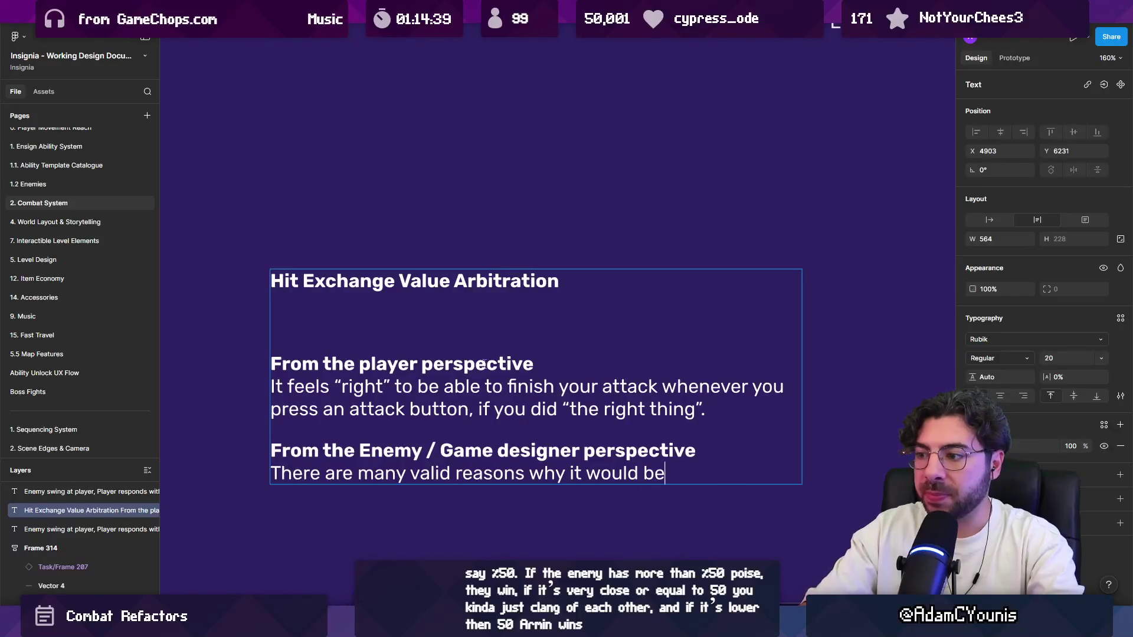
pyautogui.write('better to have th')
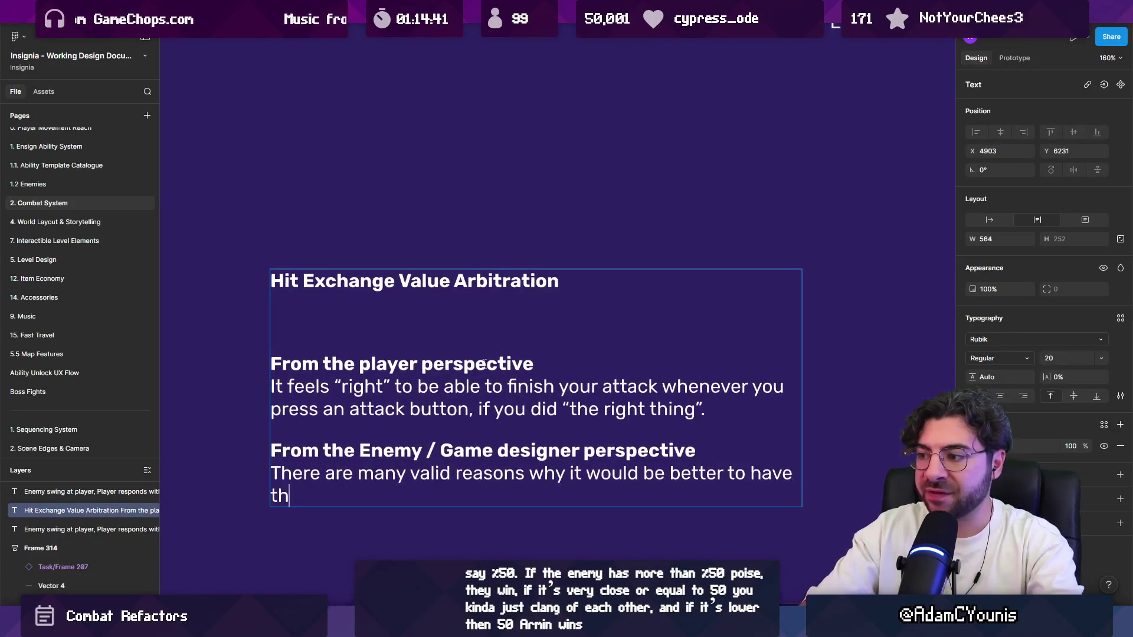
pyautogui.write('e enemy dictate e')
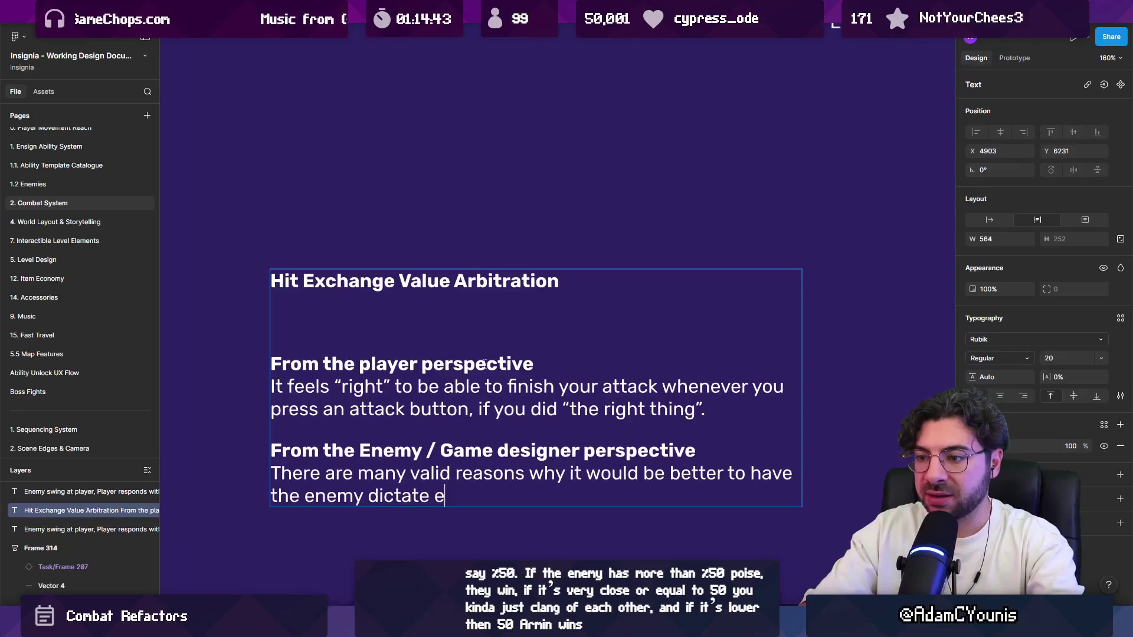
pyautogui.press('BackSpace')
pyautogui.write('the flow of com')
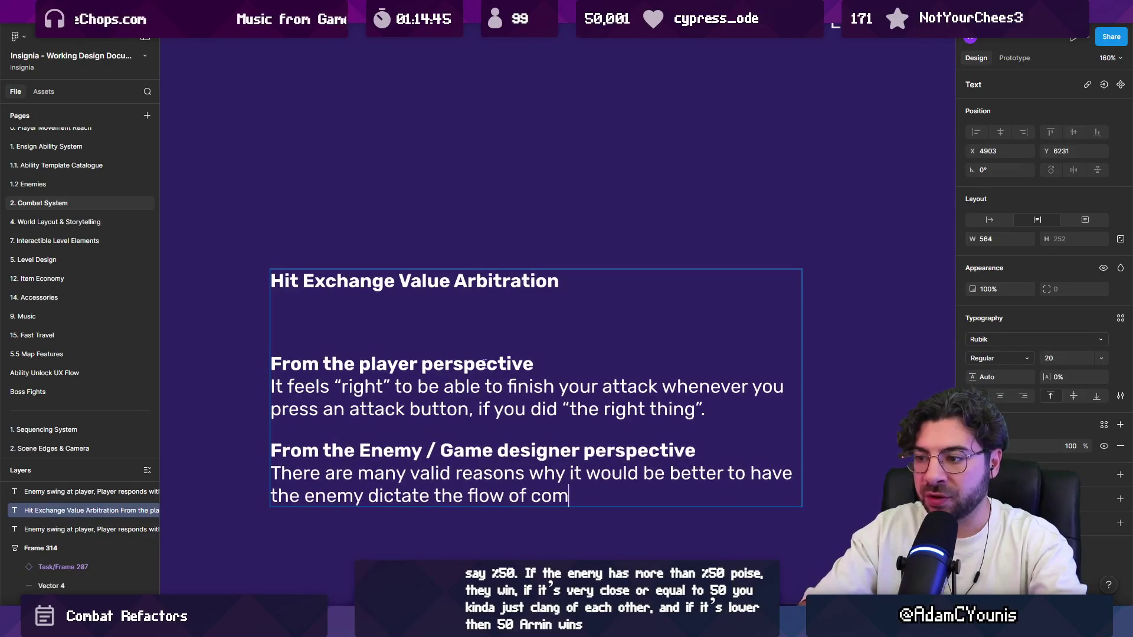
pyautogui.write('bat in certain sc')
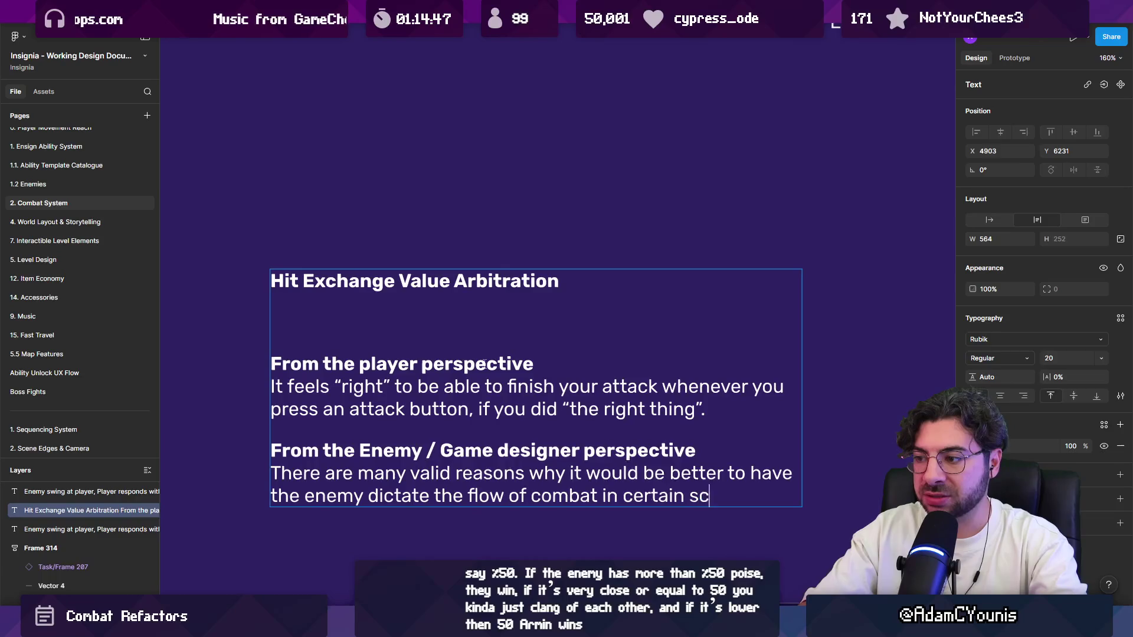
pyautogui.write('renarios:')
pyautogui.press('Return')
pyautogui.write('- ')
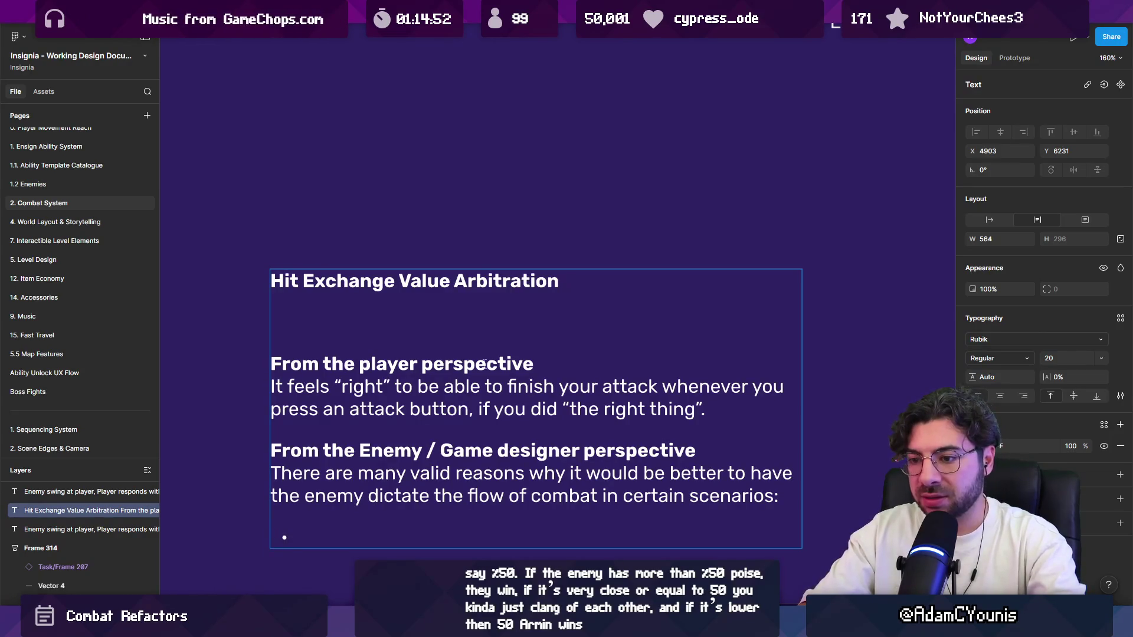
pyautogui.write('E.g. flo')
# Step: Type the example line 'E.g. for a flurry/ combo attack'
pyautogui.press('BackSpace')
pyautogui.press('BackSpace')
pyautogui.write('or a flurt')
pyautogui.press('BackSpace')
pyautogui.write('ry/ ocom')
pyautogui.press('BackSpace')
pyautogui.press('BackSpace')
pyautogui.press('BackSpace')
pyautogui.write('combo attack')
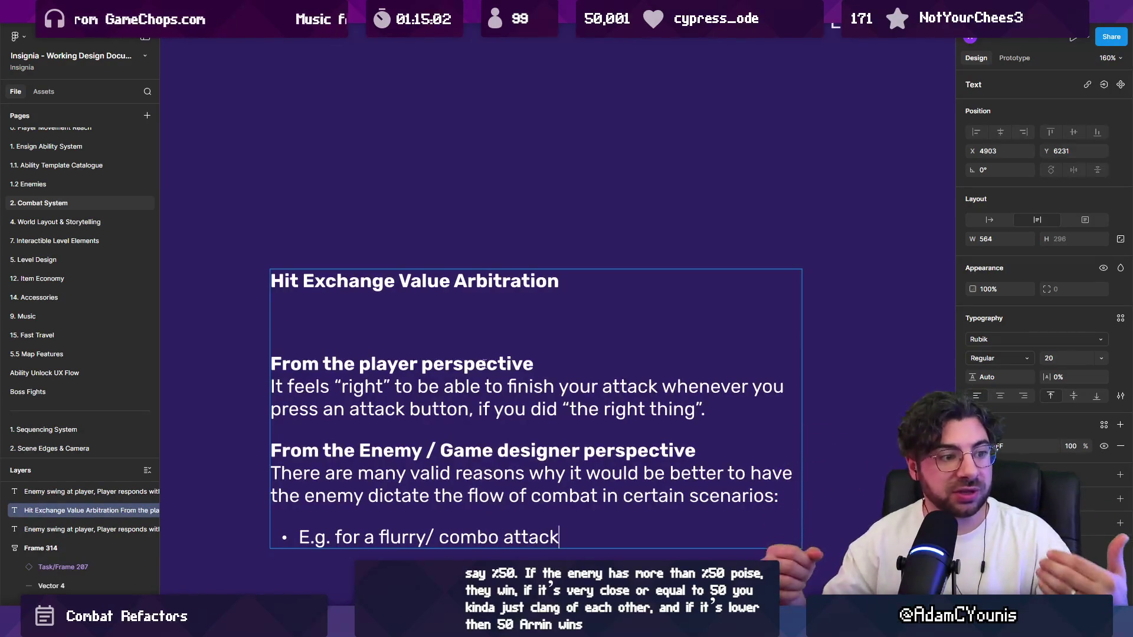
# Step: Fix the example line's formatting so it shows as a bullet under the enemy sentence
pyautogui.press('Up')
pyautogui.press('Up')
pyautogui.press('End')
pyautogui.hotkey('ctrl', 'shift', 'Left')
pyautogui.hotkey('ctrl', 'shift', 'Left')
pyautogui.hotkey('ctrl', 'shift', 'Left')
pyautogui.press('Left')
pyautogui.hotkey('ctrl', 'Left')
pyautogui.hotkey('ctrl', 'Left')
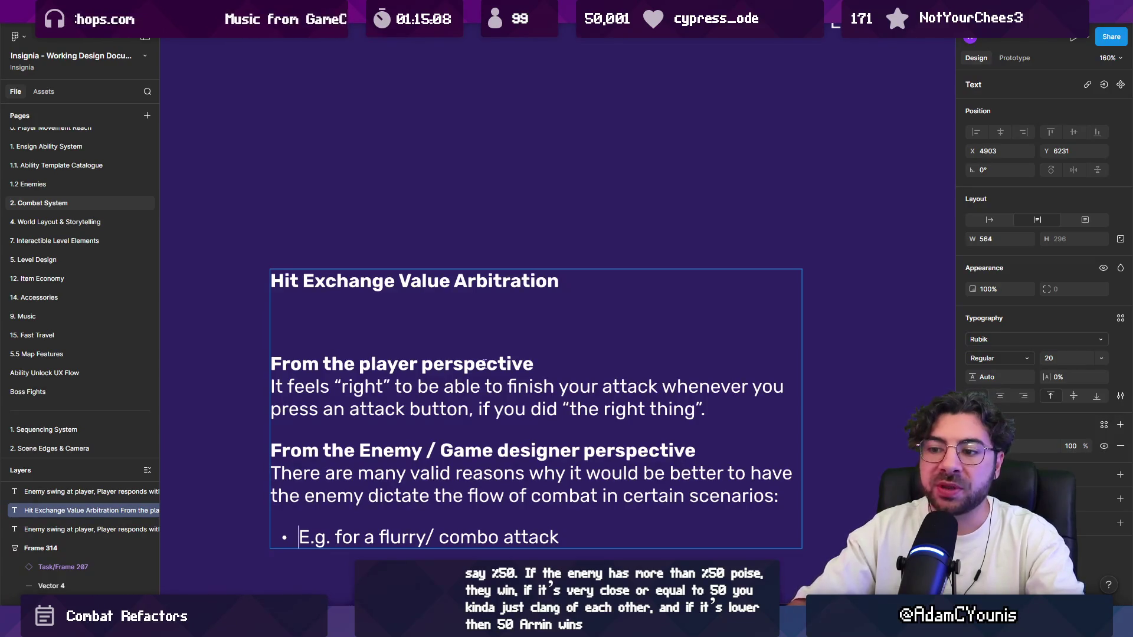
pyautogui.press('BackSpace')
pyautogui.press('BackSpace')
pyautogui.write('-')
pyautogui.press('Return')
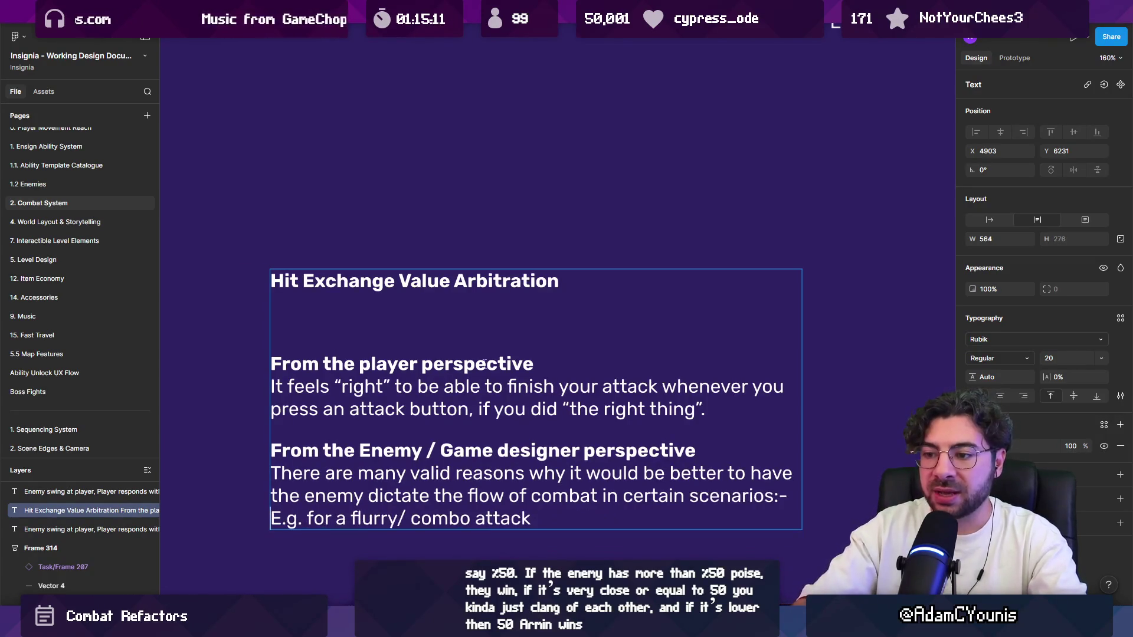
pyautogui.hotkey('ctrl', 'z')
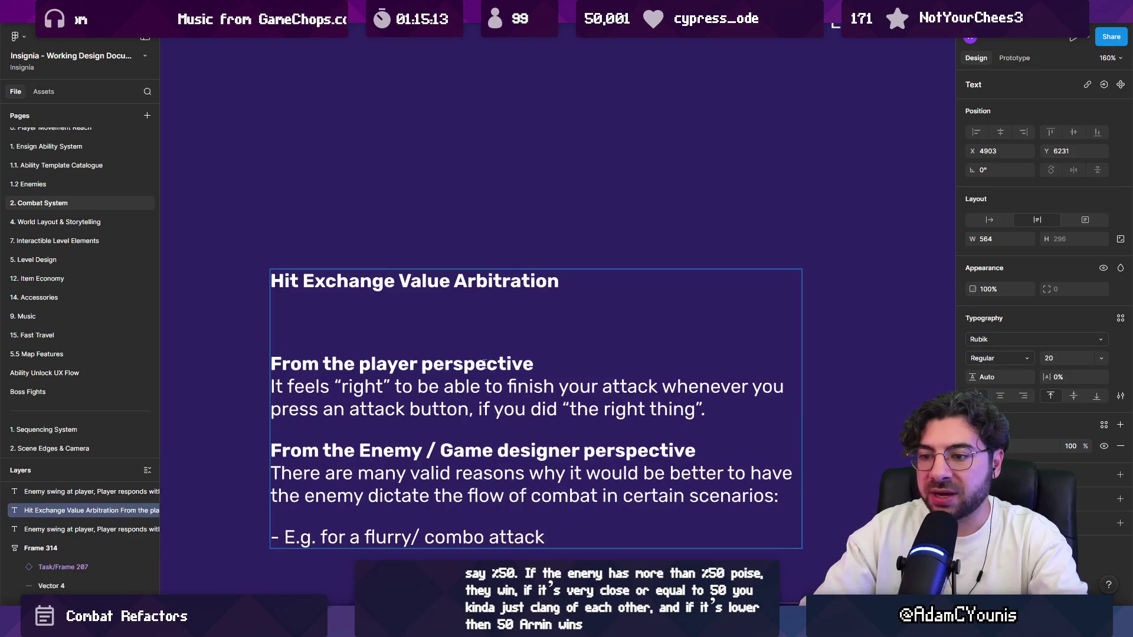
pyautogui.press('BackSpace')
pyautogui.press('BackSpace')
pyautogui.write('-')
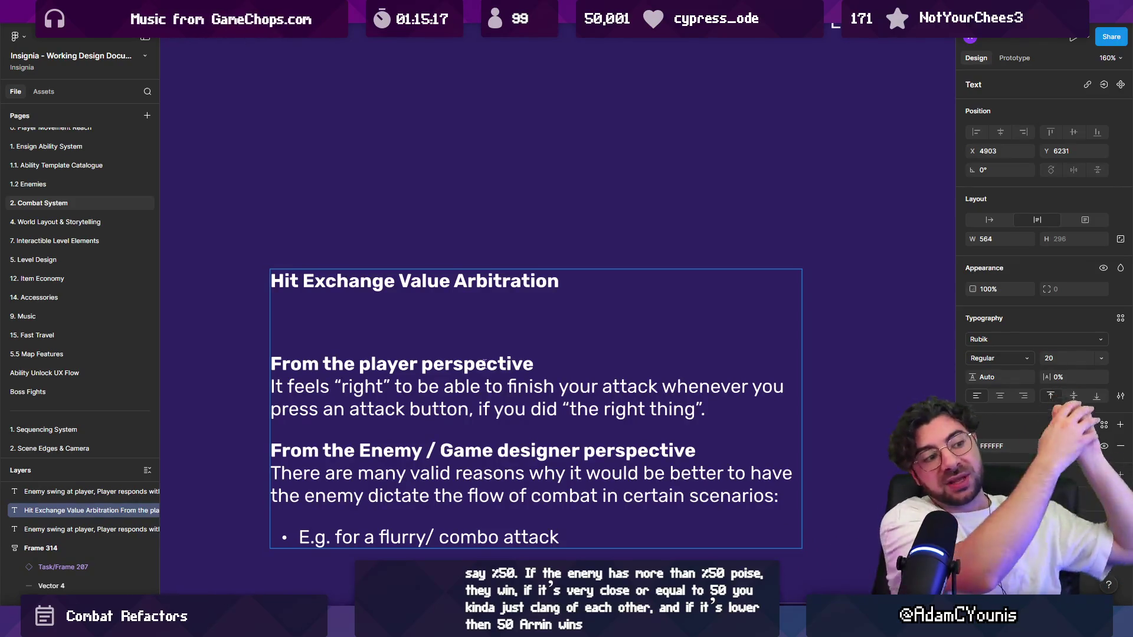
pyautogui.moveTo(271, 363); pyautogui.dragTo(663, 421)
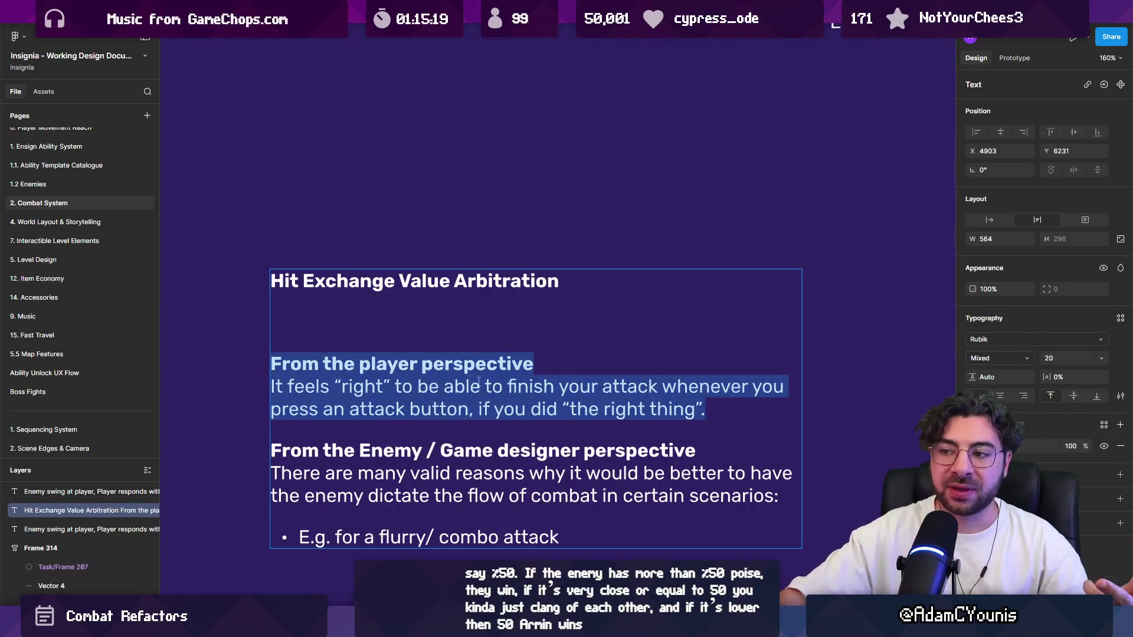
# Step: Insert an extra blank line between the player paragraph and the Enemy / Game designer heading
pyautogui.click(634, 540)
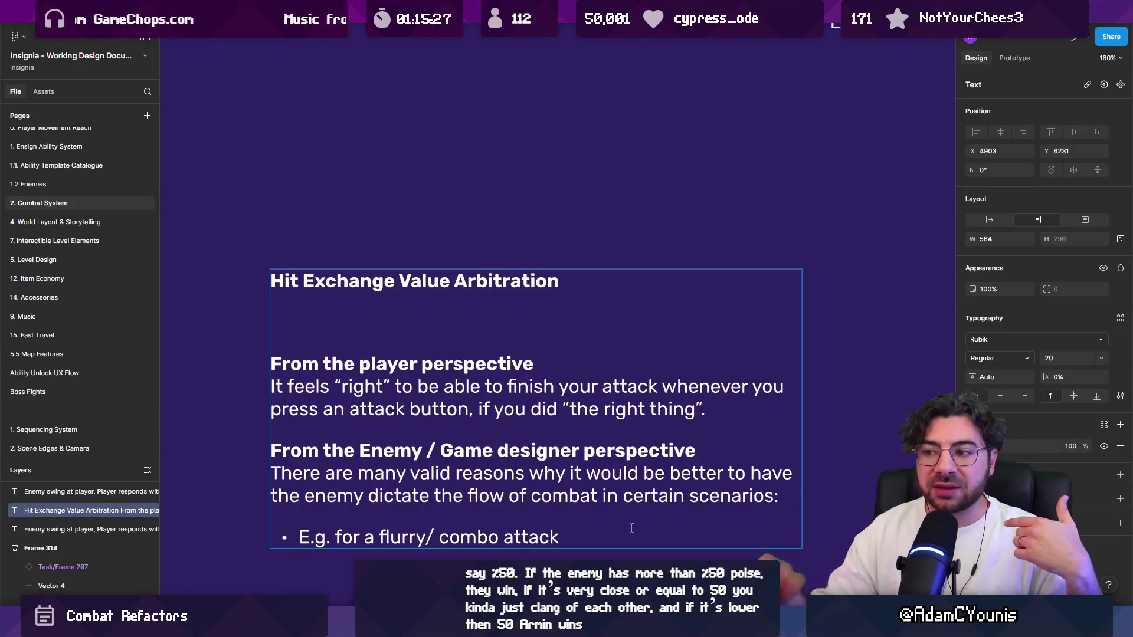
pyautogui.click(715, 426)
pyautogui.press('Return')
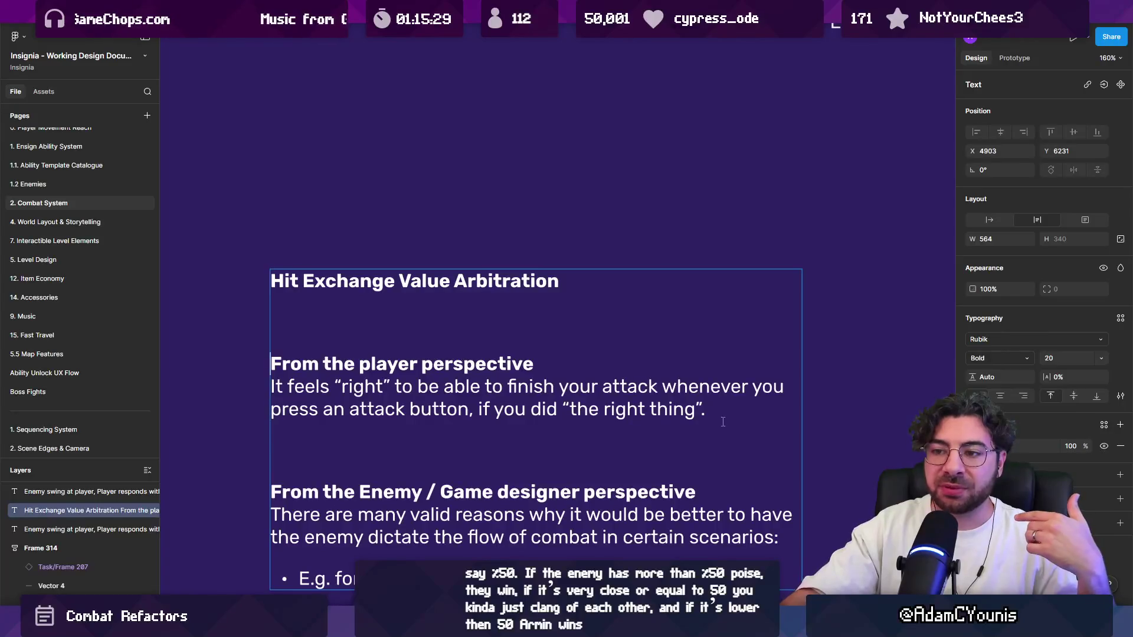
pyautogui.press('BackSpace')
pyautogui.press('Return')
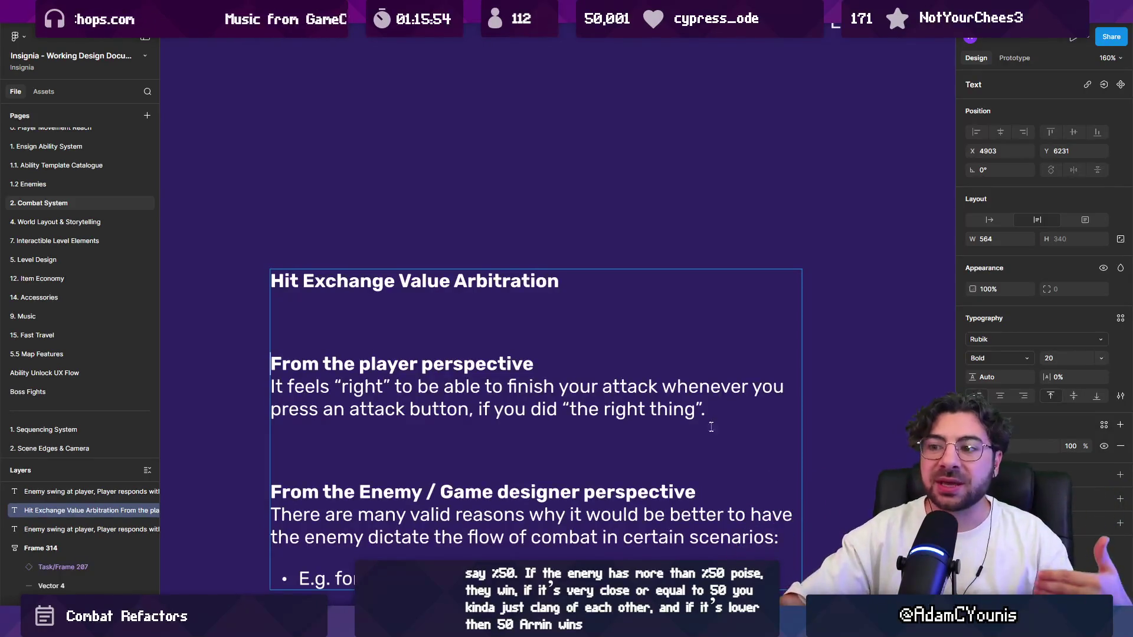
# Step: Remove one blank spacer line after the player paragraph, leaving a smaller gap before the Enemy heading
pyautogui.scroll(-2, 568, 413)
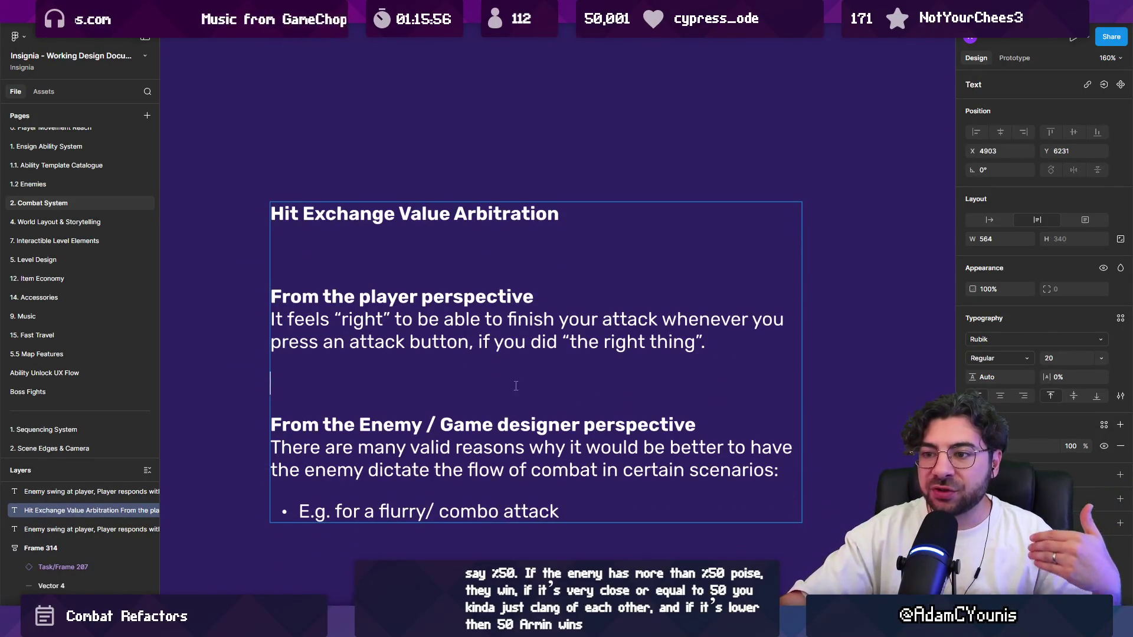
pyautogui.moveTo(706, 342); pyautogui.dragTo(216, 293)
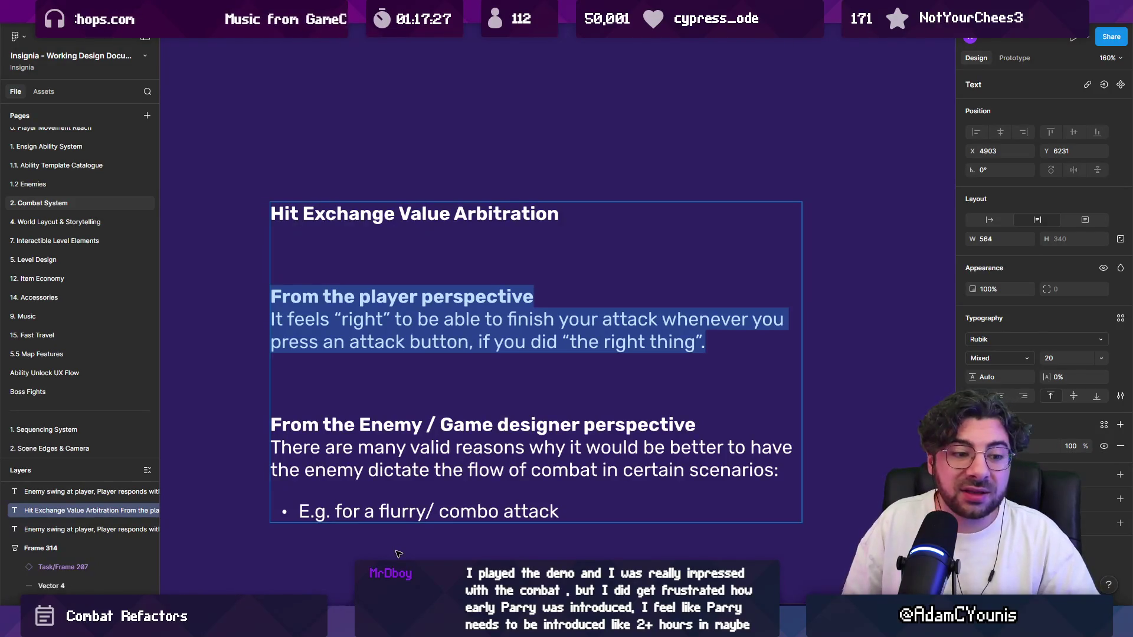
pyautogui.click(466, 377)
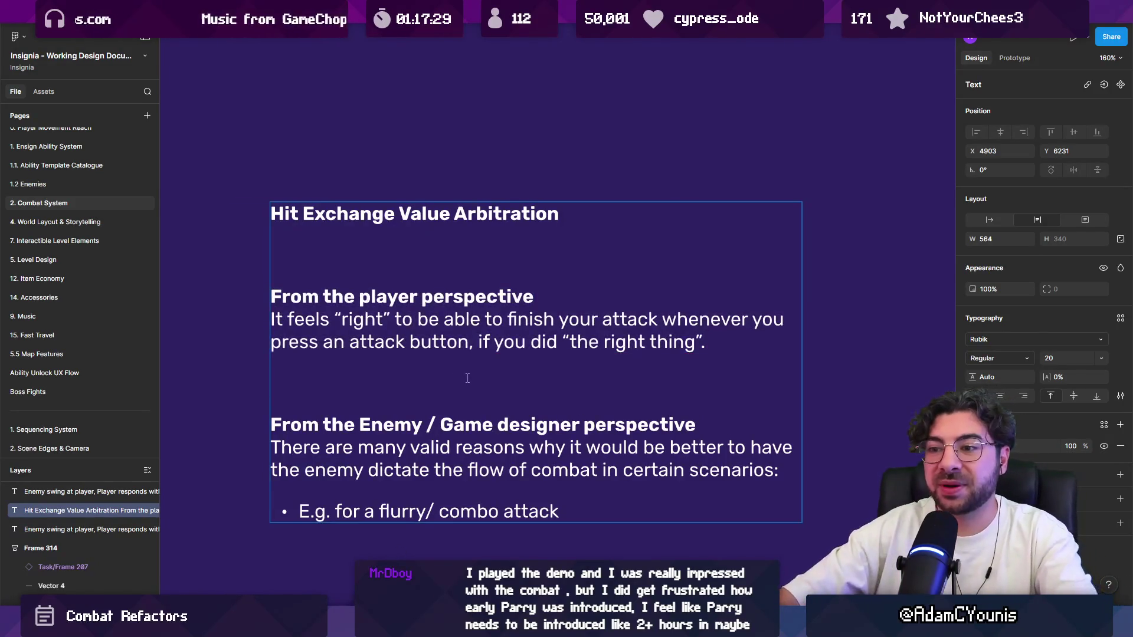
pyautogui.press('BackSpace')
pyautogui.press('Return')
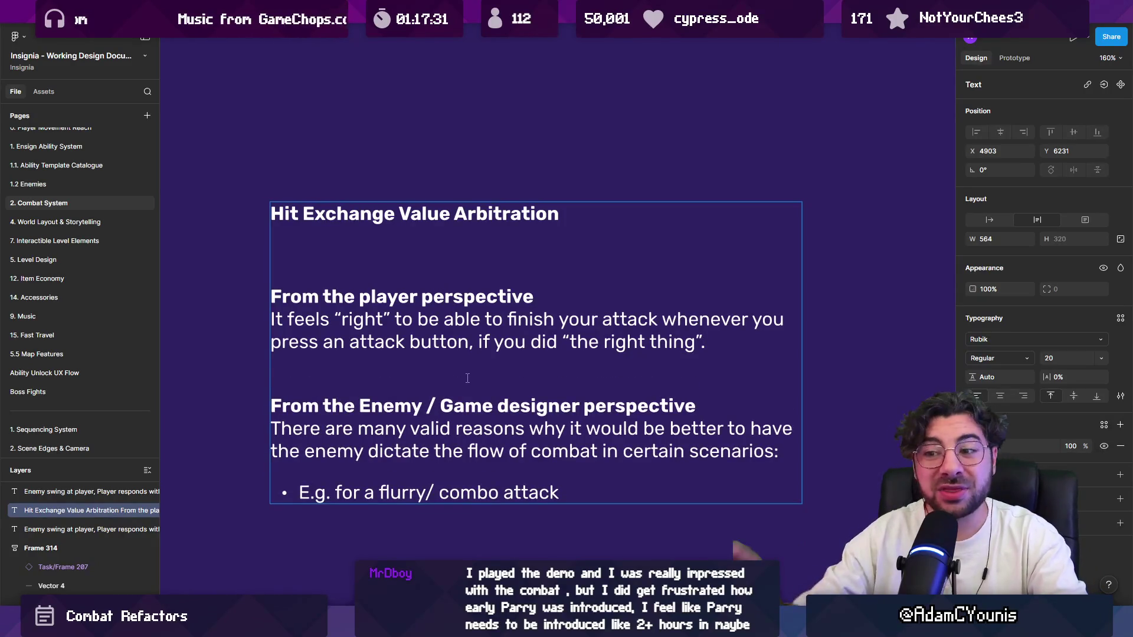
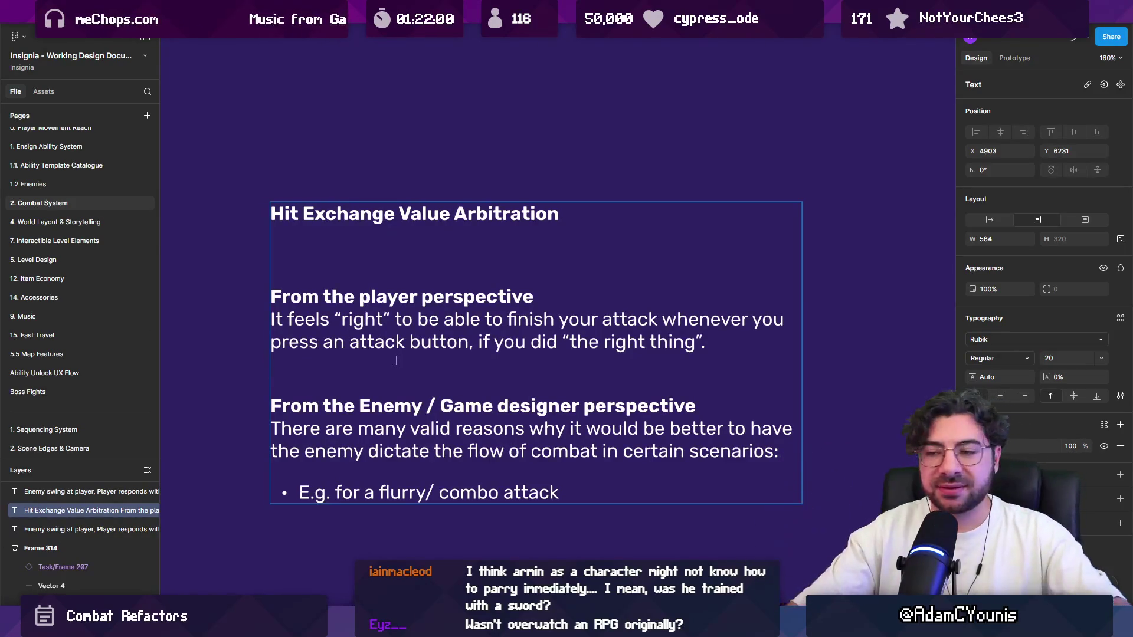
# Step: Delete the blank lines below the title and before the Enemy perspective section
pyautogui.press('Up')
pyautogui.press('Up')
pyautogui.press('Up')
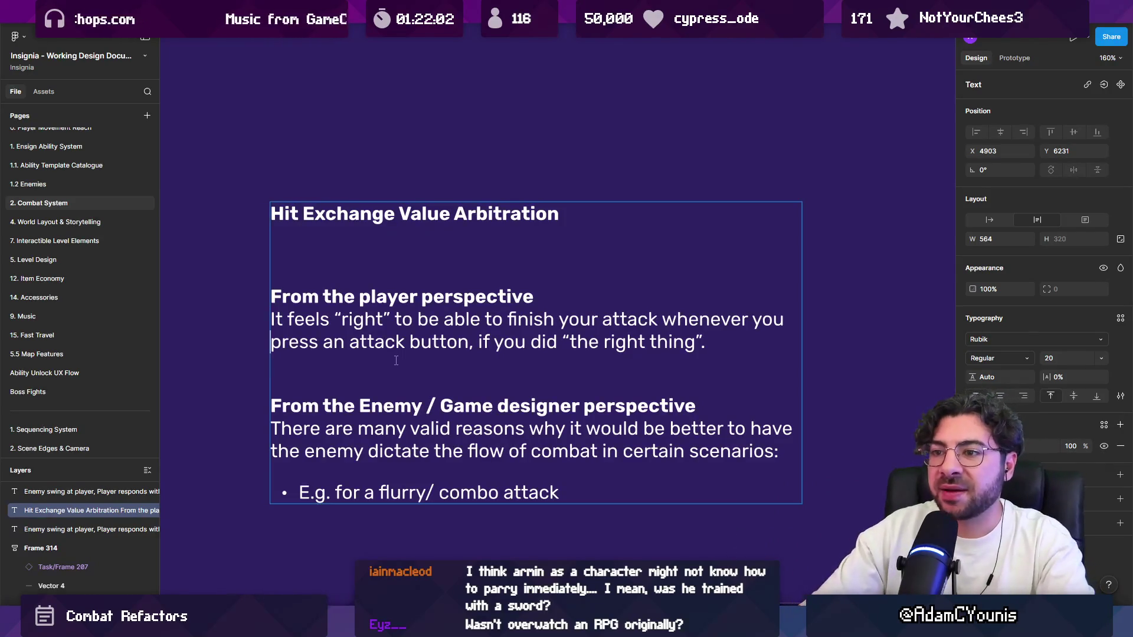
pyautogui.press('BackSpace')
pyautogui.press('BackSpace')
pyautogui.press('Down')
pyautogui.press('Down')
pyautogui.press('Down')
pyautogui.press('BackSpace')
# Step: Review the title and player perspective text, glancing at the code editor before returning
pyautogui.press('Up')
pyautogui.press('Up')
pyautogui.press('Up')
pyautogui.press('Home')
pyautogui.press('Right')
pyautogui.press('End')
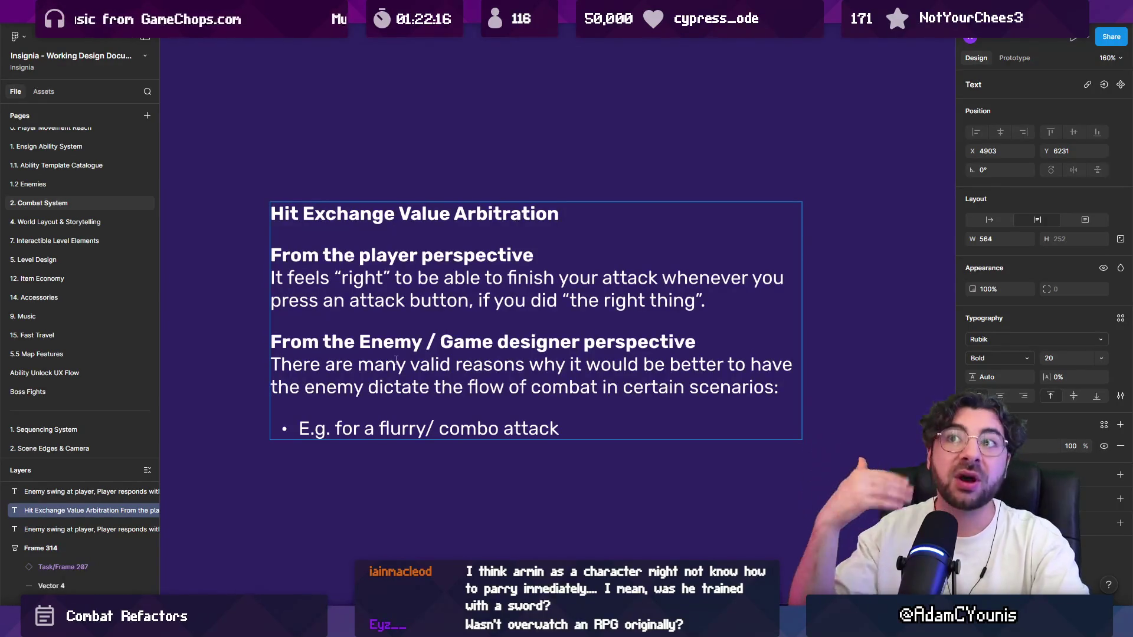
pyautogui.press('Down')
pyautogui.press('Down')
pyautogui.press('Down')
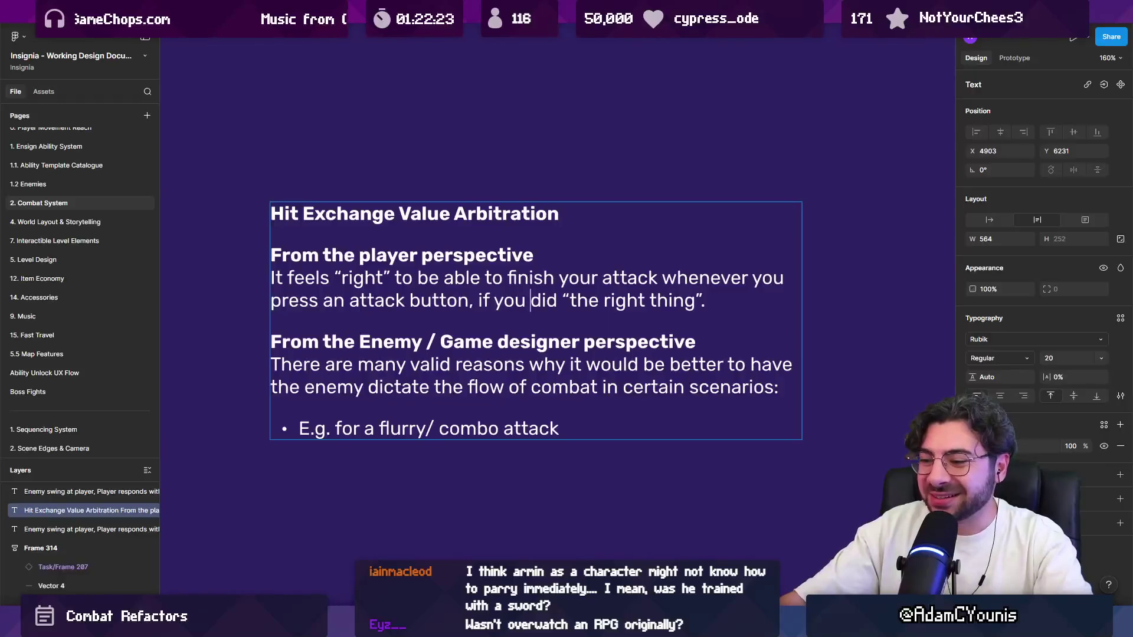
pyautogui.hotkey('alt', 'Tab')
pyautogui.hotkey('alt', 'Tab')
pyautogui.click(574, 423)
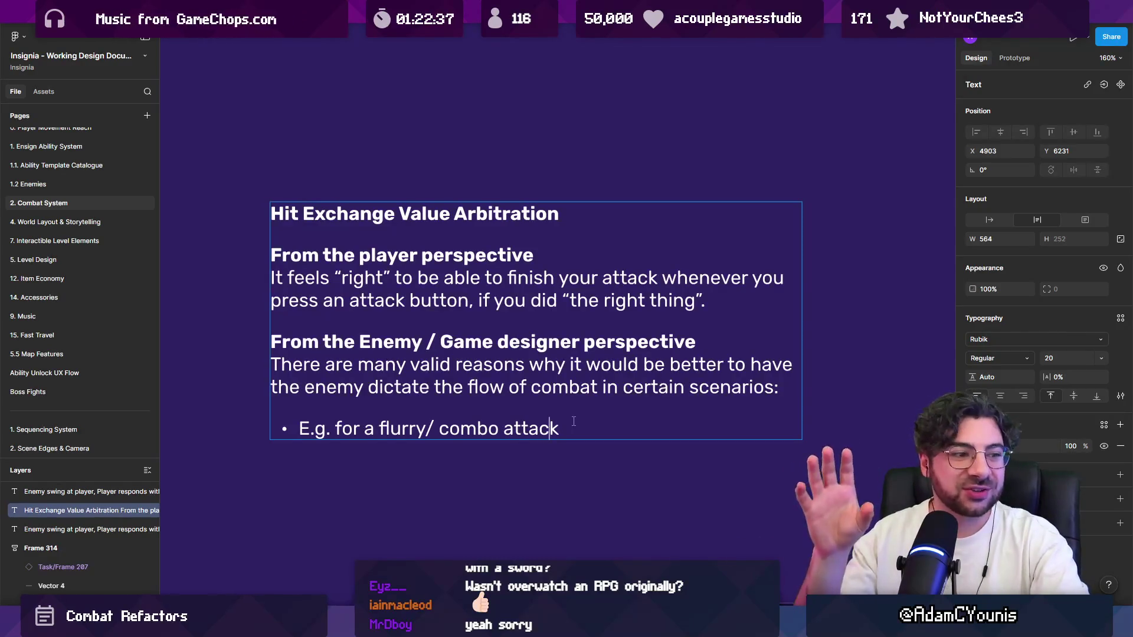
pyautogui.click(560, 457)
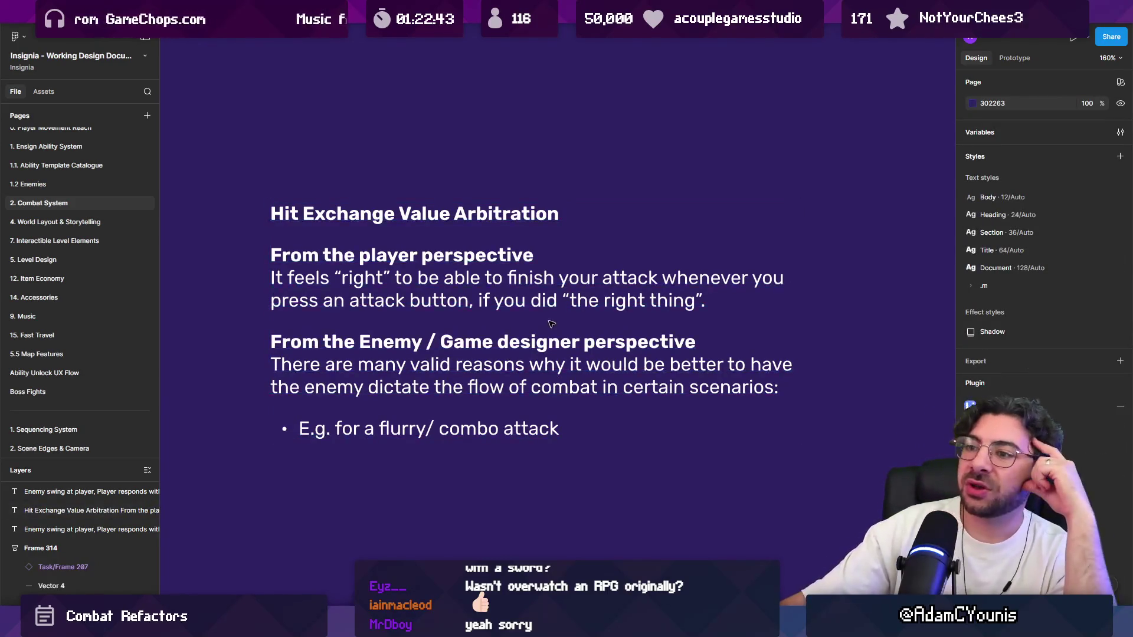
pyautogui.click(529, 299)
pyautogui.moveTo(706, 300); pyautogui.dragTo(271, 255)
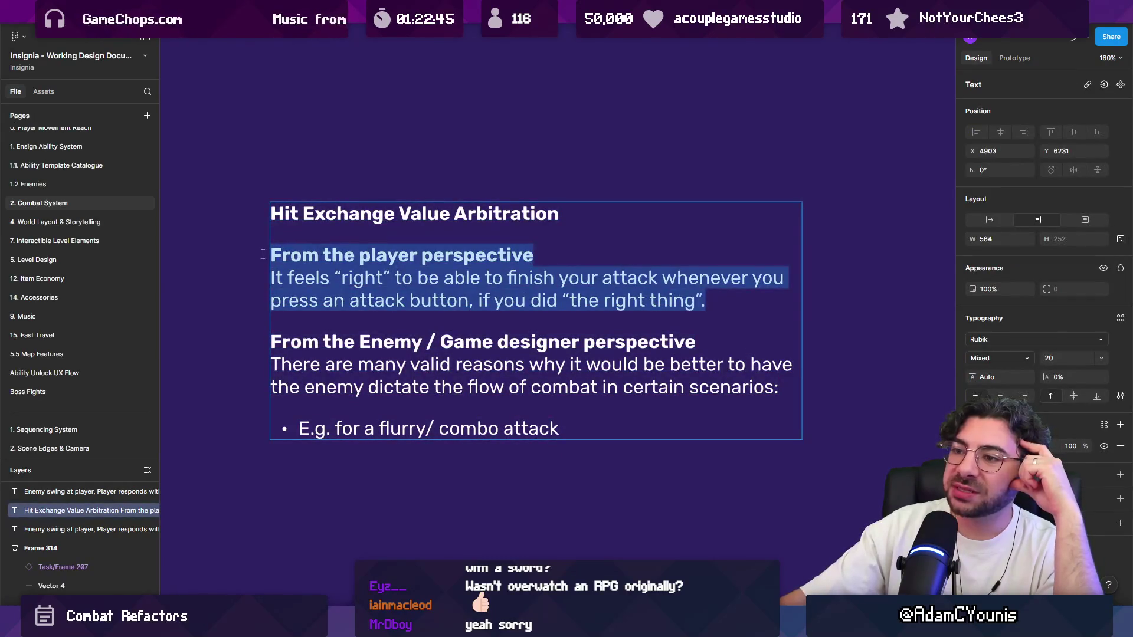
pyautogui.moveTo(779, 388); pyautogui.dragTo(246, 349)
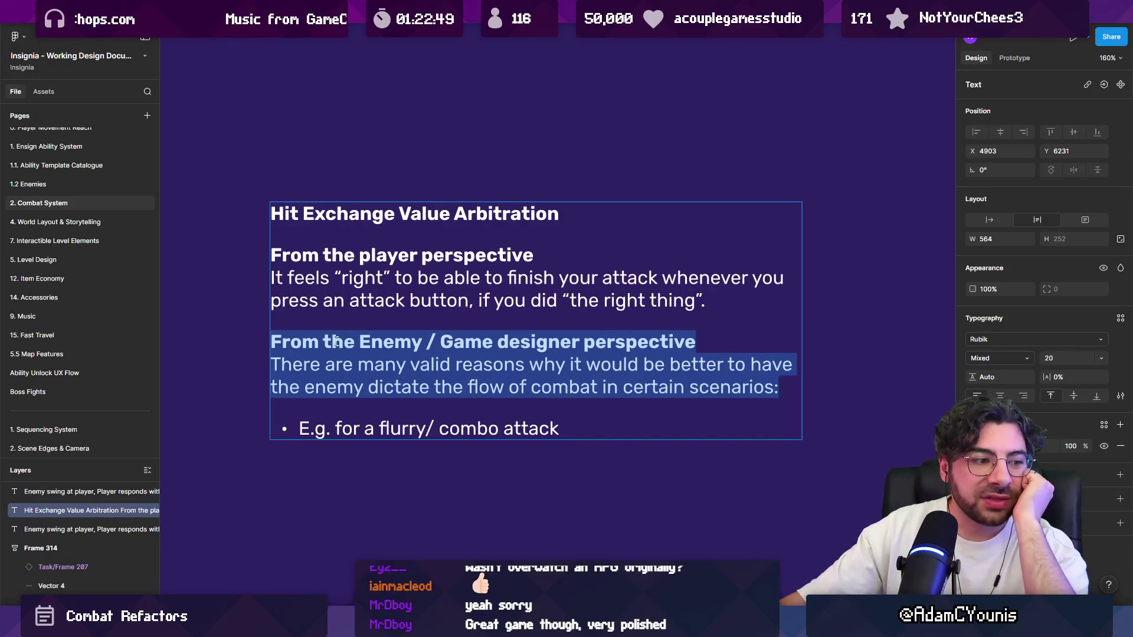
pyautogui.click(352, 283)
pyautogui.moveTo(271, 255)
pyautogui.mouseDown()
pyautogui.moveTo(554, 255)
pyautogui.moveTo(336, 277)
pyautogui.moveTo(462, 280)
pyautogui.mouseUp()
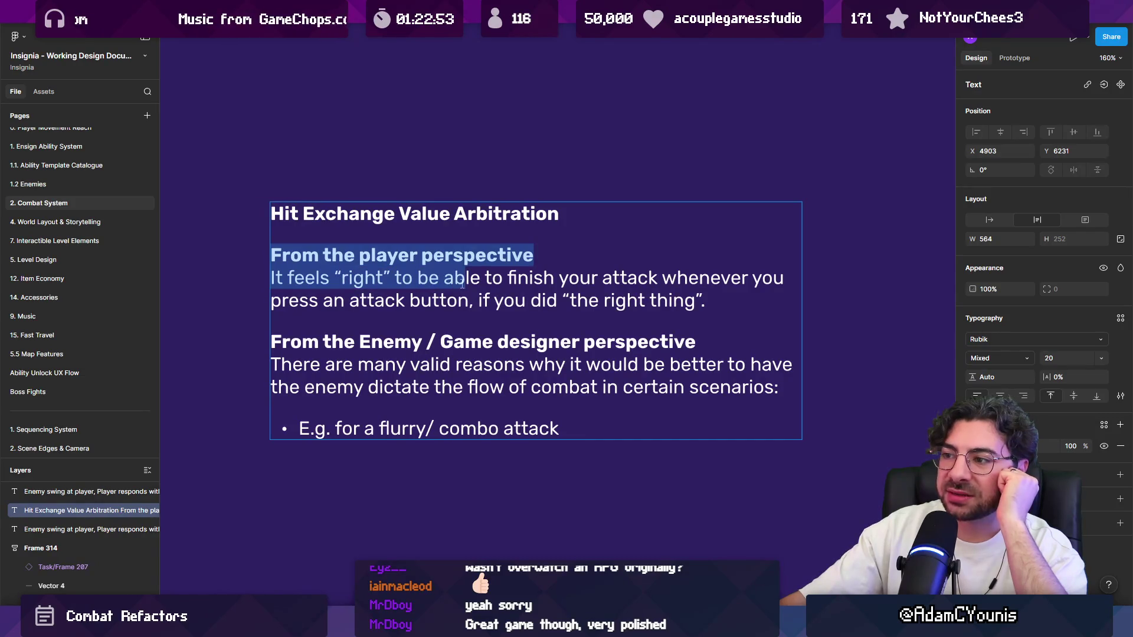
pyautogui.click(382, 341)
pyautogui.moveTo(270, 342); pyautogui.dragTo(792, 400)
pyautogui.click(780, 391)
pyautogui.click(731, 427)
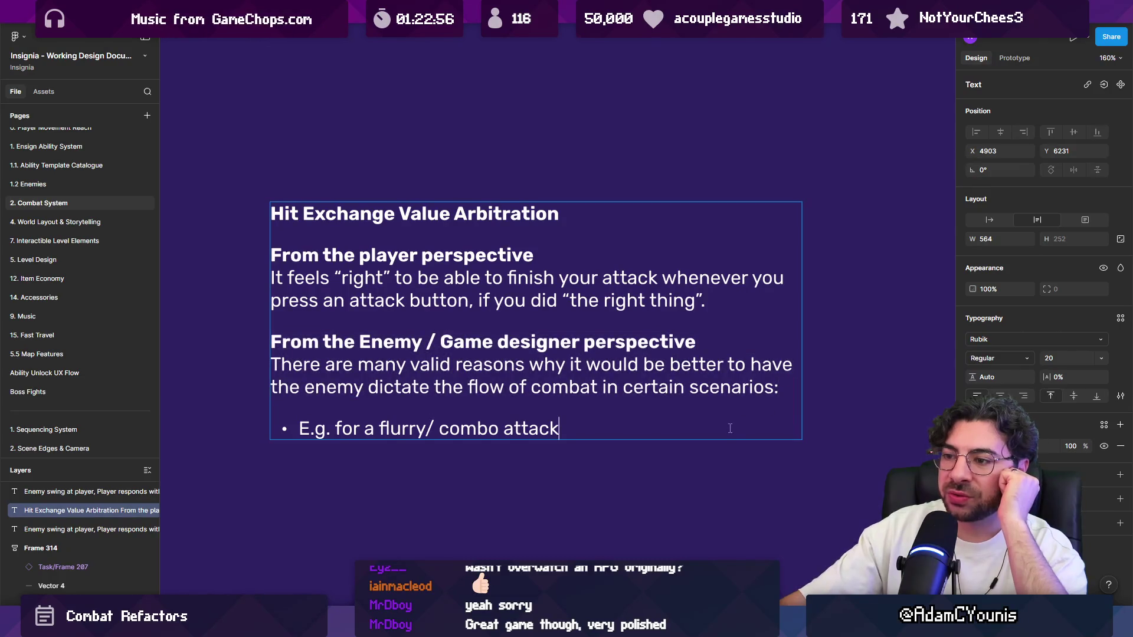
# Step: Add a bullet below combo attack reading 'A very large enemy with lots of poise attacks the player'
pyautogui.press('Return')
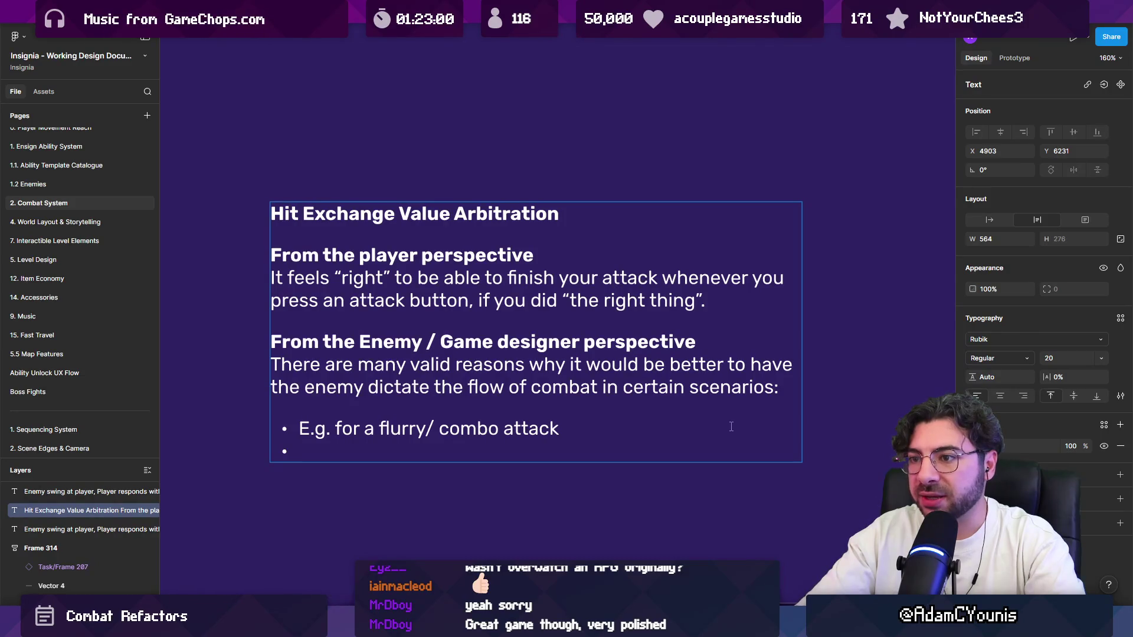
pyautogui.write('A vbery')
pyautogui.press('BackSpace')
pyautogui.press('BackSpace')
pyautogui.press('BackSpace')
pyautogui.write('ery lar')
pyautogui.press('BackSpace')
pyautogui.write('rge enemn')
pyautogui.press('BackSpace')
pyautogui.write('y stro')
pyautogui.press('BackSpace')
pyautogui.press('BackSpace')
pyautogui.press('BackSpace')
pyautogui.press('BackSpace')
pyautogui.write('wit')
pyautogui.press('BackSpace')
pyautogui.press('BackSpace')
pyautogui.write('ith lolt')
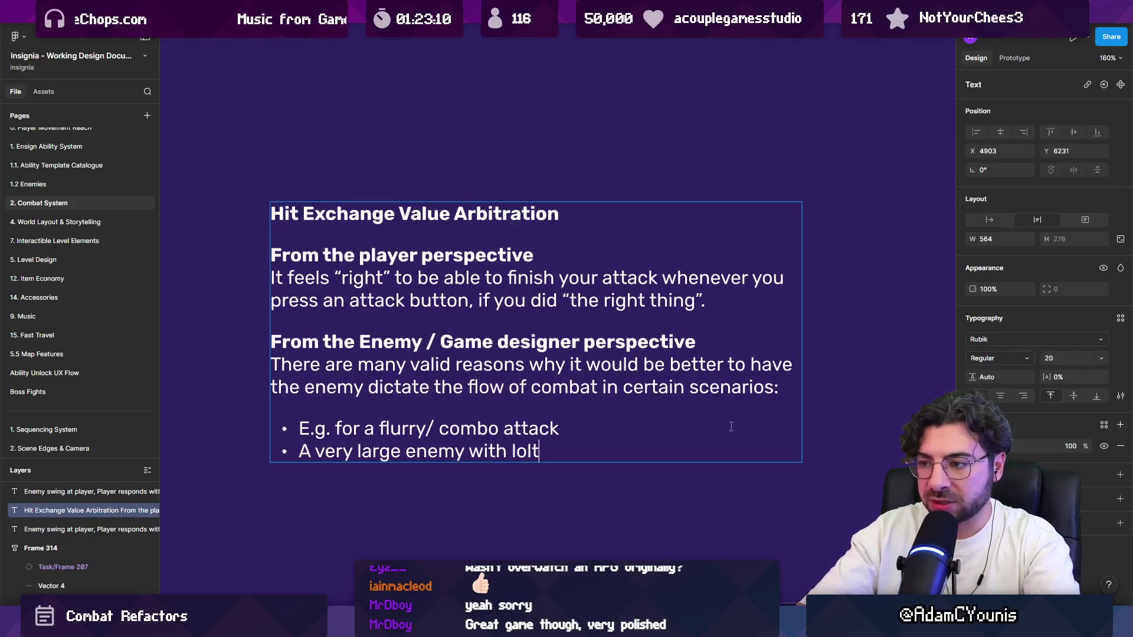
pyautogui.press('BackSpace')
pyautogui.press('BackSpace')
pyautogui.write('ts of poise a')
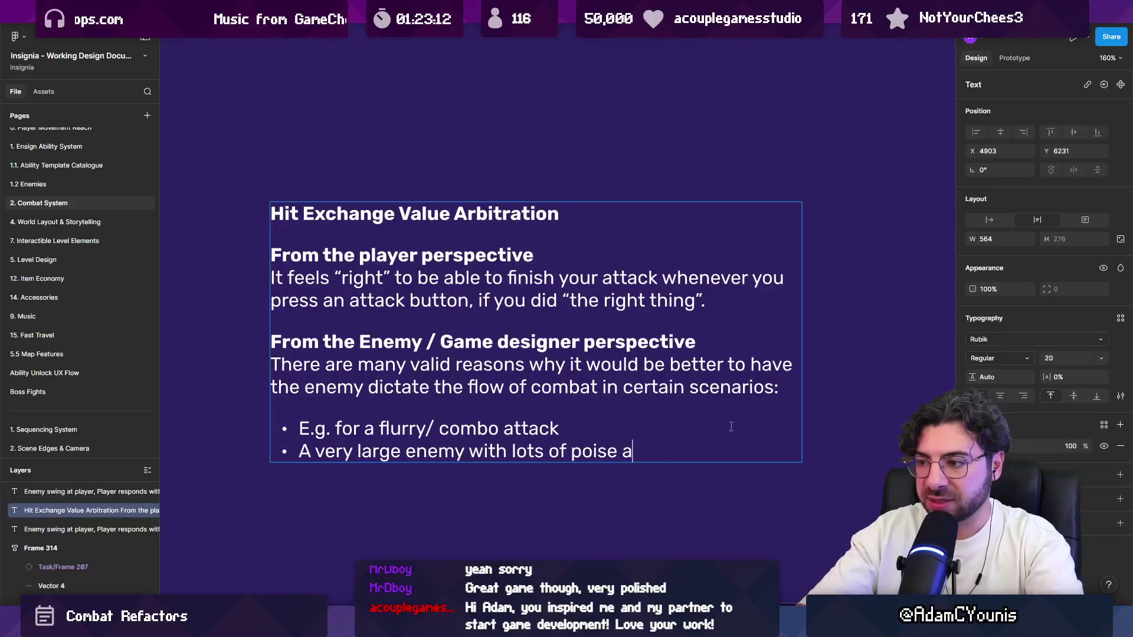
pyautogui.write('ttacks hte pla')
pyautogui.press('BackSpace')
pyautogui.press('BackSpace')
pyautogui.press('BackSpace')
pyautogui.press('BackSpace')
pyautogui.press('BackSpace')
pyautogui.write('the player')
# Step: Reword it to 'A very large enemy attack with lots of poise', leaving an empty third bullet
pyautogui.press('Return')
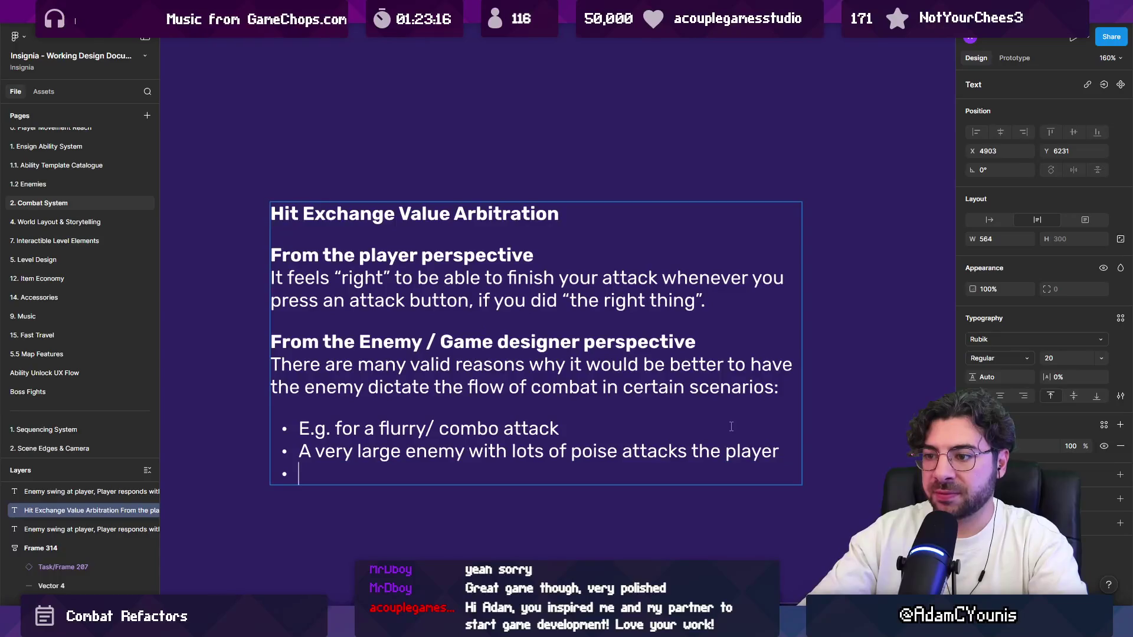
pyautogui.hotkey('shift', 'Left')
pyautogui.hotkey('ctrl', 'shift', 'Left')
pyautogui.hotkey('ctrl', 'shift', 'Left')
pyautogui.hotkey('ctrl', 'shift', 'Left')
pyautogui.hotkey('ctrl', 'shift', 'Right')
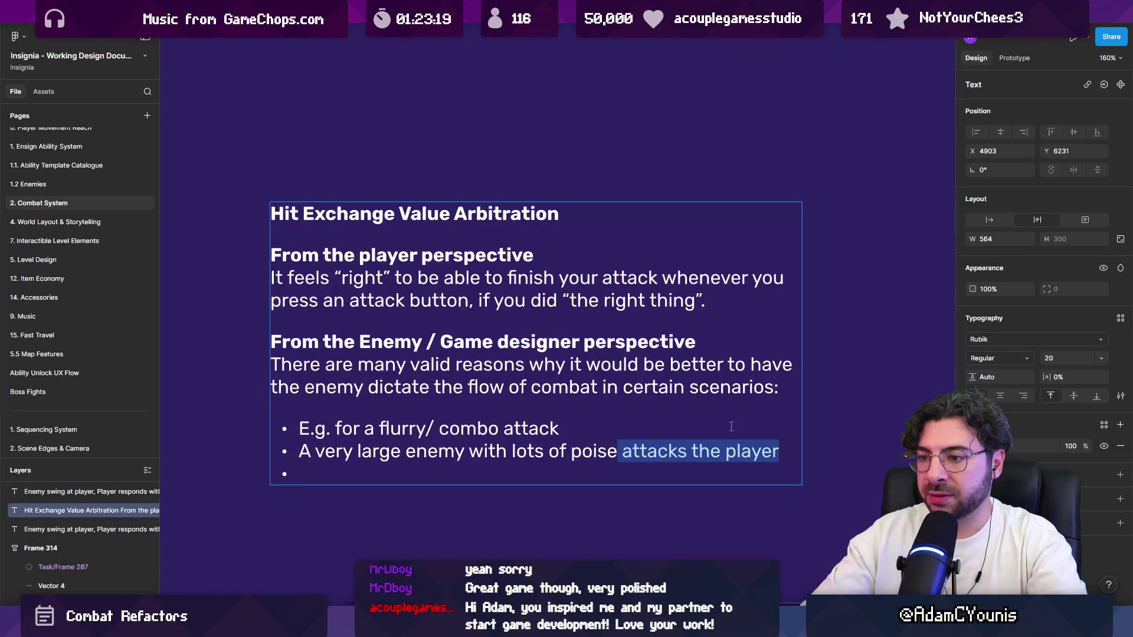
pyautogui.press('BackSpace')
pyautogui.hotkey('ctrl', 'shift', 'Left')
pyautogui.hotkey('ctrl', 'shift', 'Left')
pyautogui.press('Left')
pyautogui.hotkey('ctrl', 'Left')
pyautogui.hotkey('ctrl', 'Left')
pyautogui.write('attack')
pyautogui.press('Down')
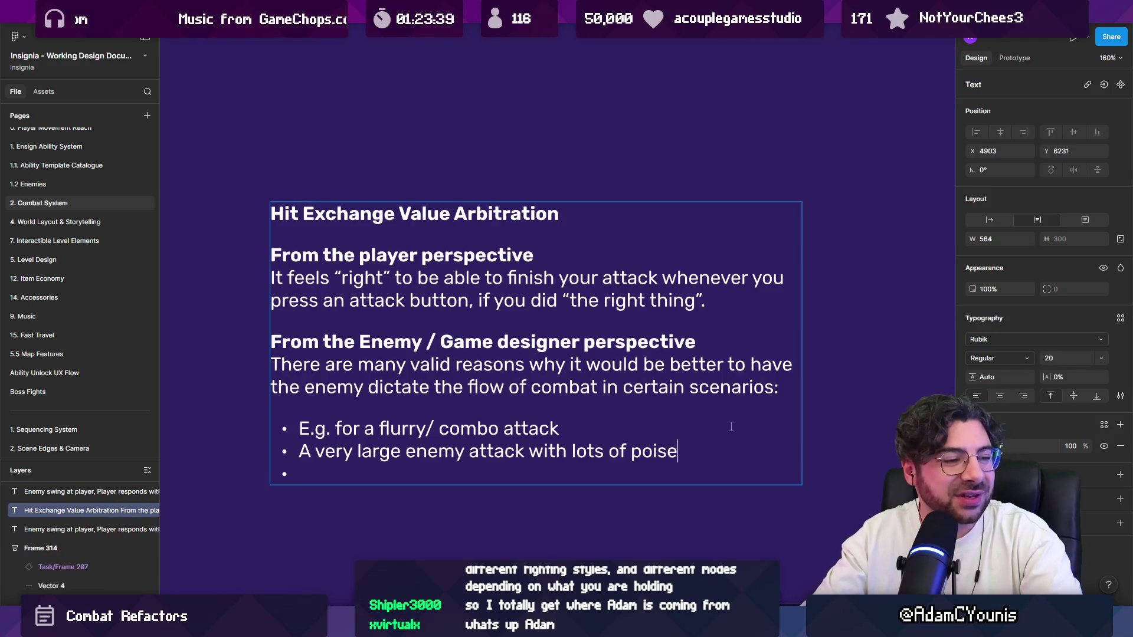
pyautogui.press('Left')
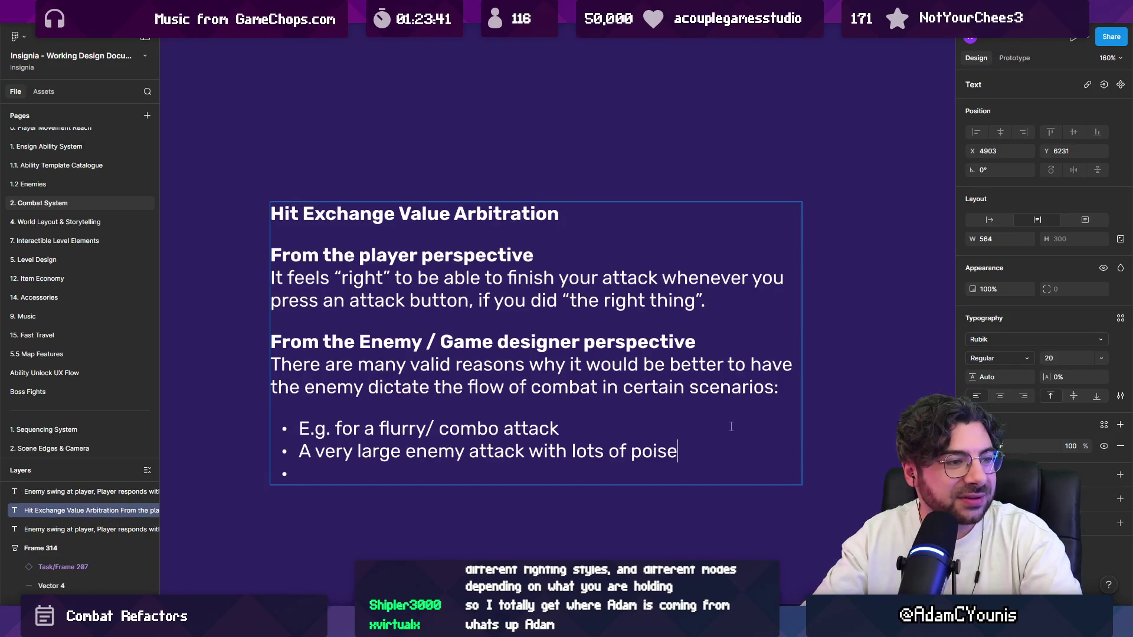
pyautogui.press('Left')
pyautogui.press('Right')
pyautogui.press('Right')
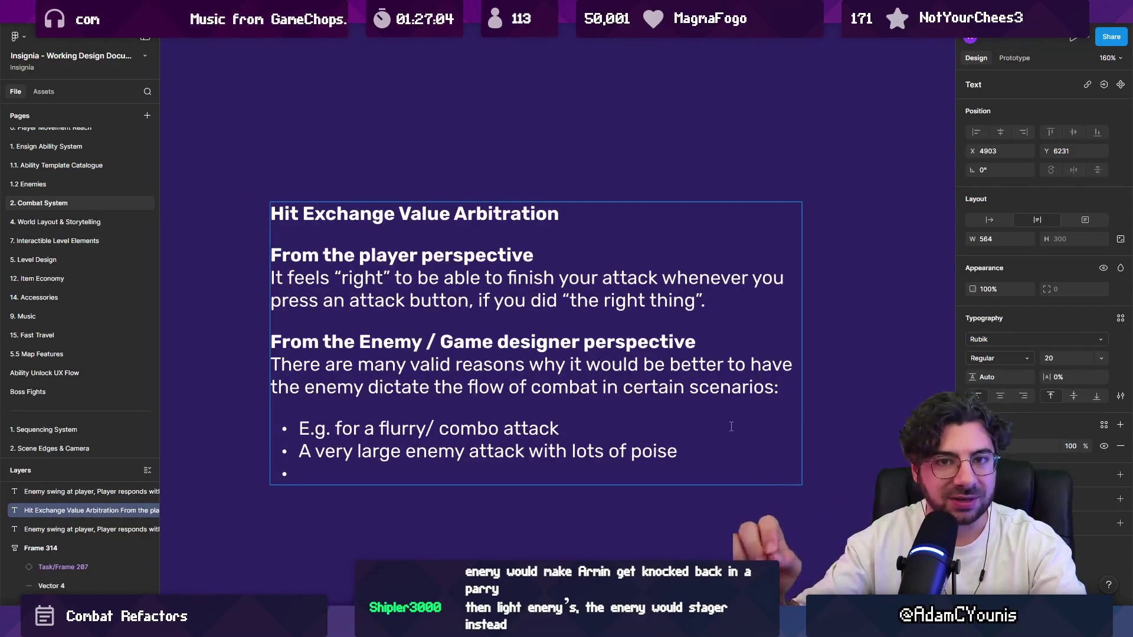
# Step: Replace the empty third bullet with a fresh bullet after the poise line
pyautogui.press('Left')
pyautogui.press('Right')
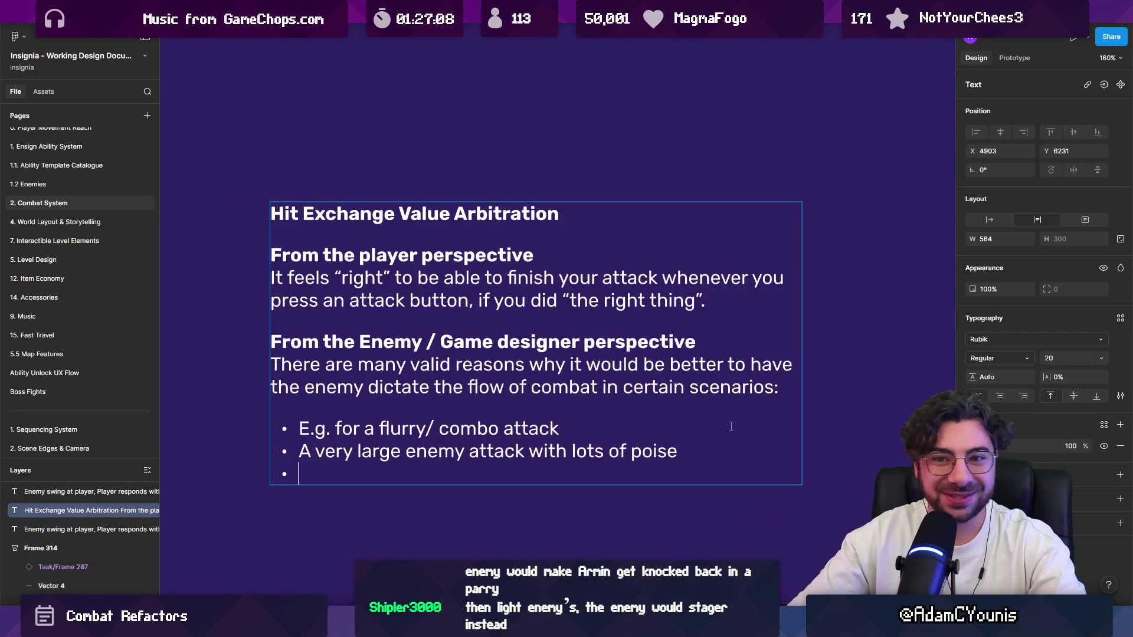
pyautogui.press('Left')
pyautogui.press('Right')
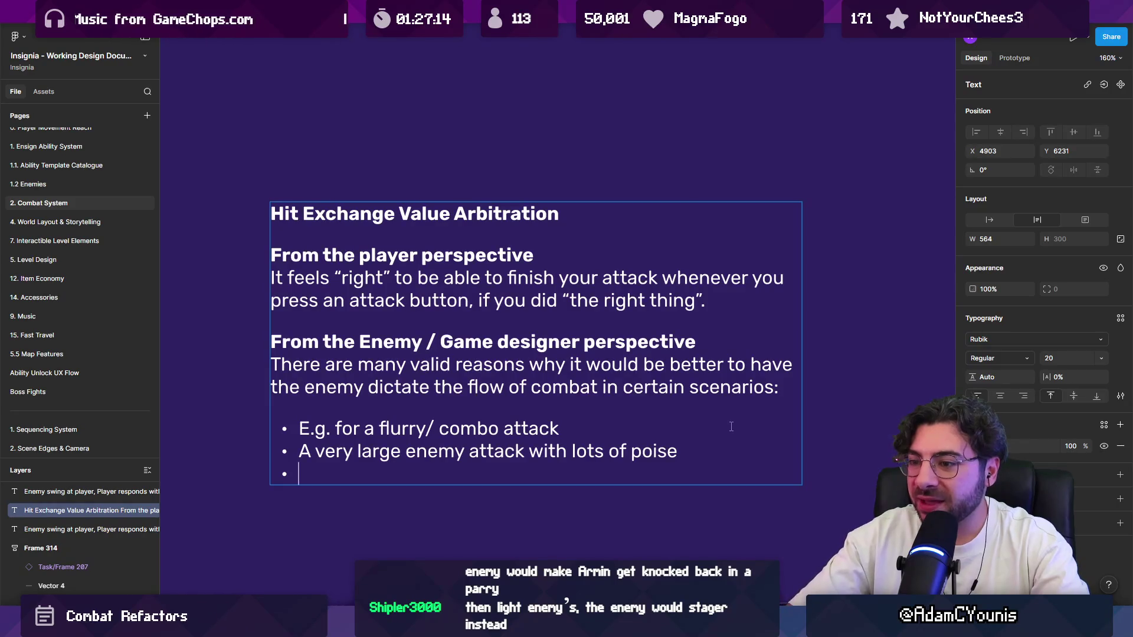
pyautogui.press('BackSpace')
pyautogui.press('BackSpace')
pyautogui.hotkey('shift', 'Home')
pyautogui.hotkey('shift', 'Up')
pyautogui.hotkey('shift', 'Up')
pyautogui.press('Right')
pyautogui.hotkey('shift', 'Down')
pyautogui.hotkey('shift', 'Down')
pyautogui.press('Right')
pyautogui.press('Return')
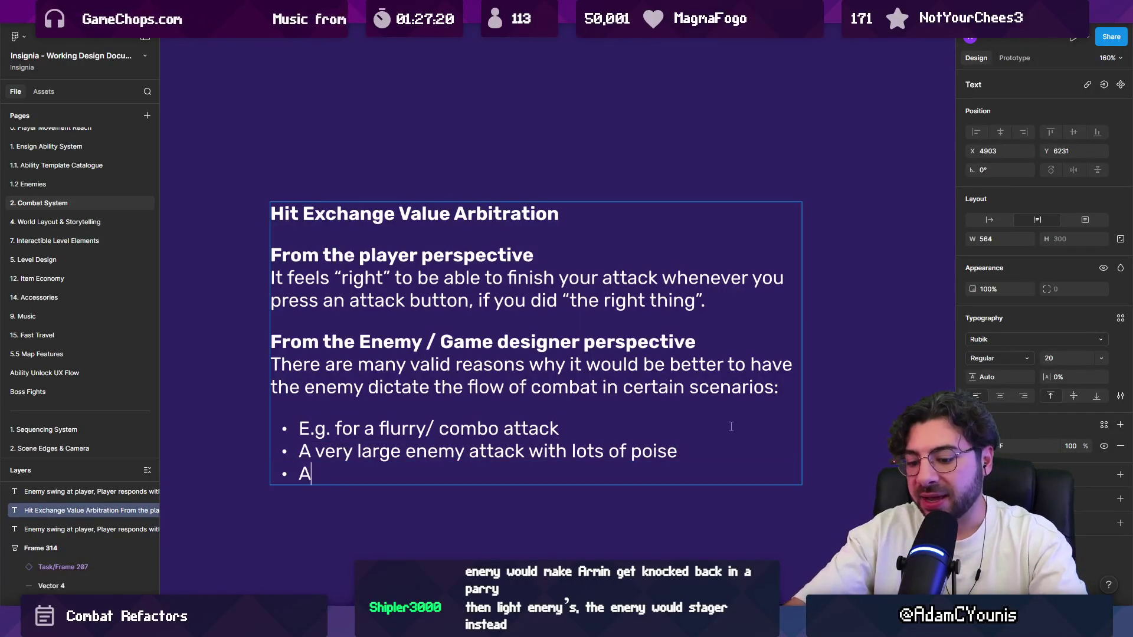
# Step: Write the bullet 'Anything to do with the Pressure system needs to support this' and a 'Therefore' line
pyautogui.write('nything to do')
pyautogui.press('BackSpace')
pyautogui.press('BackSpace')
pyautogui.press('BackSpace')
pyautogui.write('d w')
pyautogui.press('BackSpace')
pyautogui.press('BackSpace')
pyautogui.press('BackSpace')
pyautogui.write('do with the Pressure suys')
pyautogui.press('BackSpace')
pyautogui.press('BackSpace')
pyautogui.press('BackSpace')
pyautogui.write('ystem need s')
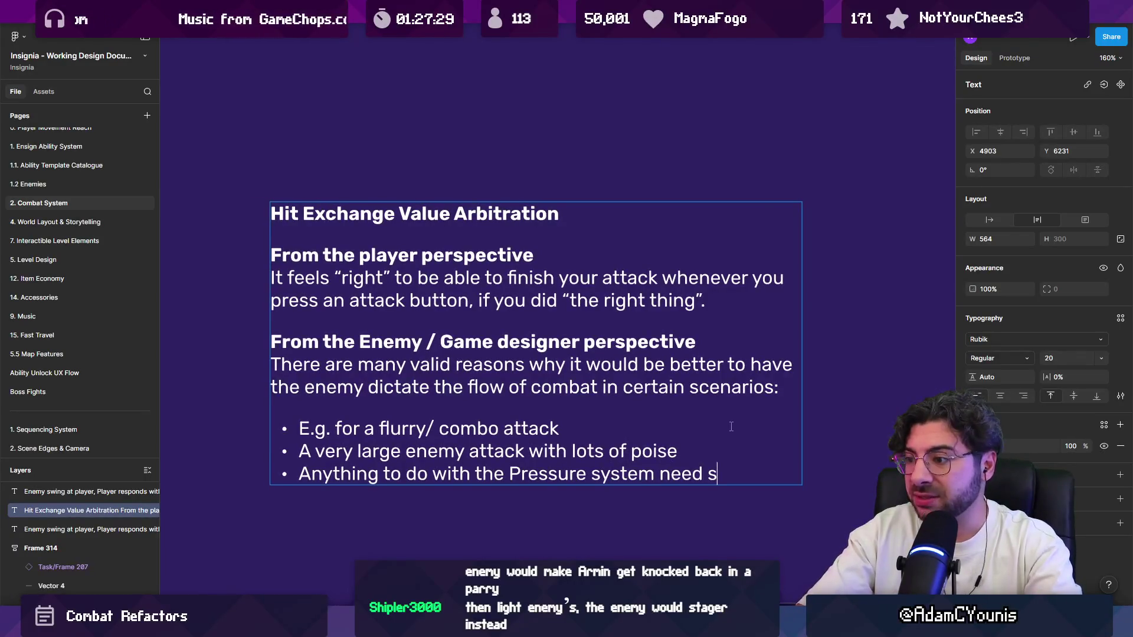
pyautogui.press('BackSpace')
pyautogui.press('BackSpace')
pyautogui.write('s to support this')
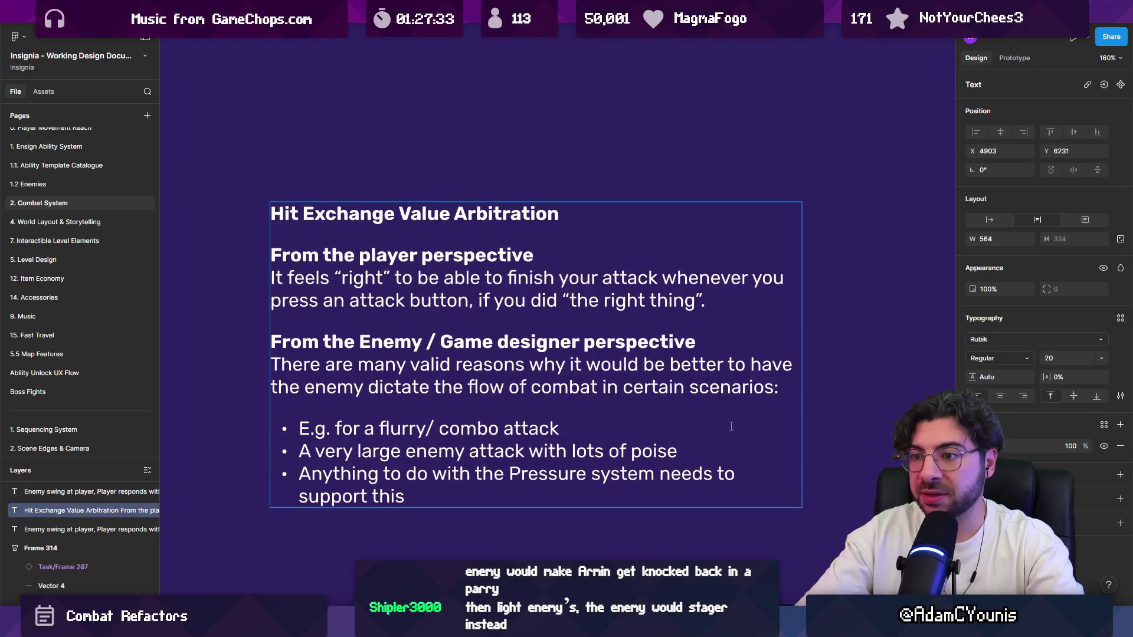
pyautogui.press('Return')
pyautogui.press('Return')
pyautogui.press('Return')
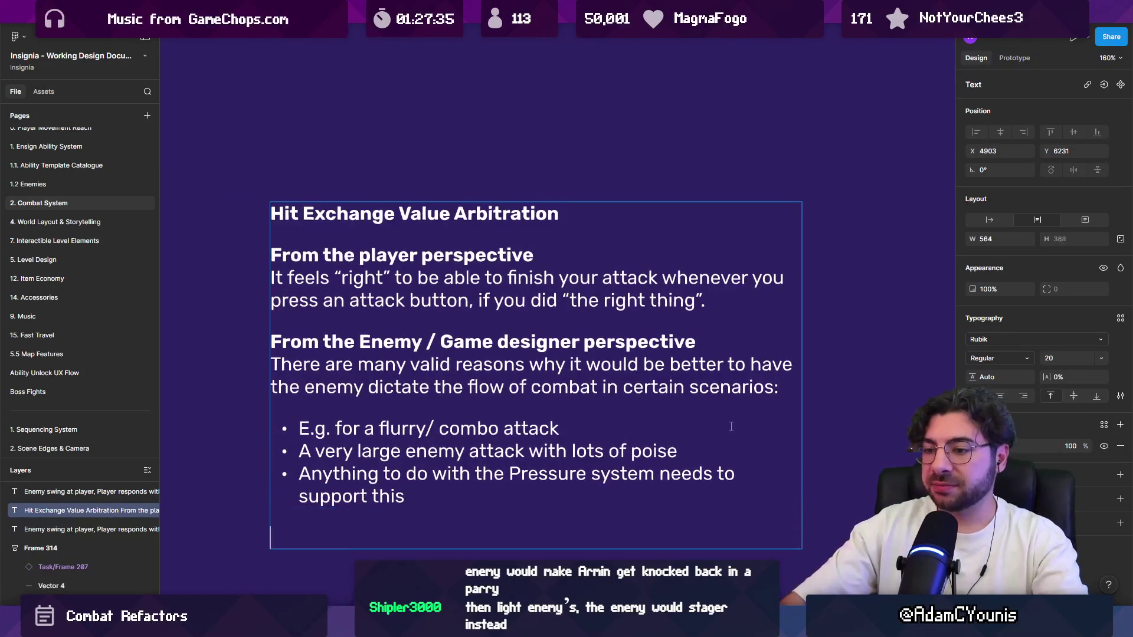
pyautogui.write('Therefore')
pyautogui.scroll(-3, 731, 427)
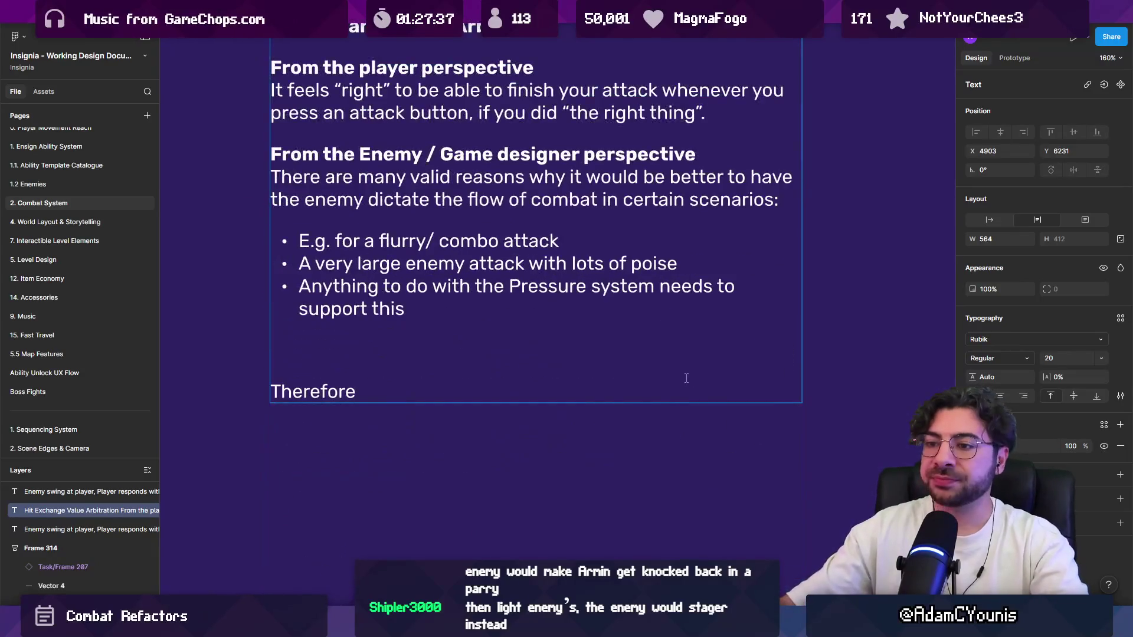
# Step: Remove the blank line above 'Therefore' and make it italic and underlined
pyautogui.press('Home')
pyautogui.press('BackSpace')
pyautogui.hotkey('shift', 'End')
pyautogui.hotkey('ctrl', 'i')
pyautogui.hotkey('ctrl', 'u')
pyautogui.press('Escape')
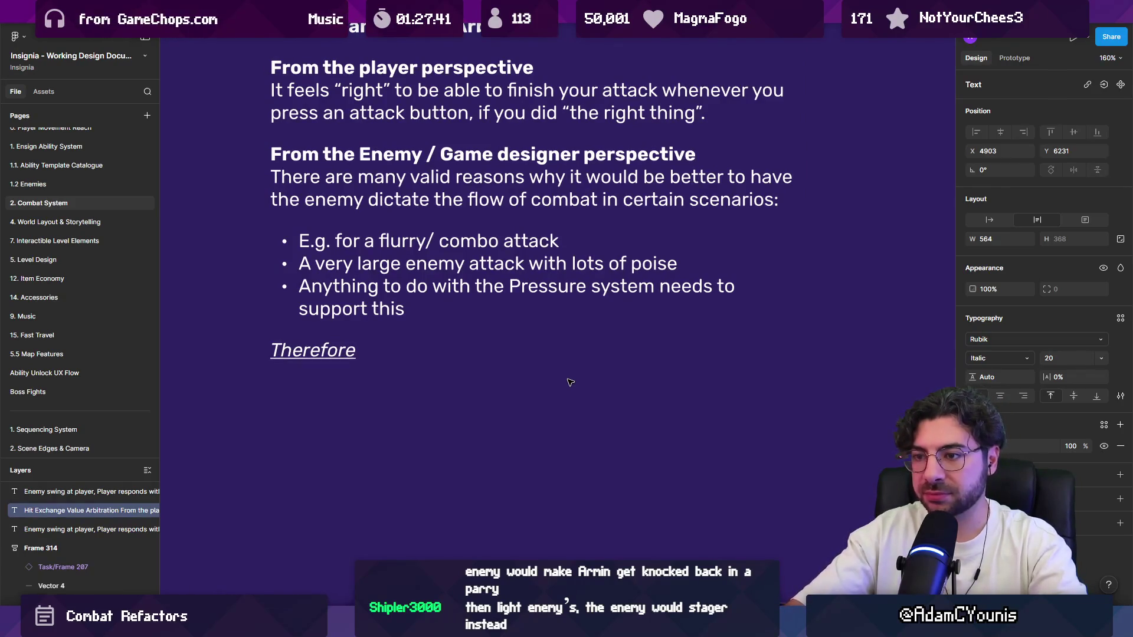
# Step: Start a new line under Therefore reading 'We instead have the player do a'
pyautogui.press('Return')
pyautogui.press('Return')
pyautogui.write('FG')
pyautogui.press('BackSpace')
pyautogui.press('BackSpace')
pyautogui.write('We')
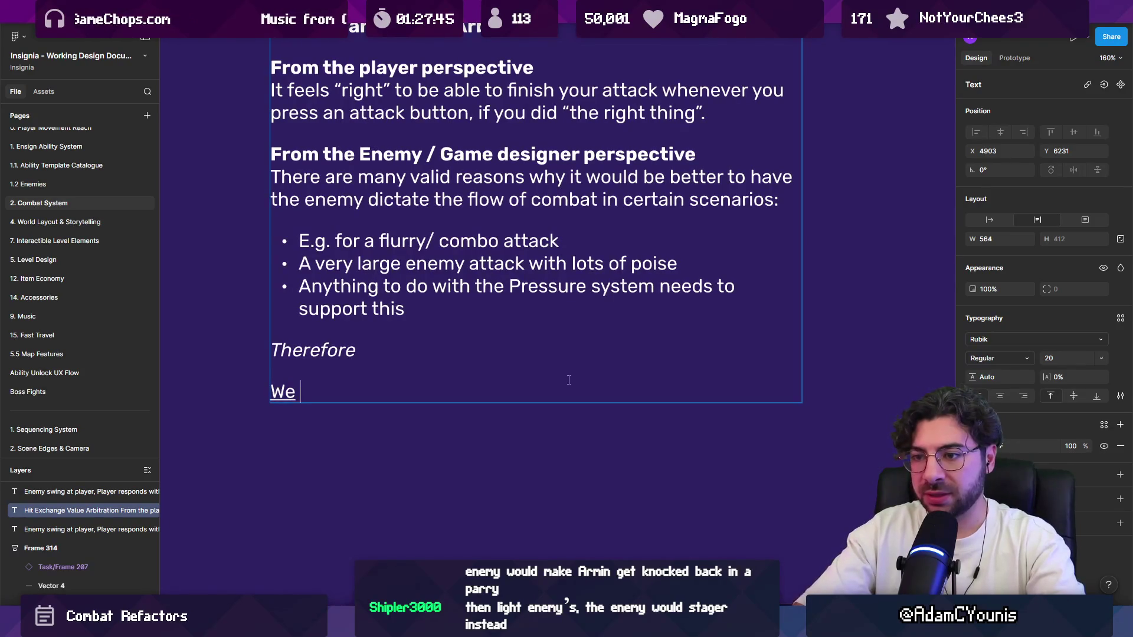
pyautogui.hotkey('ctrl', 'shift', 'Left')
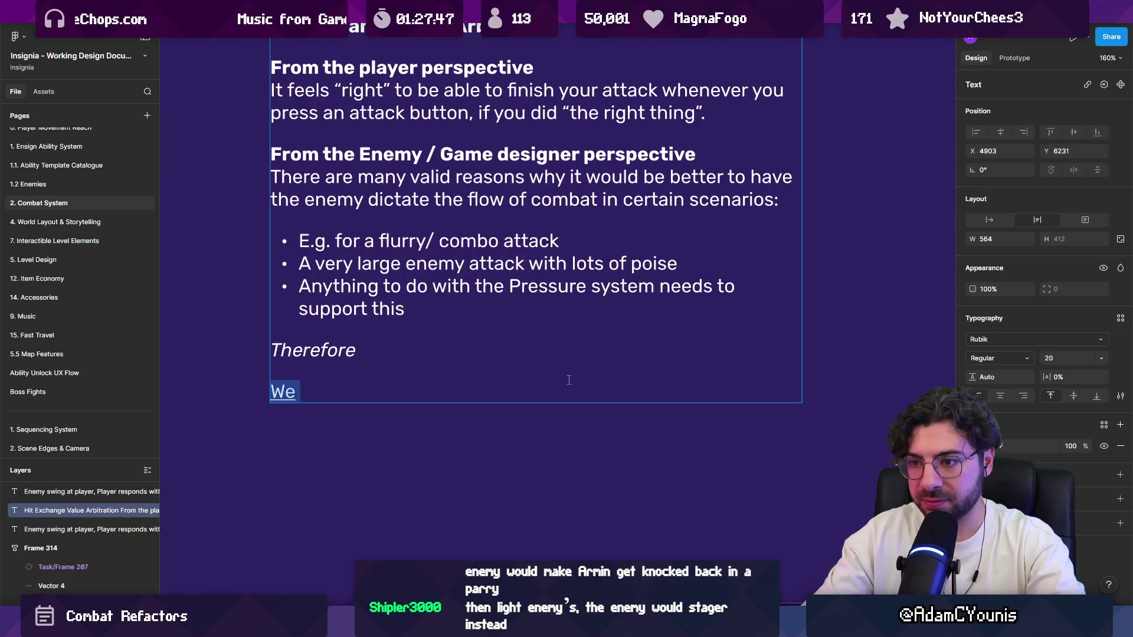
pyautogui.press('Right')
pyautogui.write('allow')
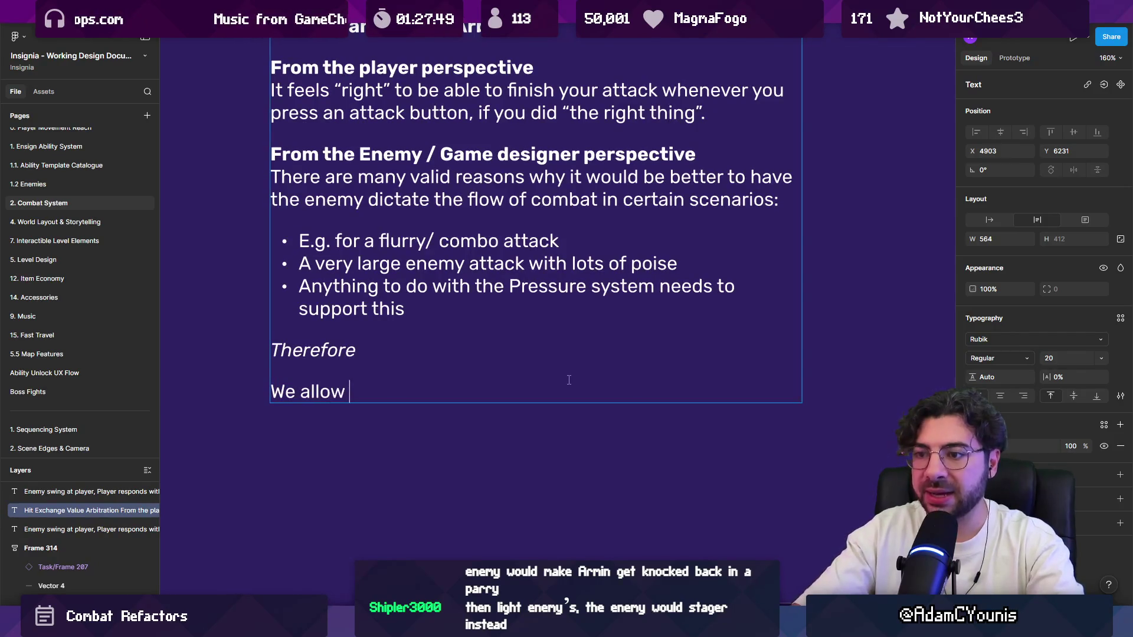
pyautogui.press('BackSpace')
pyautogui.press('BackSpace')
pyautogui.press('BackSpace')
pyautogui.write('instgead')
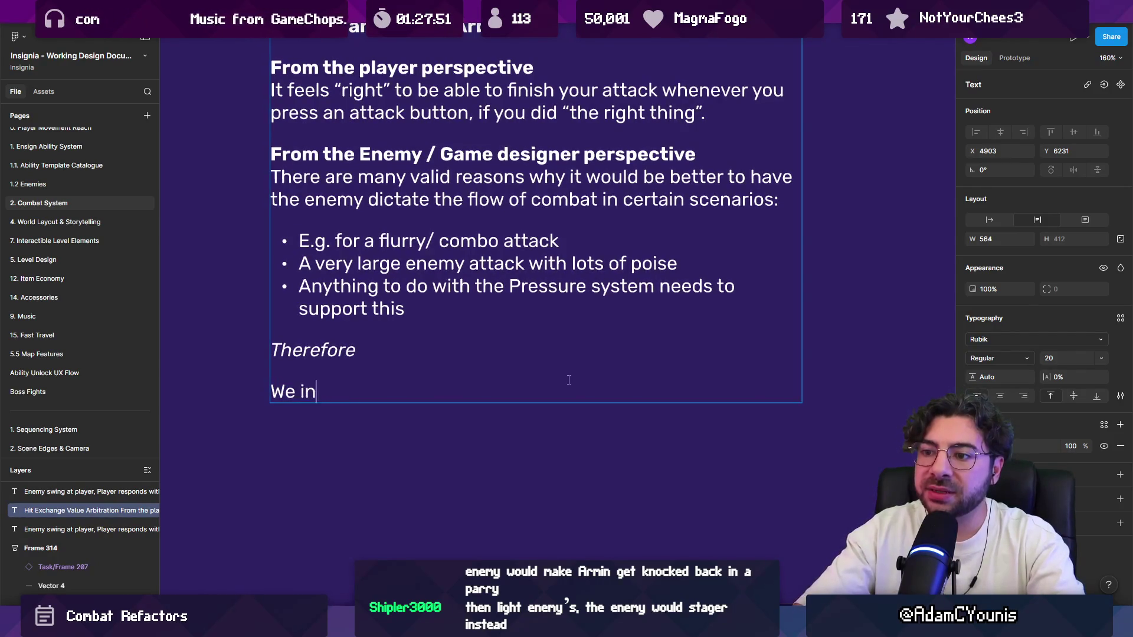
pyautogui.press('BackSpace')
pyautogui.press('BackSpace')
pyautogui.press('BackSpace')
pyautogui.press('BackSpace')
pyautogui.press('BackSpace')
pyautogui.write('ead')
pyautogui.press('BackSpace')
pyautogui.press('BackSpace')
pyautogui.press('BackSpace')
pyautogui.write('tead have the player do a')
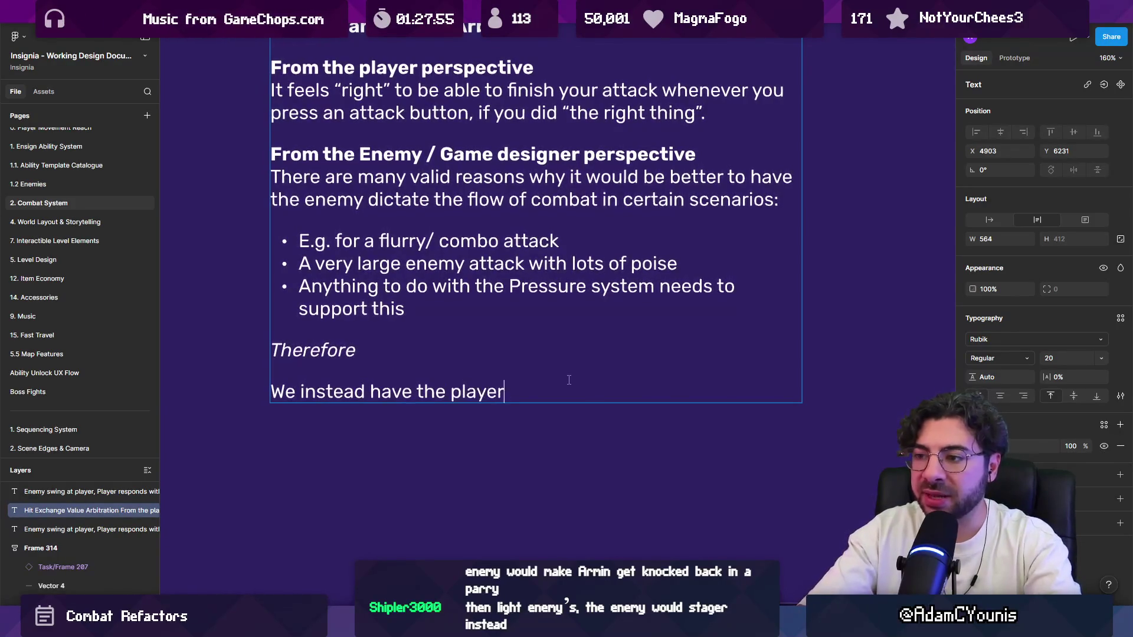
# Step: Finish with '“triumphant deflect”. e.g feels positive but does not continue their attack.'
pyautogui.hotkey('ctrl', 'shift', "'")
pyautogui.hotkey('ctrl', "'")
pyautogui.write('“Pr')
pyautogui.press('BackSpace')
pyautogui.press('BackSpace')
pyautogui.write('trium')
pyautogui.hotkey('ctrl', 'shift', "'")
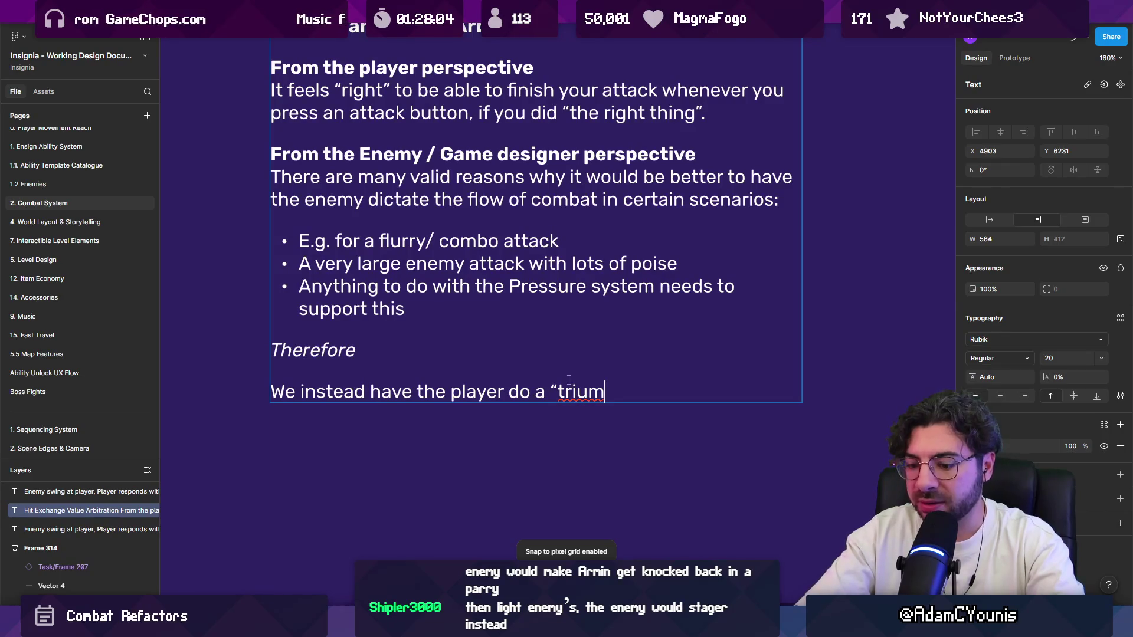
pyautogui.write('phant deflect”')
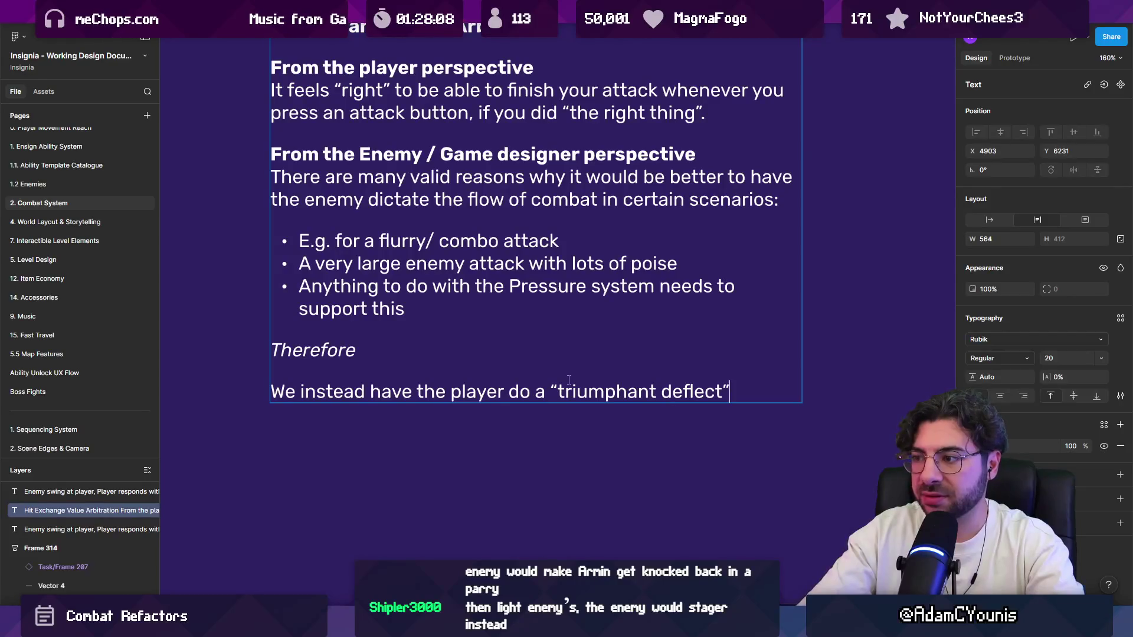
pyautogui.write('. e.g feedl')
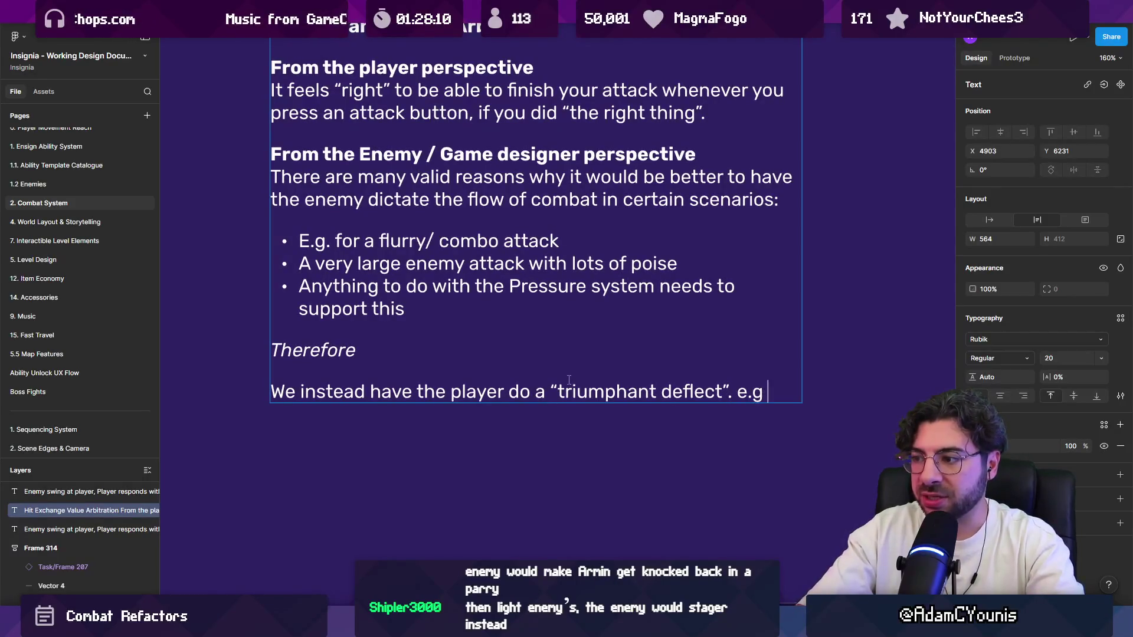
pyautogui.press('BackSpace')
pyautogui.press('BackSpace')
pyautogui.press('BackSpace')
pyautogui.write('ls po')
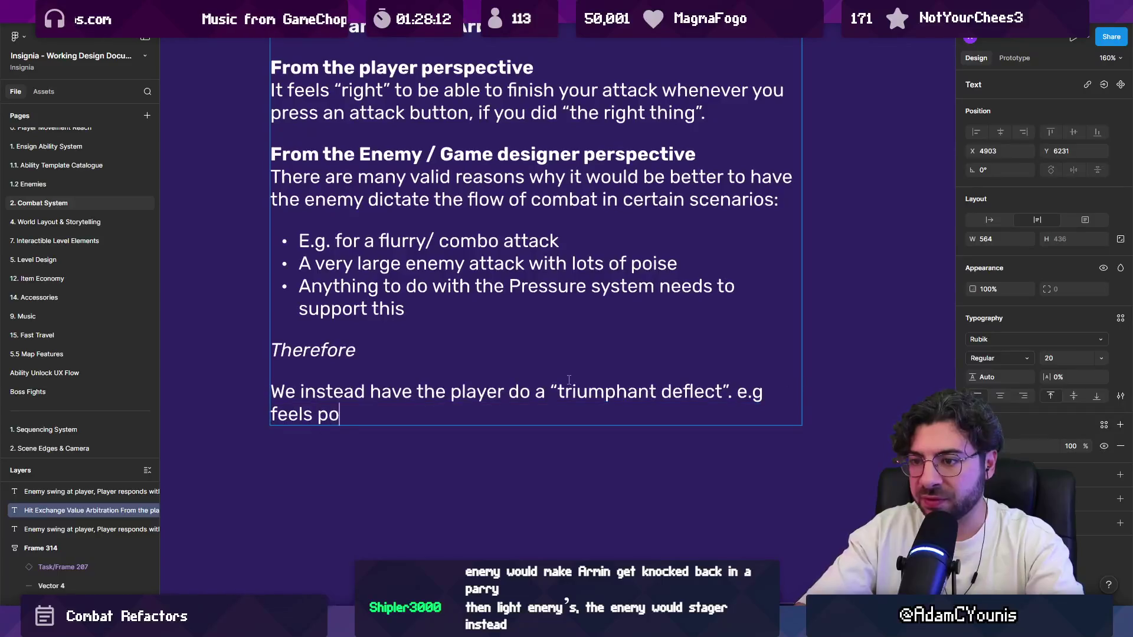
pyautogui.write('sitive but i')
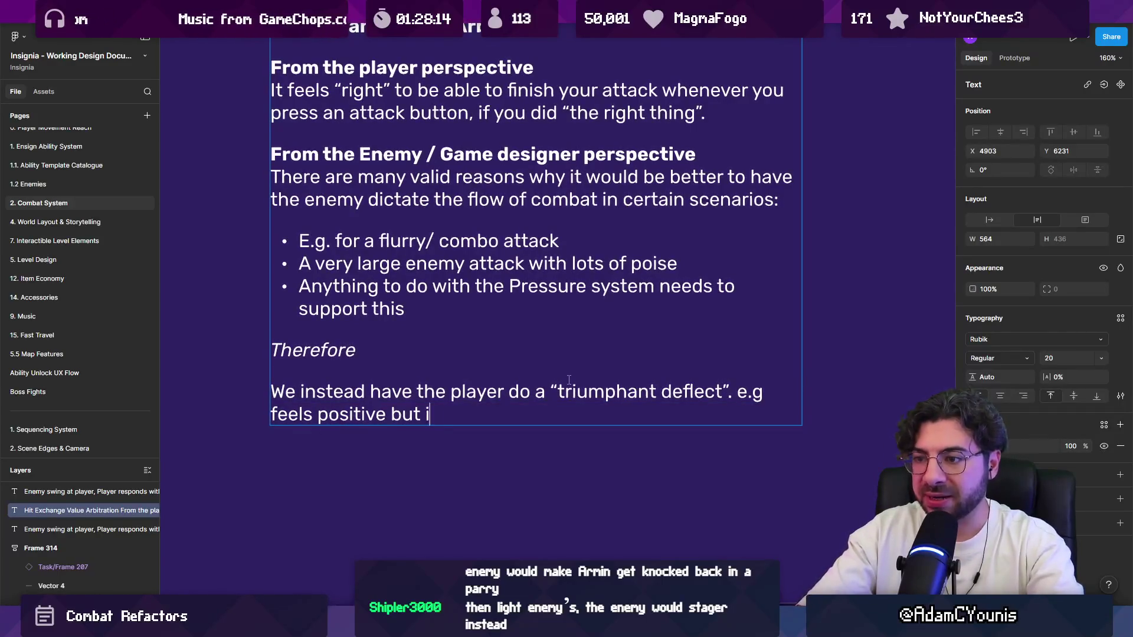
pyautogui.press('BackSpace')
pyautogui.write('do')
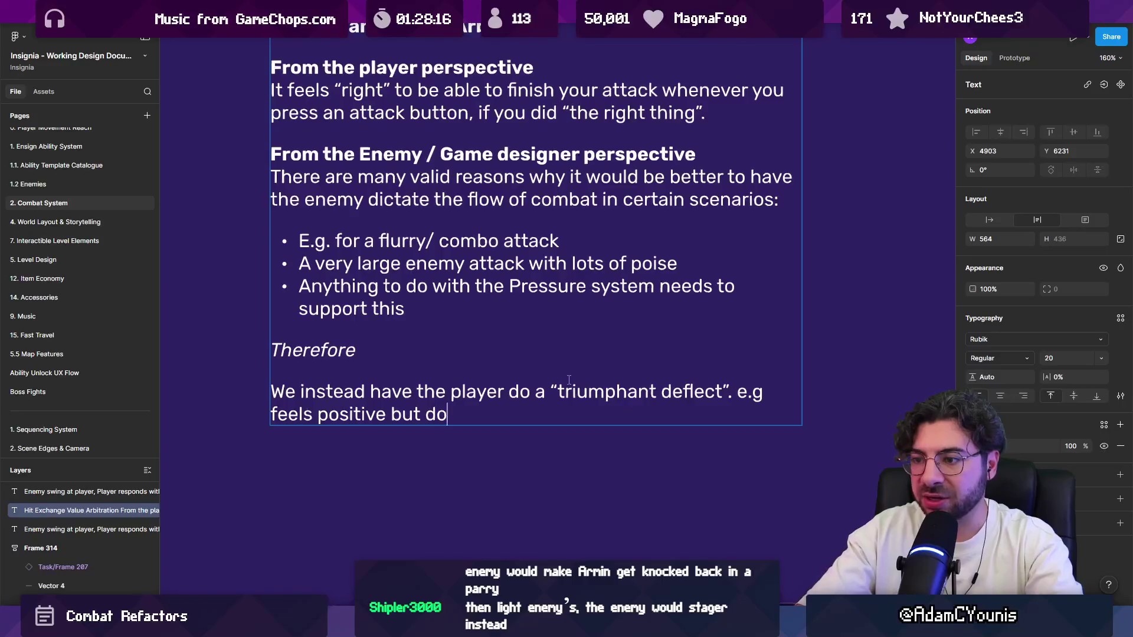
pyautogui.write('es not continue their attakc')
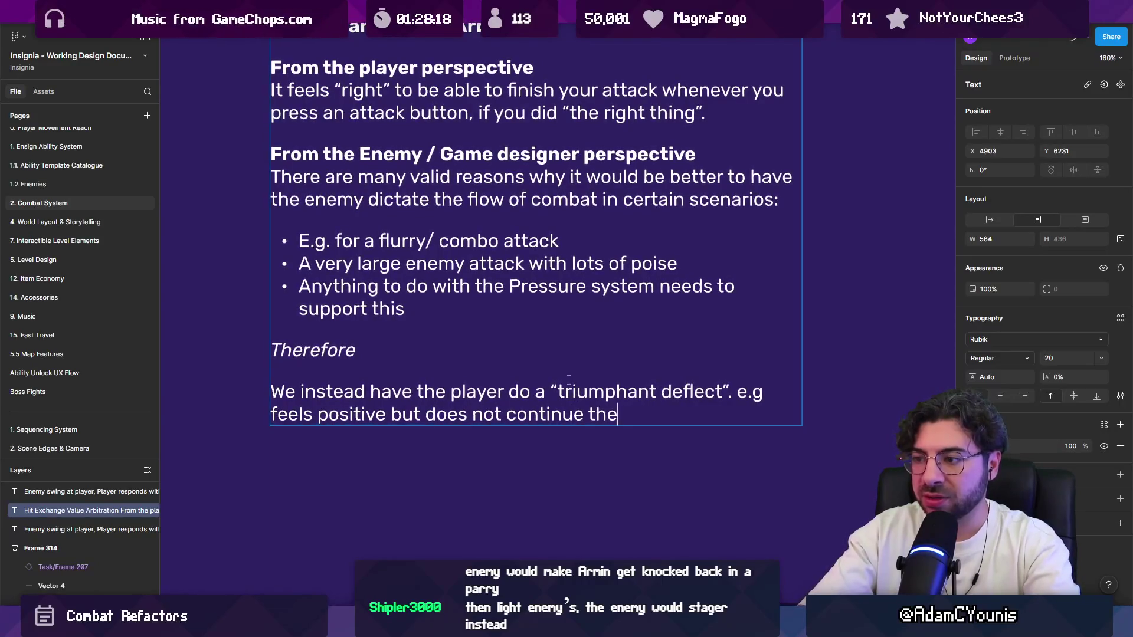
pyautogui.press('BackSpace')
pyautogui.press('BackSpace')
pyautogui.write('ck.')
pyautogui.press('Escape')
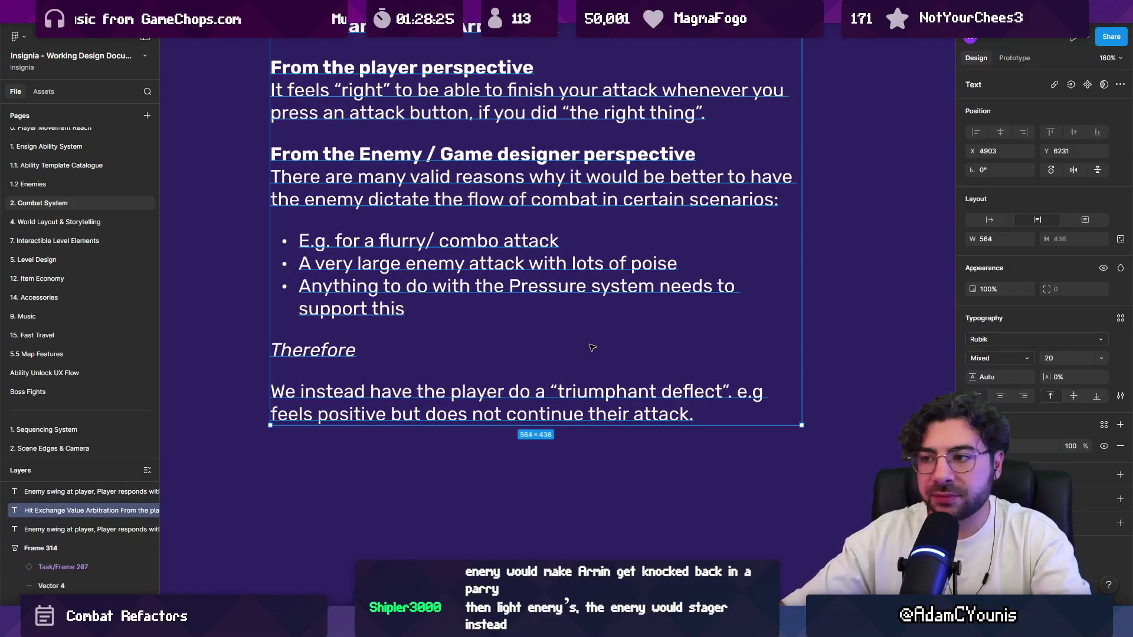
# Step: Append '(and does a lot of pressure damage to the enemy)' after 'attack.', then switch to Unity
pyautogui.scroll(-3, 592, 347)
pyautogui.scroll(1, 592, 347)
pyautogui.press('Return')
pyautogui.click(630, 465)
pyautogui.write('and d')
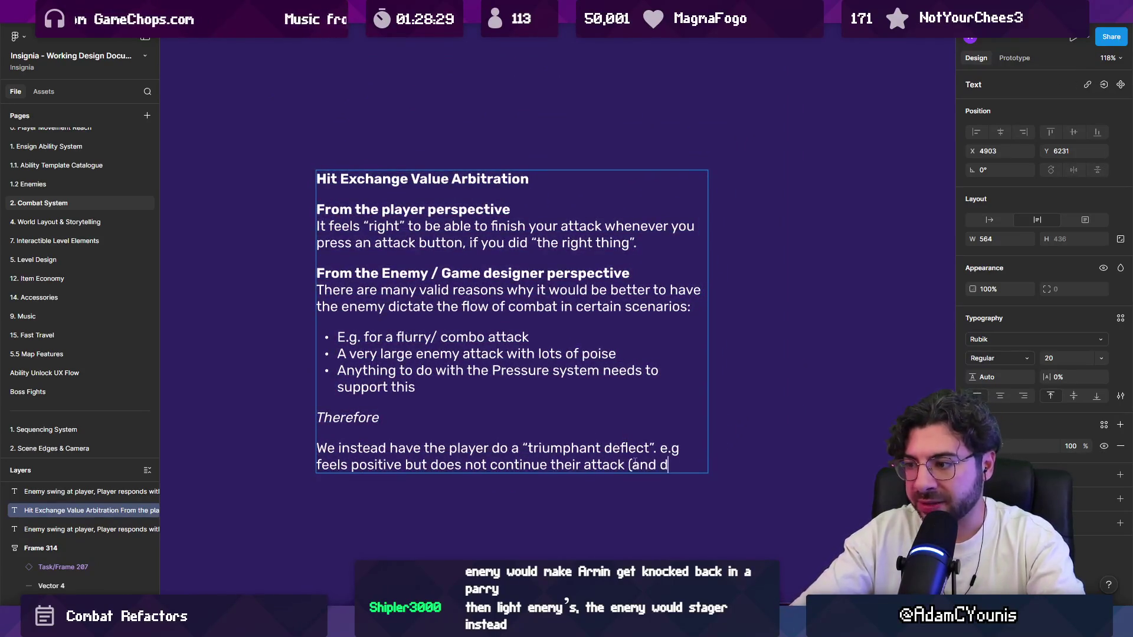
pyautogui.write('oes a lot of pressu')
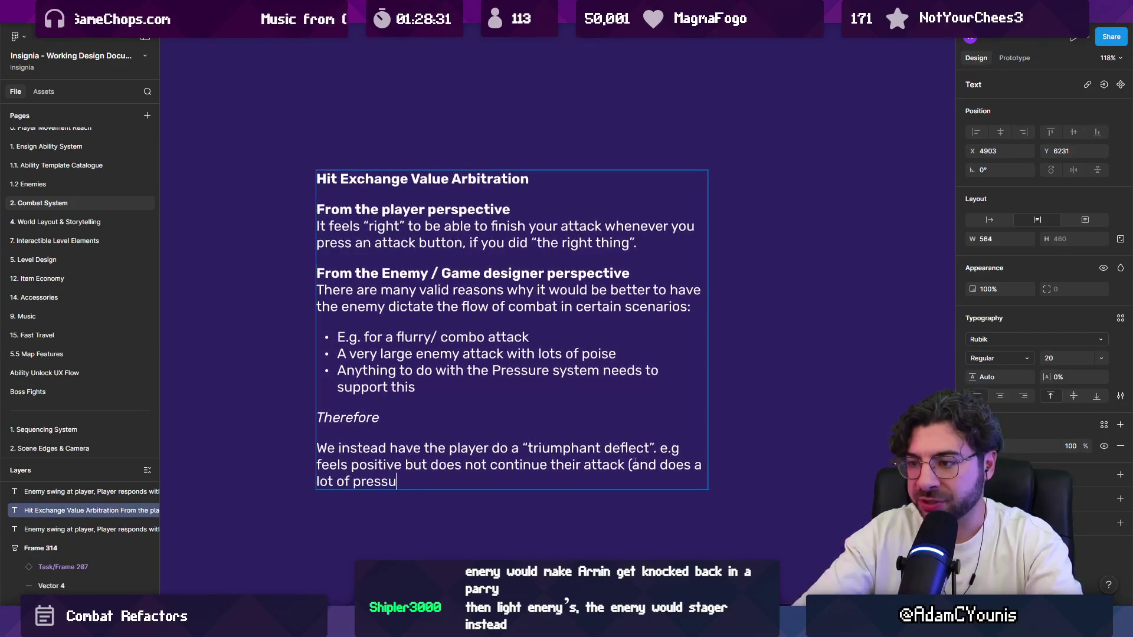
pyautogui.write('re damage to the enemy)')
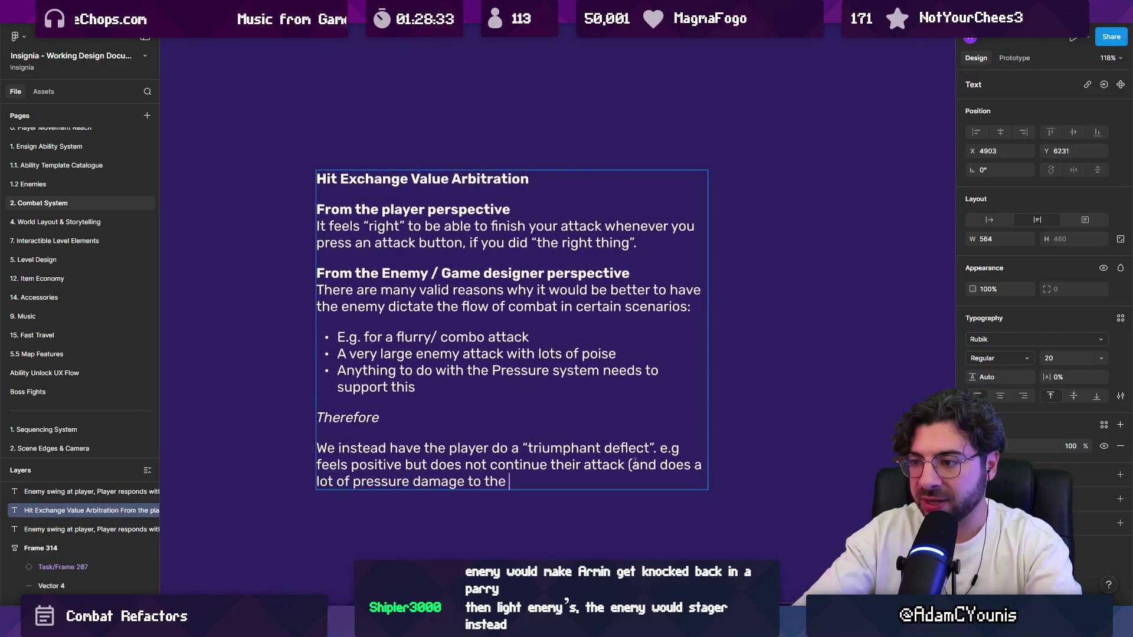
pyautogui.press('Escape')
pyautogui.press('Escape')
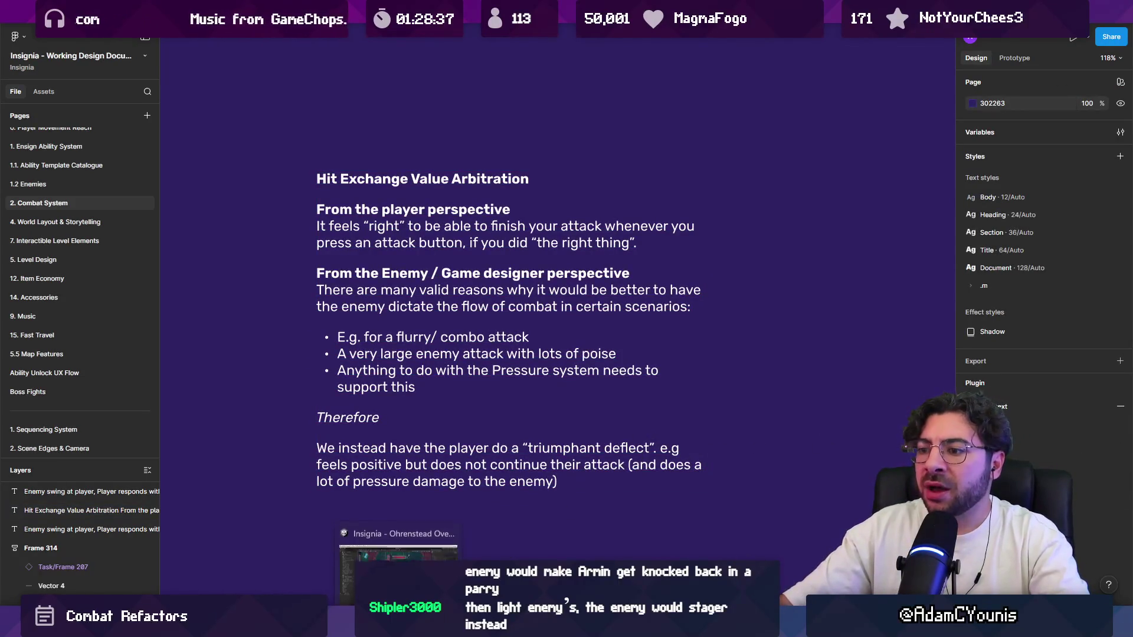
pyautogui.click(398, 625)
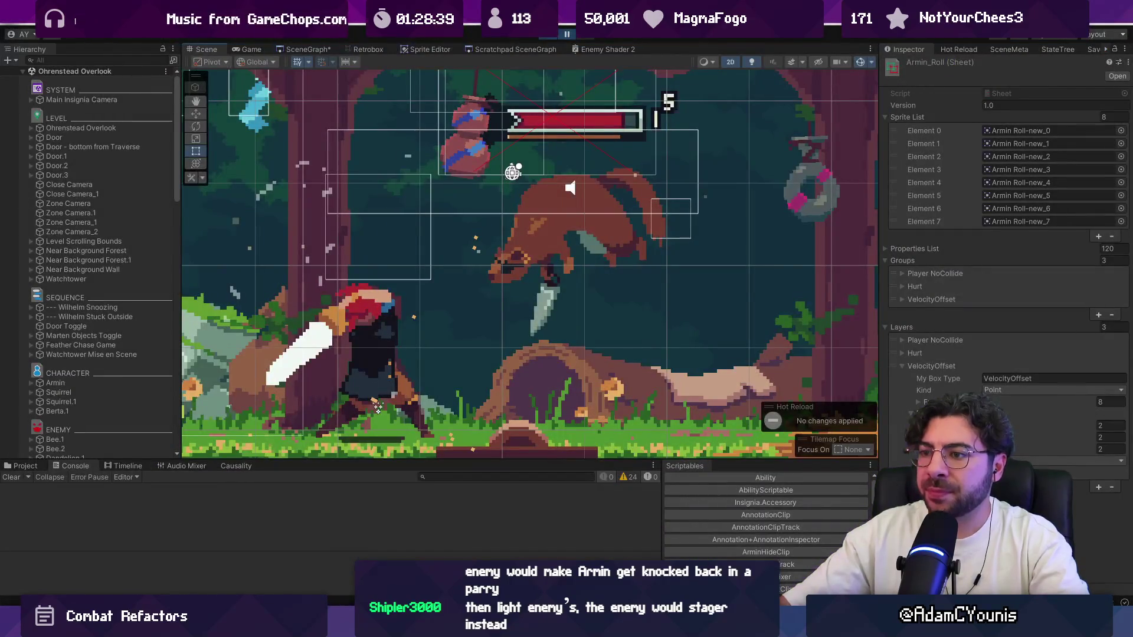
# Step: Enlarge the Scene view, let the forest level run briefly, then pause it
pyautogui.moveTo(471, 462); pyautogui.dragTo(472, 485)
pyautogui.scroll(-5, 497, 329)
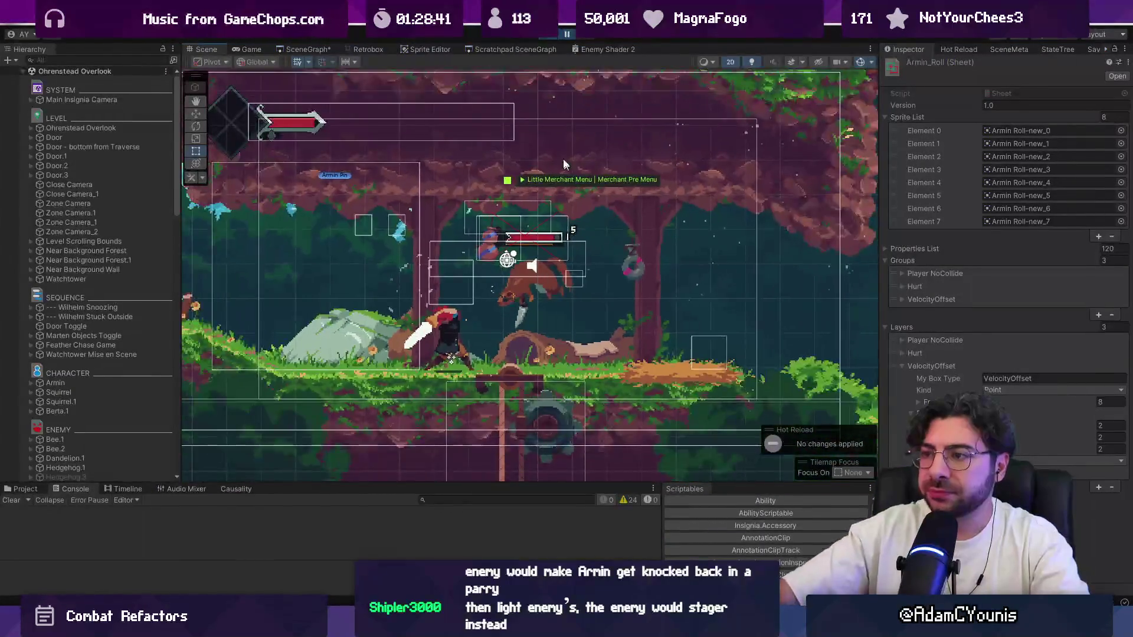
pyautogui.scroll(1, 524, 334)
pyautogui.scroll(-3, 497, 343)
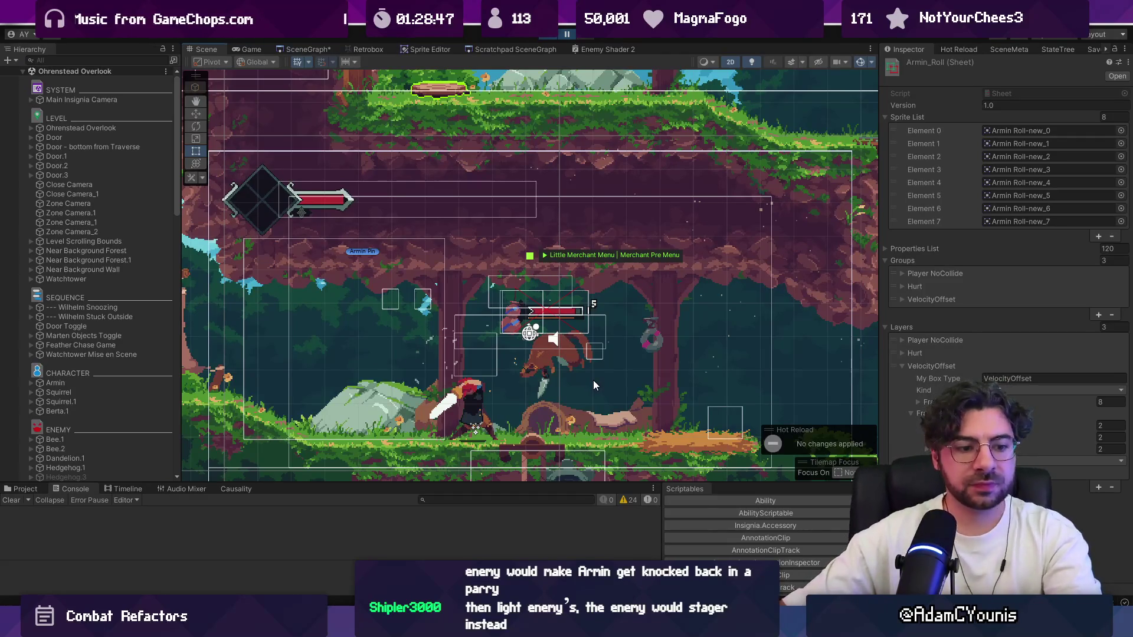
pyautogui.click(566, 34)
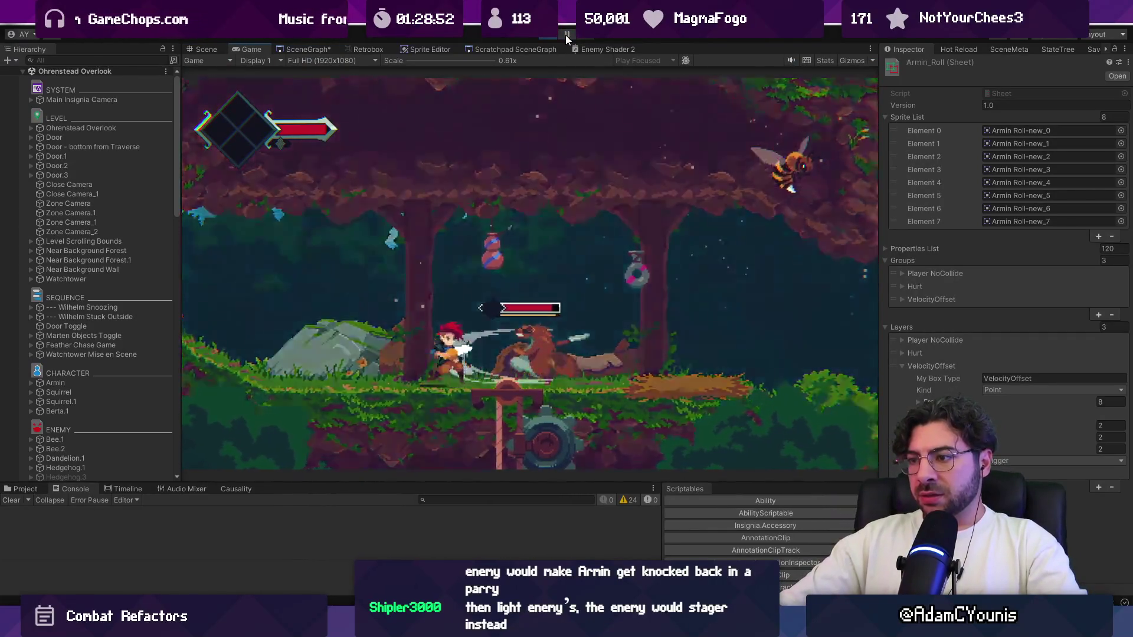
pyautogui.click(565, 34)
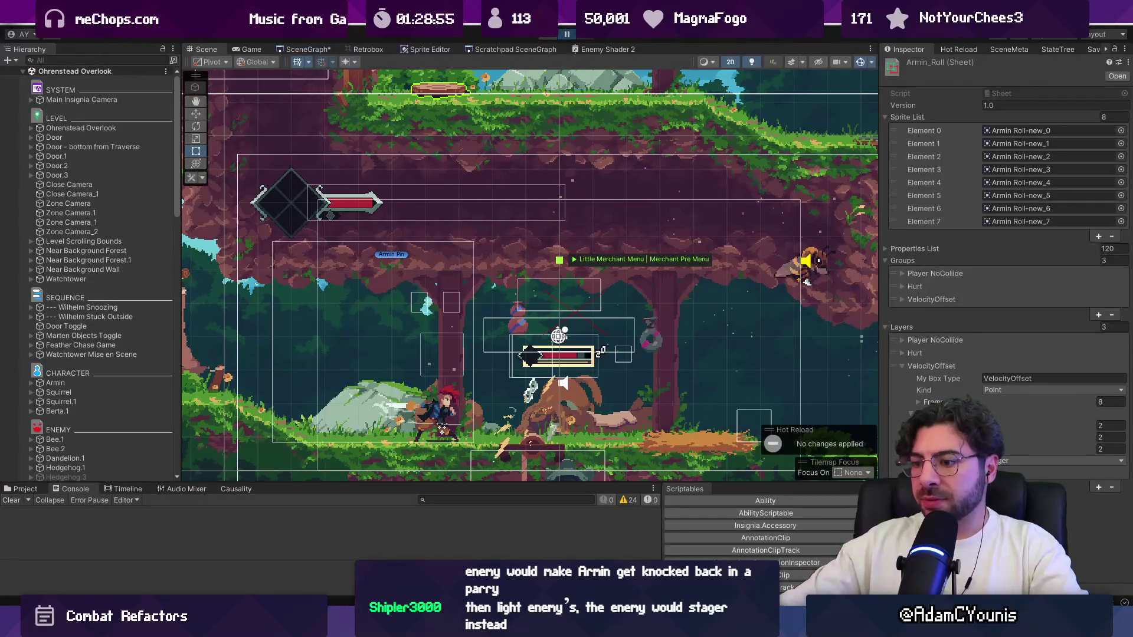
# Step: Cycle between VS Code, Unity and Figma, ending on the ReflexAttack script
pyautogui.hotkey('alt', 'Tab')
pyautogui.click(432, 537)
pyautogui.hotkey('alt', 'Tab')
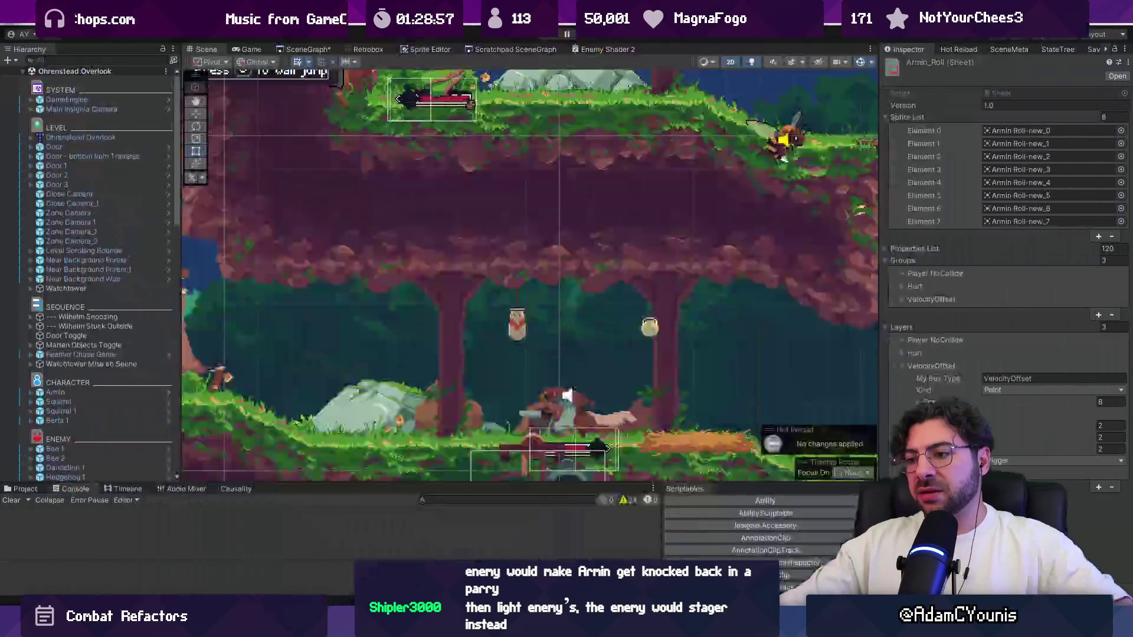
pyautogui.moveTo(398, 624)
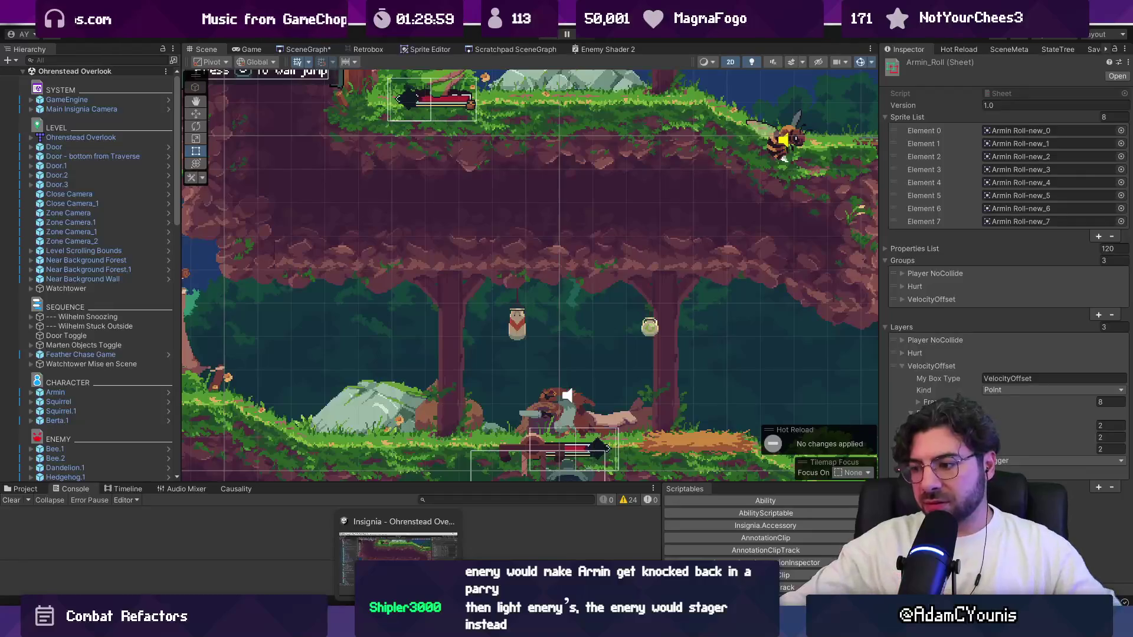
pyautogui.click(455, 555)
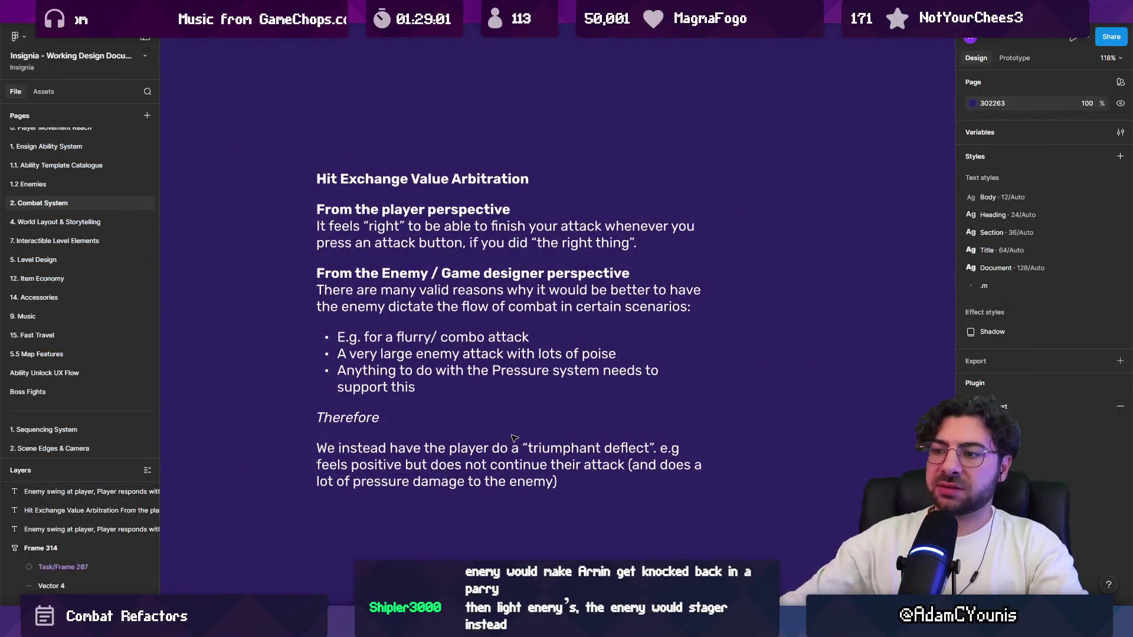
pyautogui.hotkey('alt', 'Tab')
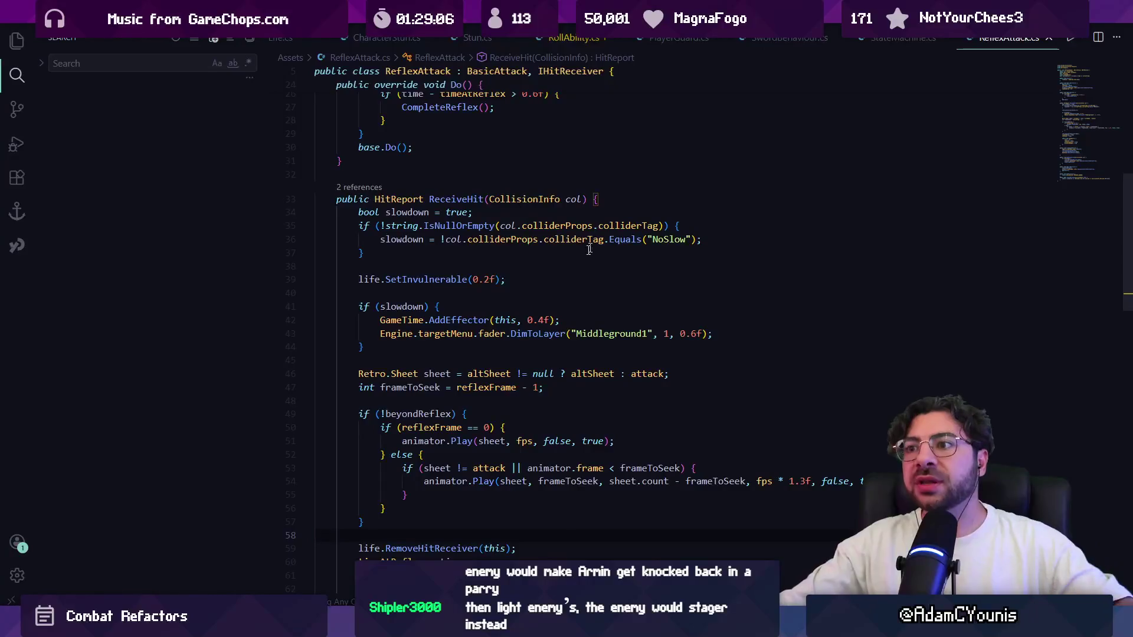
# Step: Copy the altSheet field declaration and paste a duplicate on a new line below the fields
pyautogui.scroll(8, 463, 319)
pyautogui.click(472, 247)
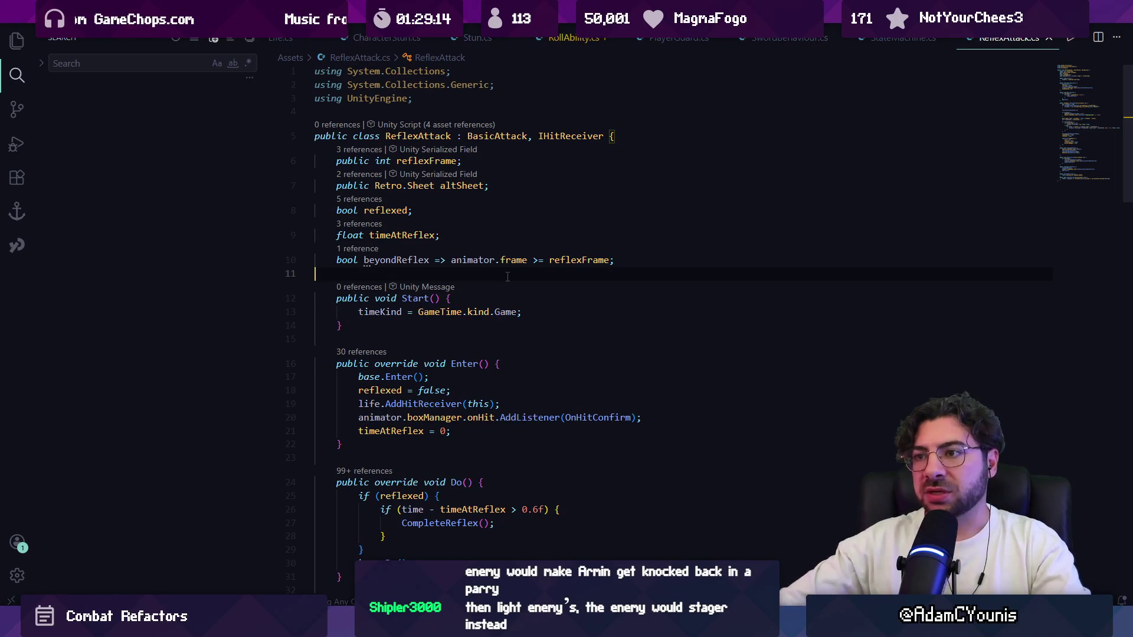
pyautogui.press('Return')
pyautogui.press('Up')
pyautogui.press('Up')
pyautogui.press('Up')
pyautogui.hotkey('shift', 'Up')
pyautogui.hotkey('ctrl', 'c')
pyautogui.press('Down')
pyautogui.press('Down')
pyautogui.press('Down')
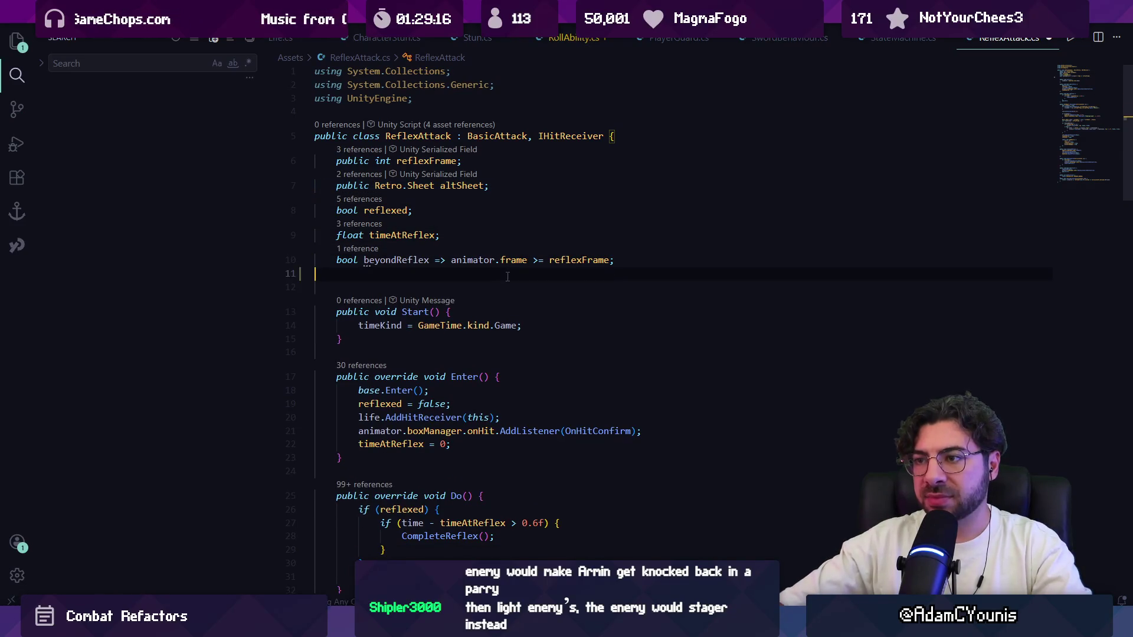
pyautogui.hotkey('ctrl', 'v')
# Step: Undo the duplicate altSheet line, then select the Hit Exchange text box in Figma
pyautogui.press('Up')
pyautogui.press('End')
pyautogui.hotkey('ctrl', 'Left')
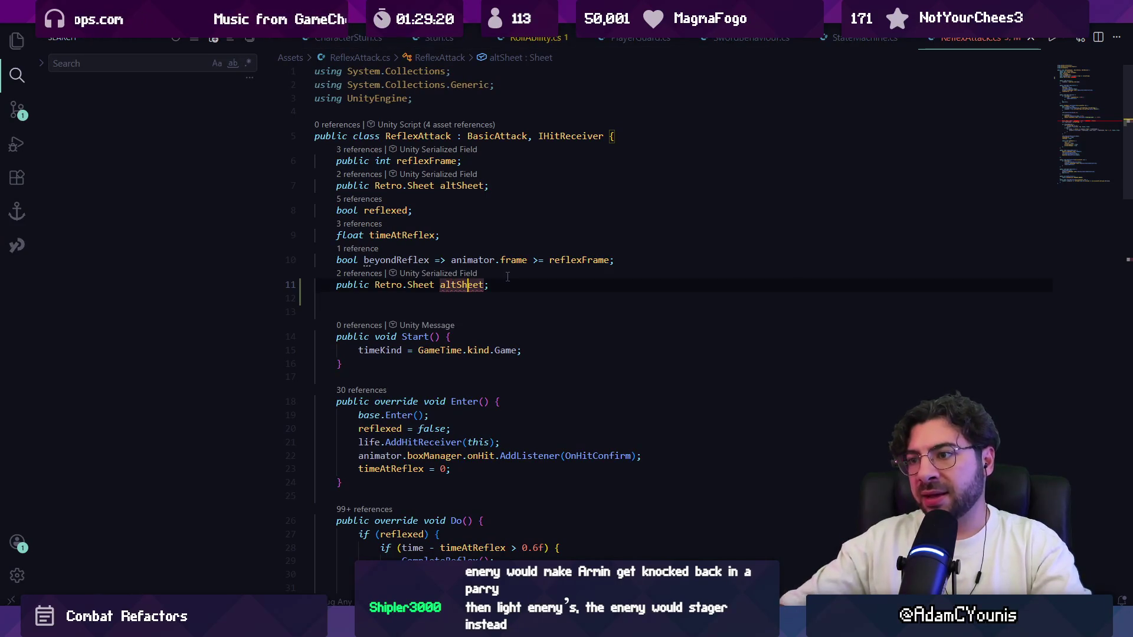
pyautogui.hotkey('ctrl', 'z')
pyautogui.press('BackSpace')
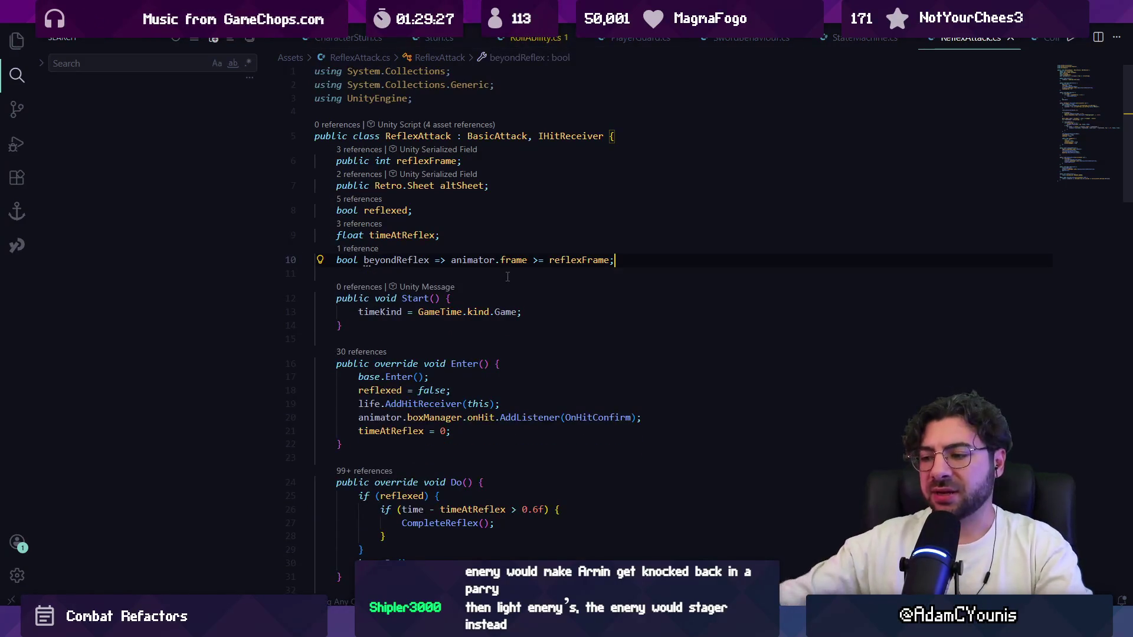
pyautogui.hotkey('alt', 'Tab')
pyautogui.click(404, 306)
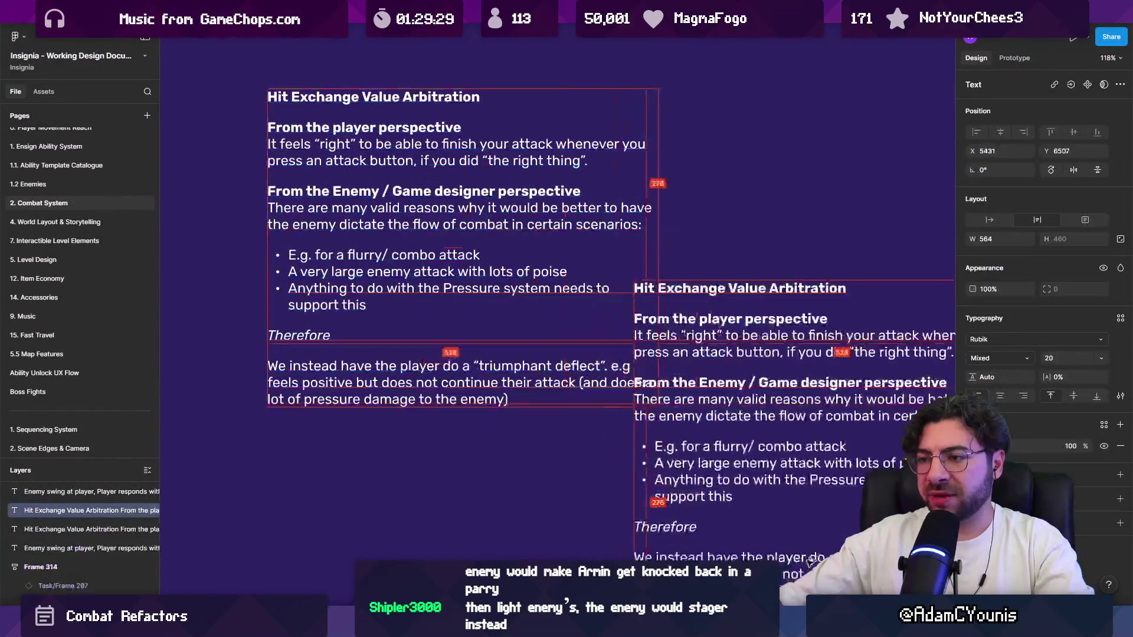
# Step: Duplicate the Hit Exchange Value Arbitration text box and retitle it 'SwordBehaviour' in regular weight
pyautogui.hotkey('shift', '2')
pyautogui.hotkey('ctrl', 'z')
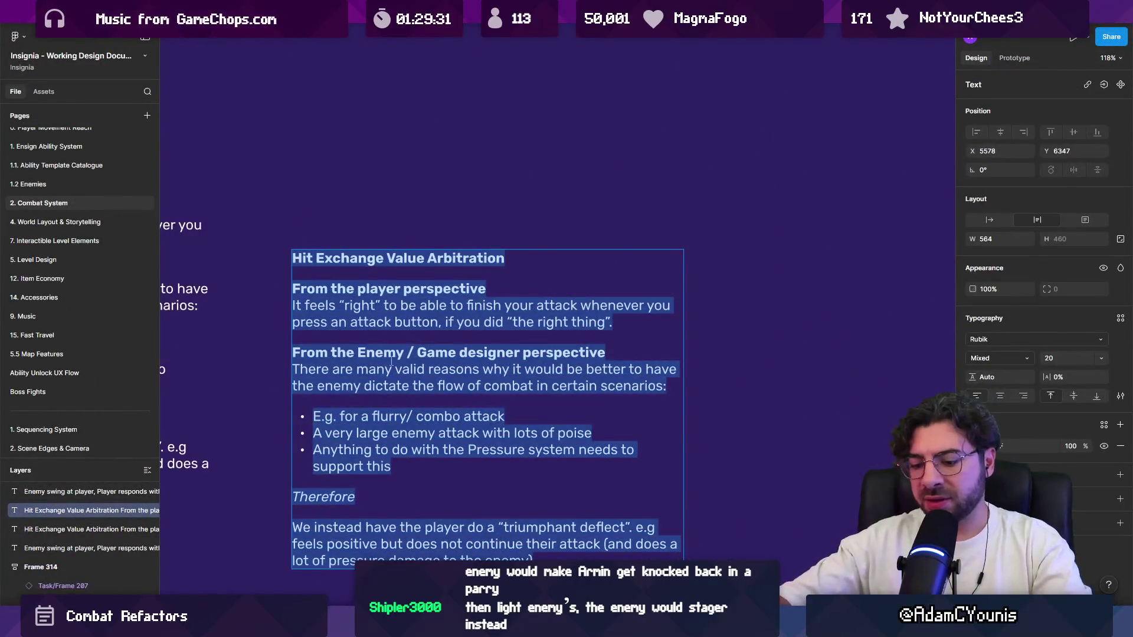
pyautogui.write('SwoardBehaio')
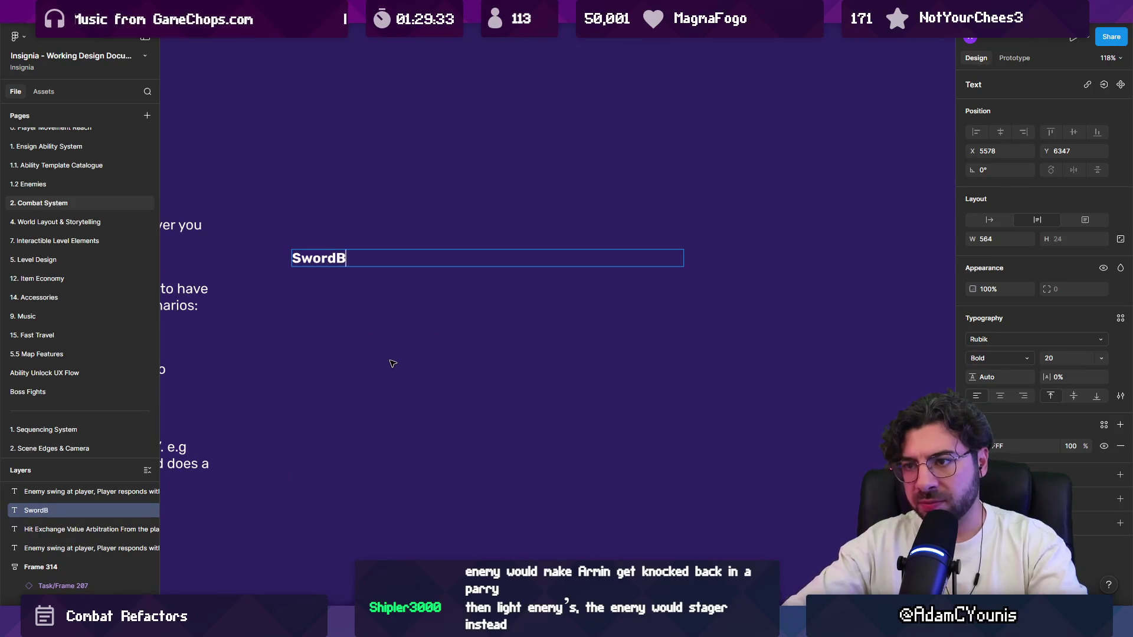
pyautogui.press('BackSpace')
pyautogui.press('BackSpace')
pyautogui.write('viour')
pyautogui.press('Escape')
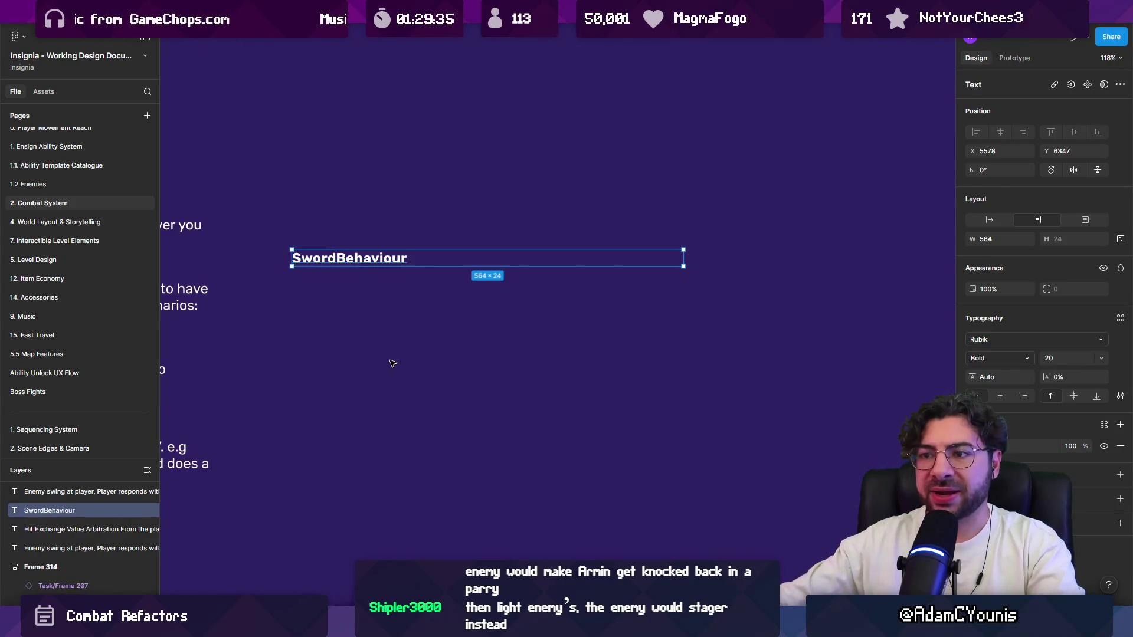
pyautogui.hotkey('ctrl', 'b')
# Step: Start a bullet list under SwordBehaviour with a first bullet 'UpAttack'
pyautogui.doubleClick(417, 258)
pyautogui.press('Return')
pyautogui.press('Return')
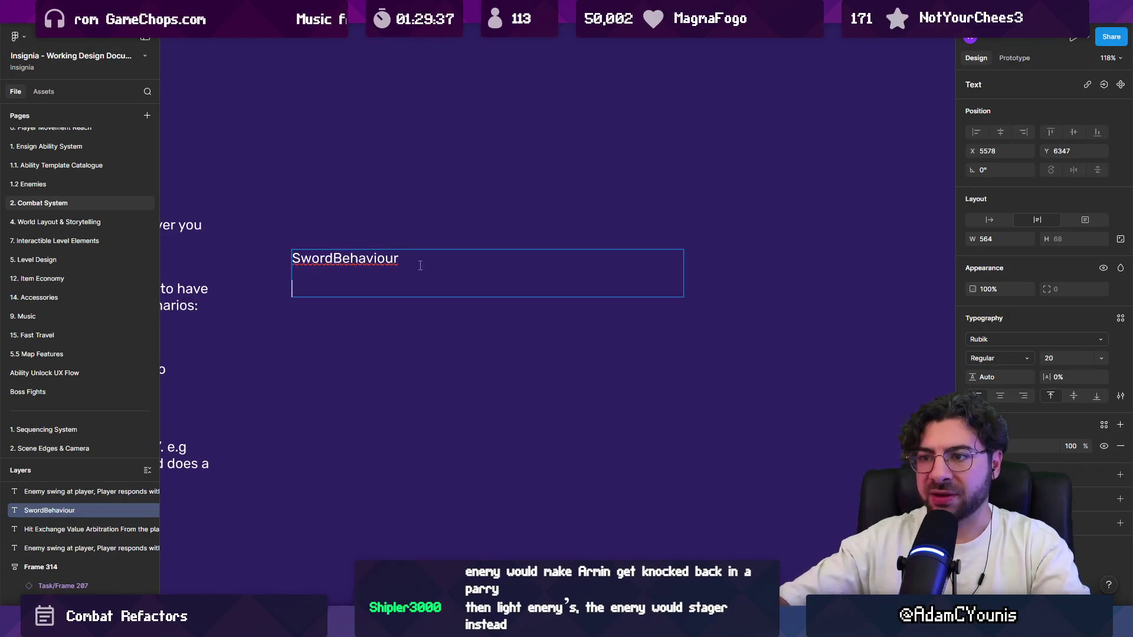
pyautogui.write('-=')
pyautogui.press('BackSpace')
pyautogui.write('irectional a')
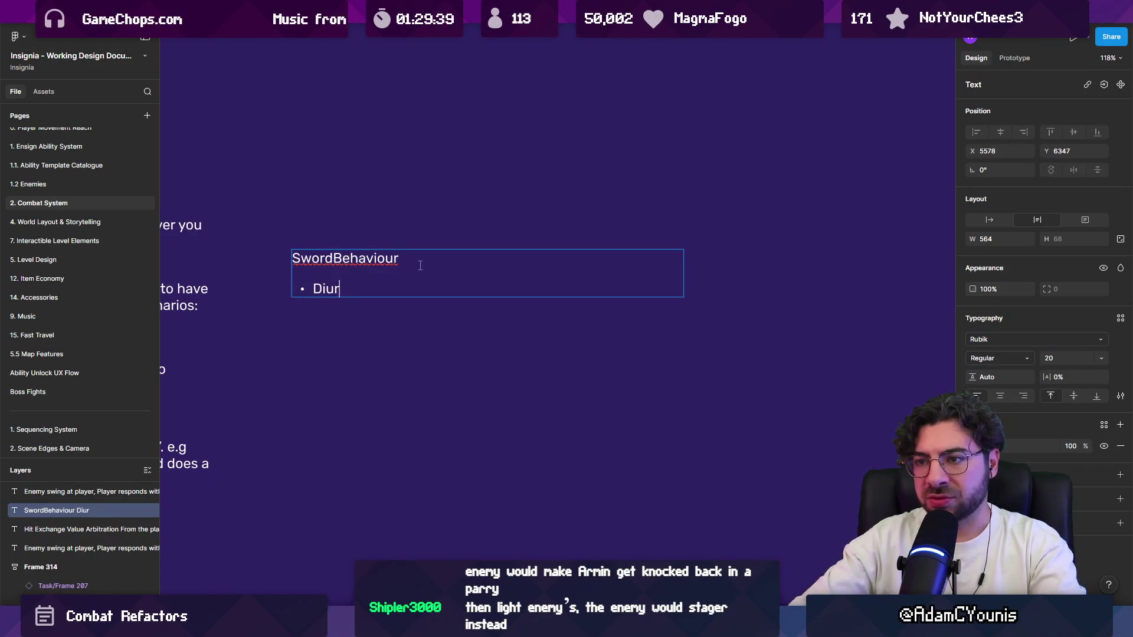
pyautogui.write('ttga')
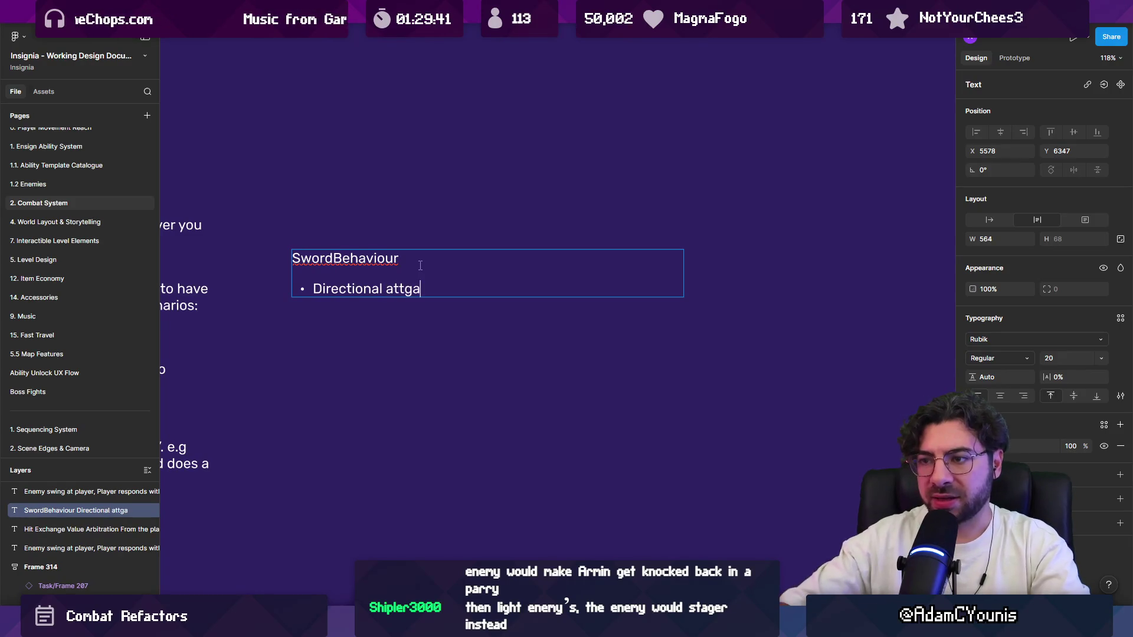
pyautogui.hotkey('shift', 'Home')
pyautogui.write('UpAttra')
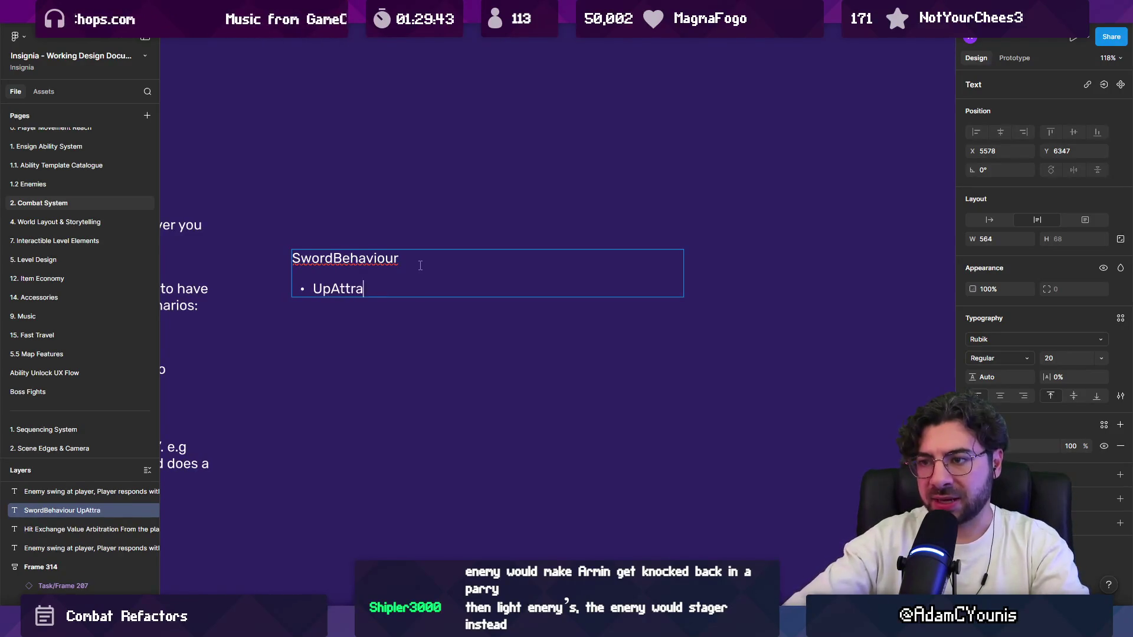
pyautogui.press('BackSpace')
pyautogui.press('BackSpace')
pyautogui.write('ack')
# Step: Copy the UpAttack bullet to make four identical UpAttack bullets
pyautogui.hotkey('shift', 'Up')
pyautogui.hotkey('shift', 'Down')
pyautogui.press('End')
pyautogui.hotkey('shift', 'Home')
pyautogui.hotkey('ctrl', 'c')
pyautogui.press('End')
pyautogui.press('Return')
pyautogui.hotkey('ctrl', 'v')
pyautogui.press('Return')
pyautogui.hotkey('ctrl', 'v')
pyautogui.press('Return')
pyautogui.hotkey('ctrl', 'v')
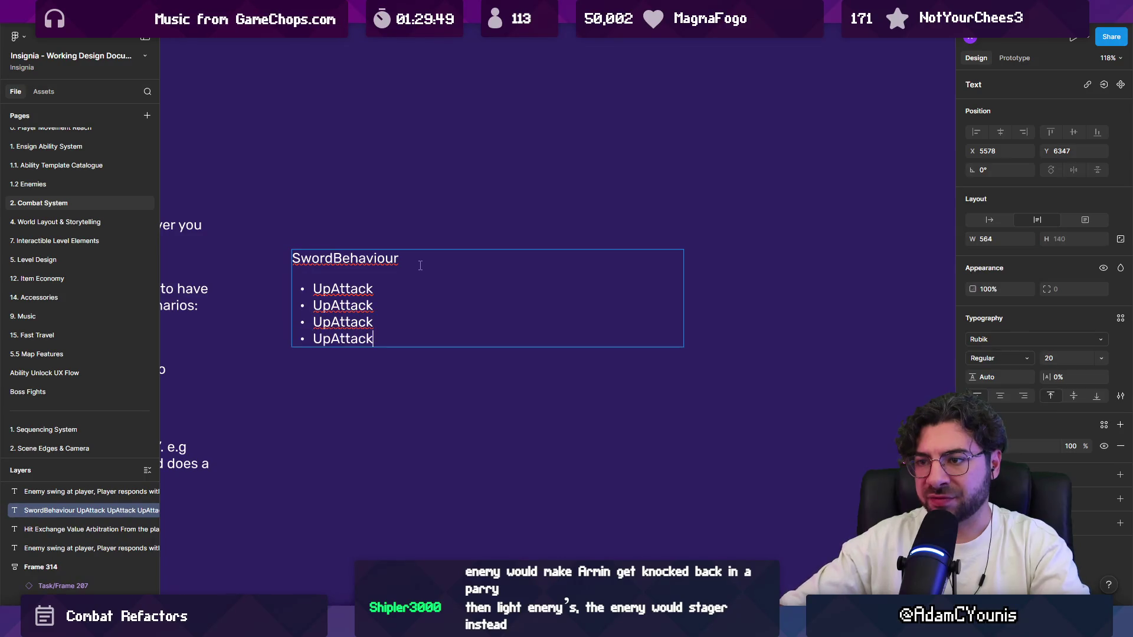
# Step: Rename the second and third bullets to DownAttack and LeftAttack
pyautogui.press('Up')
pyautogui.press('Up')
pyautogui.press('Home')
pyautogui.hotkey('shift', 'Right')
pyautogui.hotkey('shift', 'Right')
pyautogui.write('Dowen')
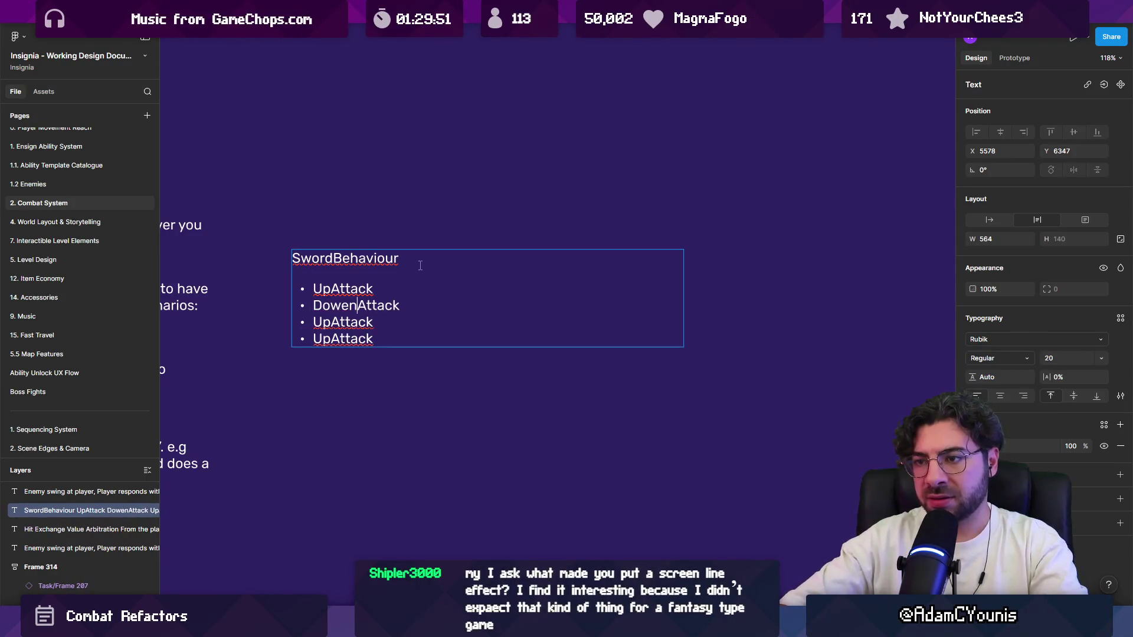
pyautogui.press('BackSpace')
pyautogui.press('BackSpace')
pyautogui.write('n')
pyautogui.press('Home')
pyautogui.hotkey('shift', 'Right')
pyautogui.hotkey('shift', 'Right')
pyautogui.write('Left')
# Step: Change the fourth bullet to RightAttack
pyautogui.press('Down')
pyautogui.press('Left')
pyautogui.press('Left')
pyautogui.press('BackSpace')
pyautogui.press('BackSpace')
pyautogui.write('Riogh')
pyautogui.press('BackSpace')
pyautogui.press('BackSpace')
pyautogui.press('BackSpace')
pyautogui.write('ght')
pyautogui.press('Escape')
pyautogui.press('Right')
pyautogui.press('Return')
pyautogui.press('Right')
# Step: Copy the four attack bullets and paste a second set below them
pyautogui.hotkey('shift', 'Up')
pyautogui.hotkey('shift', 'Up')
pyautogui.hotkey('shift', 'Up')
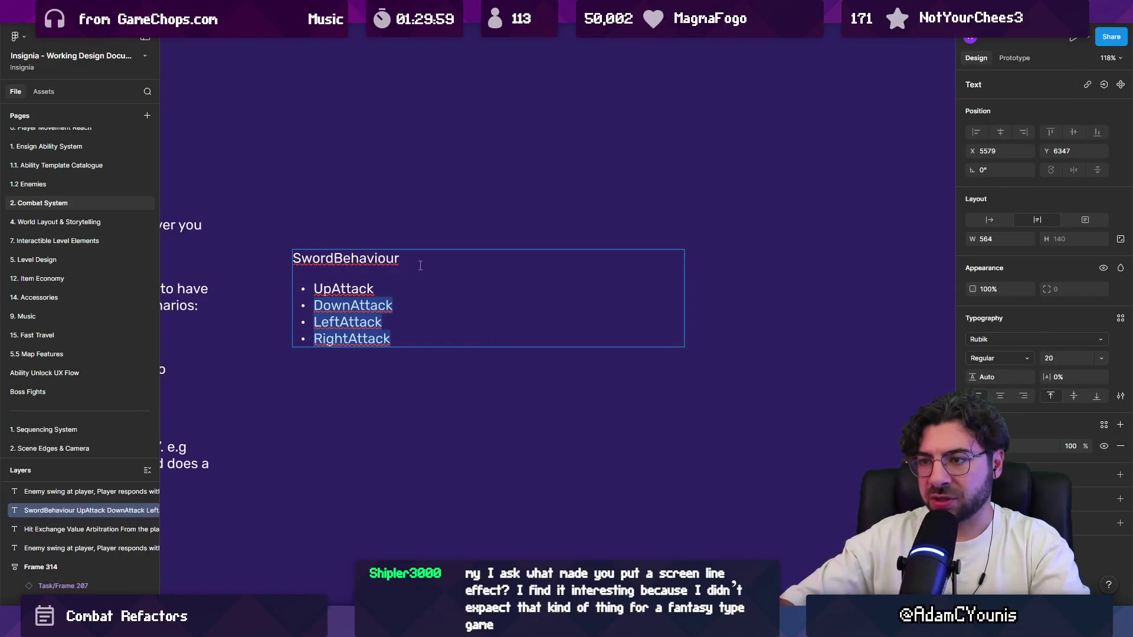
pyautogui.hotkey('shift', 'Down')
pyautogui.hotkey('shift', 'Home')
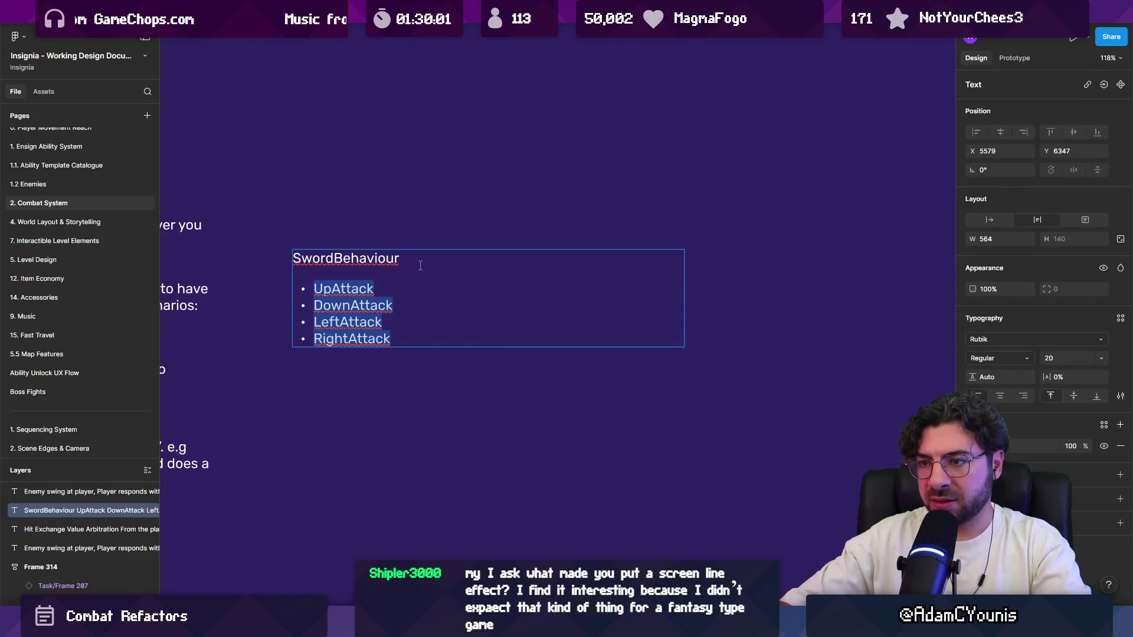
pyautogui.hotkey('ctrl', 'c')
pyautogui.press('Right')
pyautogui.press('Return')
pyautogui.hotkey('ctrl', 'v')
# Step: Turn the copies into UpAirAttack, DownAirAttack, LeftAirAttack and RightAirAttack
pyautogui.press('Up')
pyautogui.press('Up')
pyautogui.press('Up')
pyautogui.hotkey('shift', 'Home')
pyautogui.press('Left')
pyautogui.press('Right')
pyautogui.press('Right')
pyautogui.write('Air')
pyautogui.press('Down')
pyautogui.press('Left')
pyautogui.write('Air')
pyautogui.press('Down')
pyautogui.write('Air')
pyautogui.press('Down')
pyautogui.press('Left')
pyautogui.write('Air')
# Step: Add blank lines between the ground and Air attacks and after RightAirAttack
pyautogui.press('Up')
pyautogui.press('Up')
pyautogui.press('Up')
pyautogui.hotkey('shift', 'End')
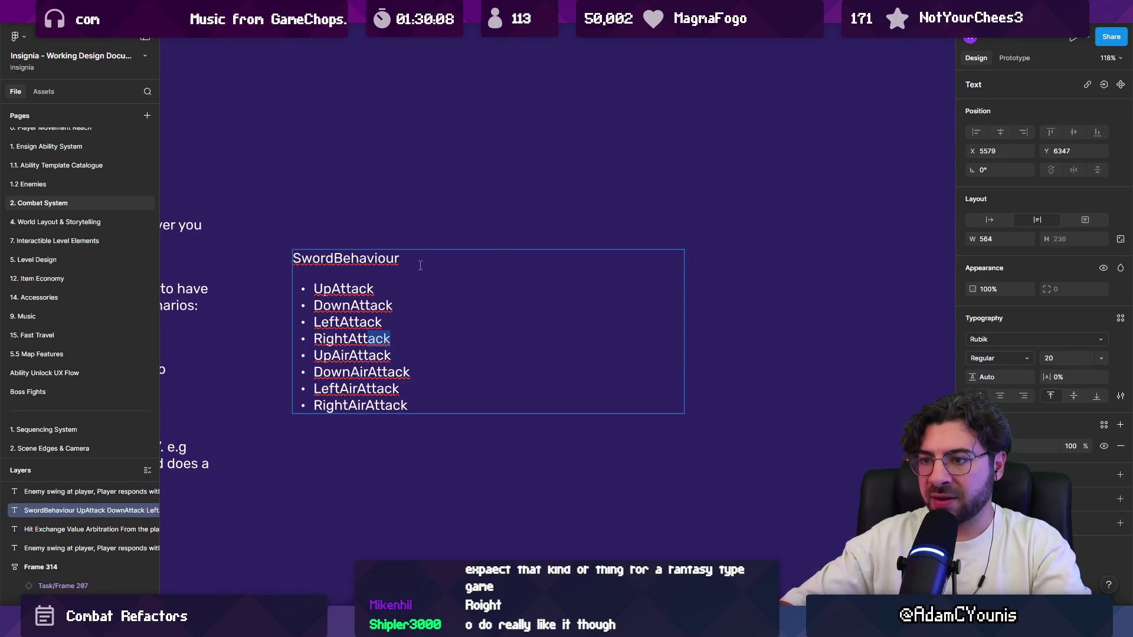
pyautogui.press('End')
pyautogui.hotkey('shift', 'Return')
pyautogui.press('Down')
pyautogui.press('End')
pyautogui.press('Return')
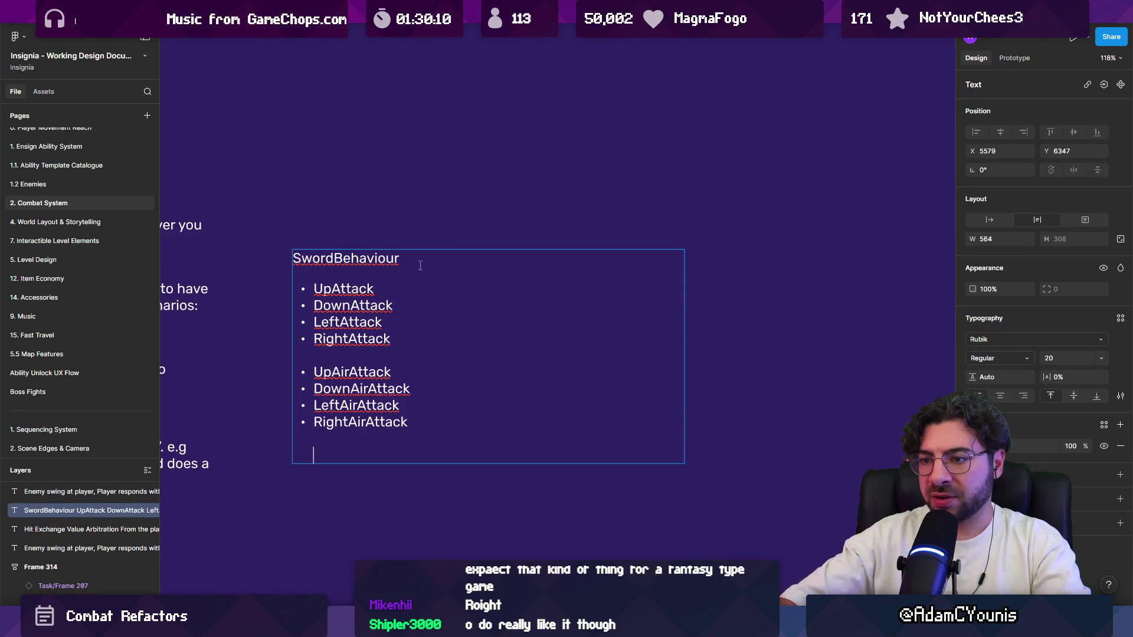
pyautogui.press('BackSpace')
pyautogui.write('-')
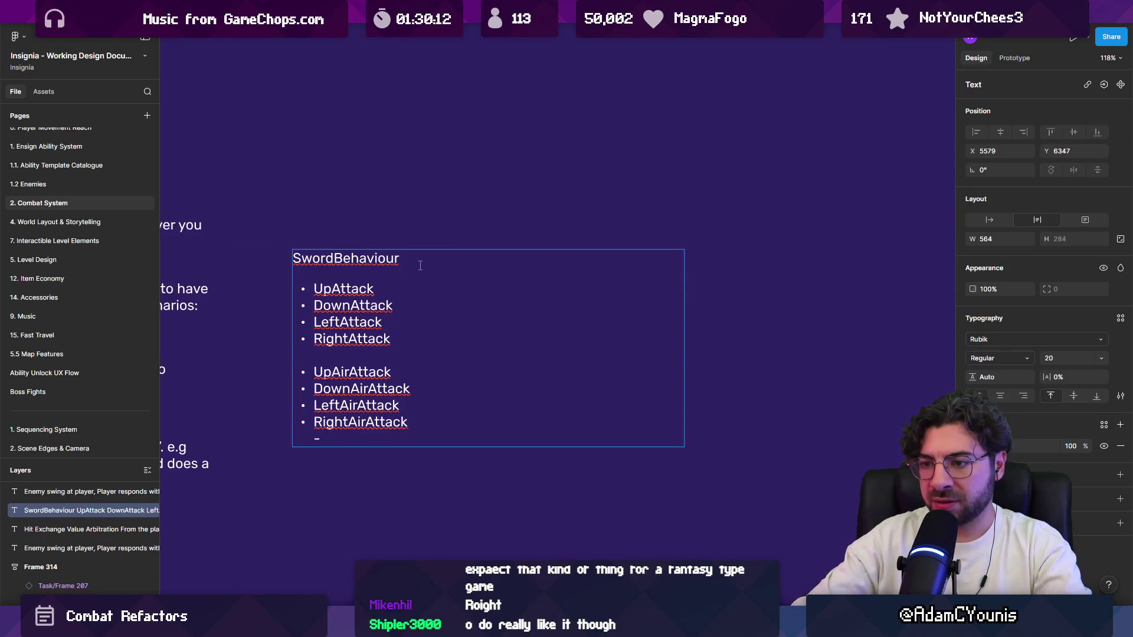
# Step: Add a Combo bullet with indented sub-bullets 1, 2 and 3, then leave the text box
pyautogui.press('Return')
pyautogui.write('Combo')
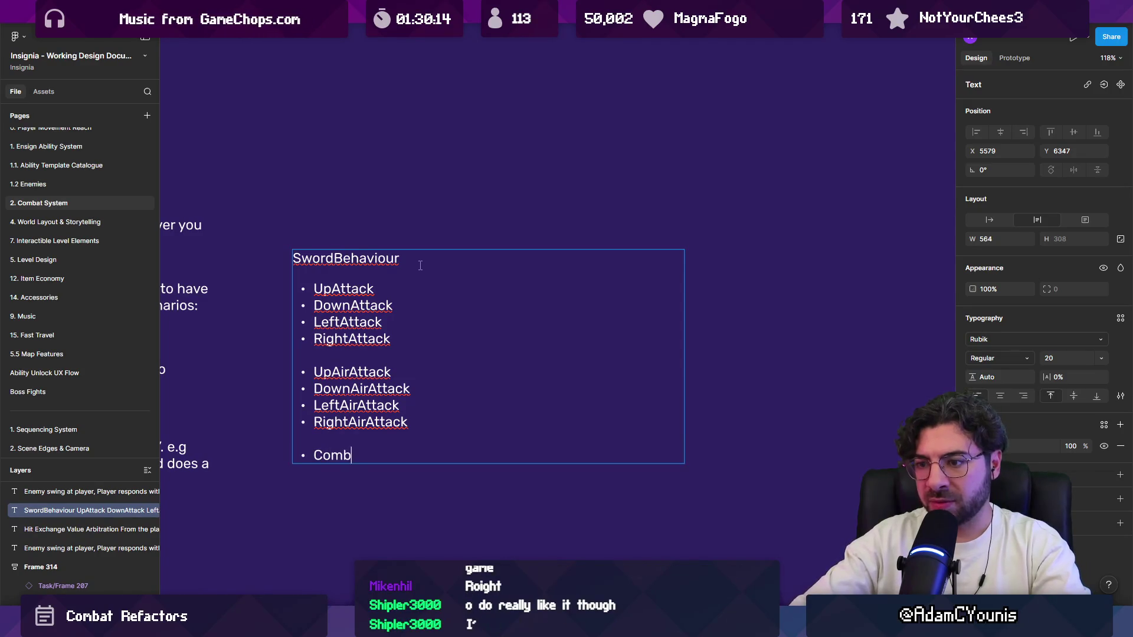
pyautogui.press('Return')
pyautogui.press('Tab')
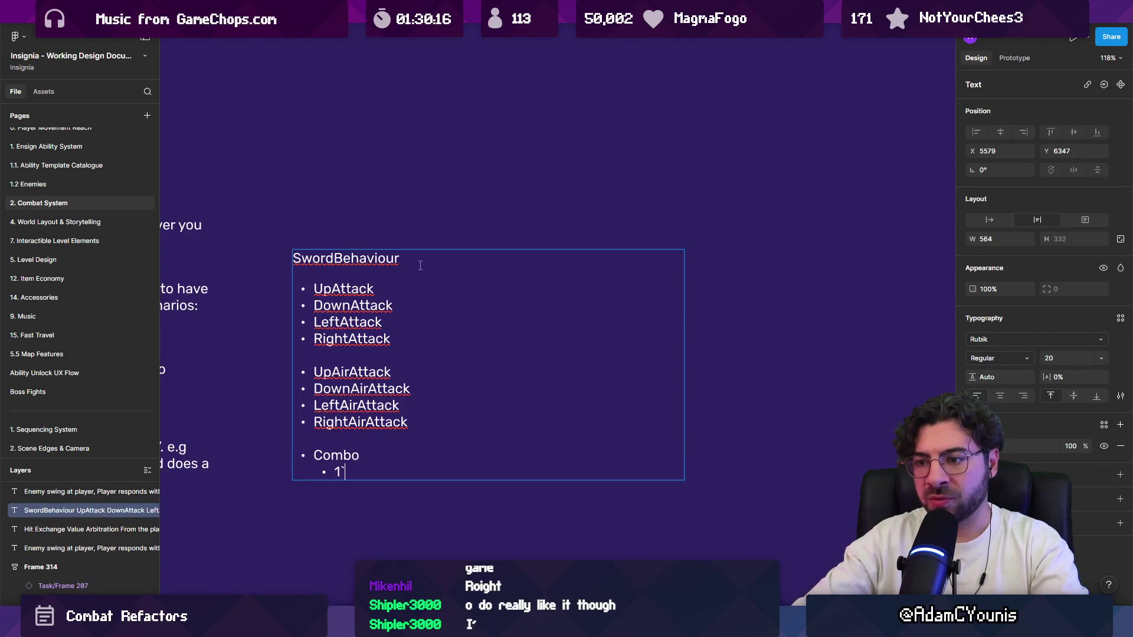
pyautogui.press('Return')
pyautogui.write('2')
pyautogui.press('Return')
pyautogui.write('3')
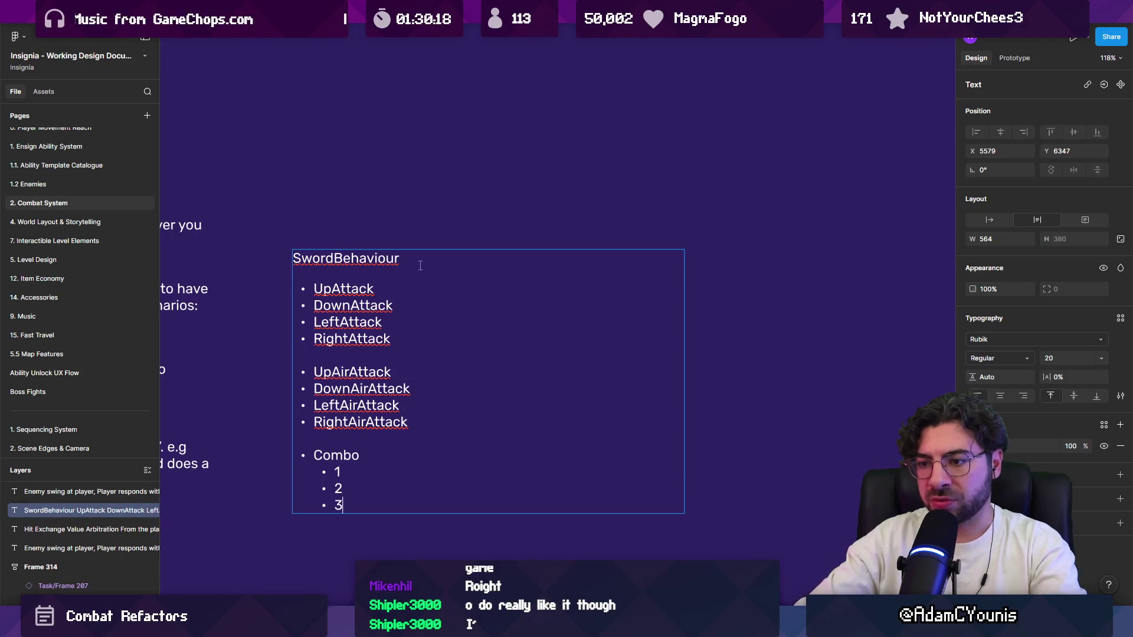
pyautogui.press('Escape')
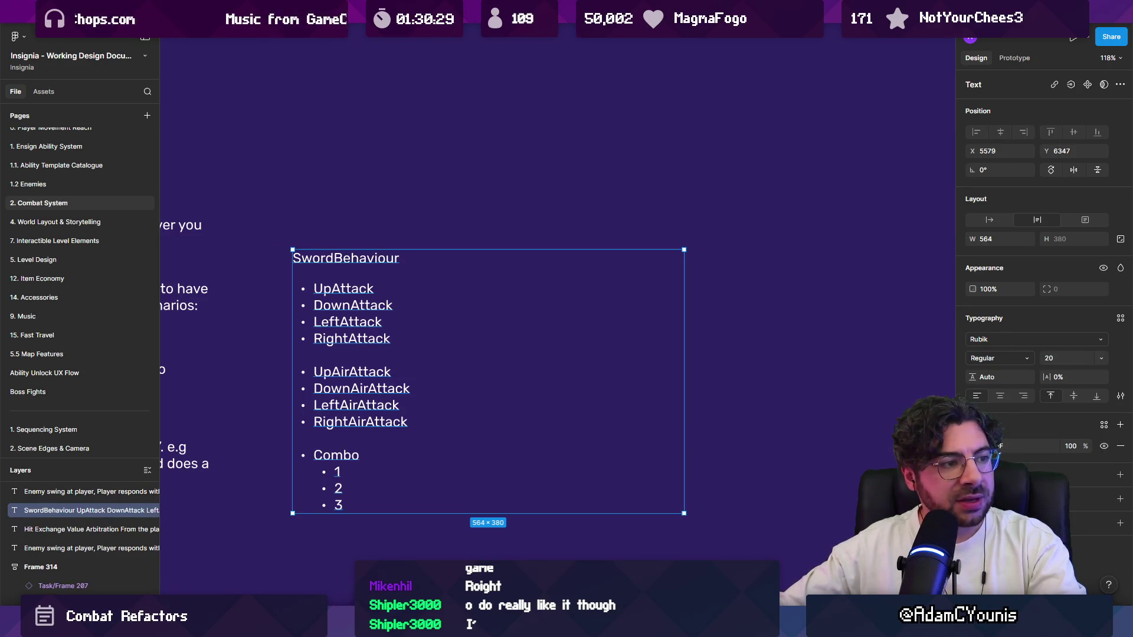
pyautogui.hotkey('alt', 'Tab')
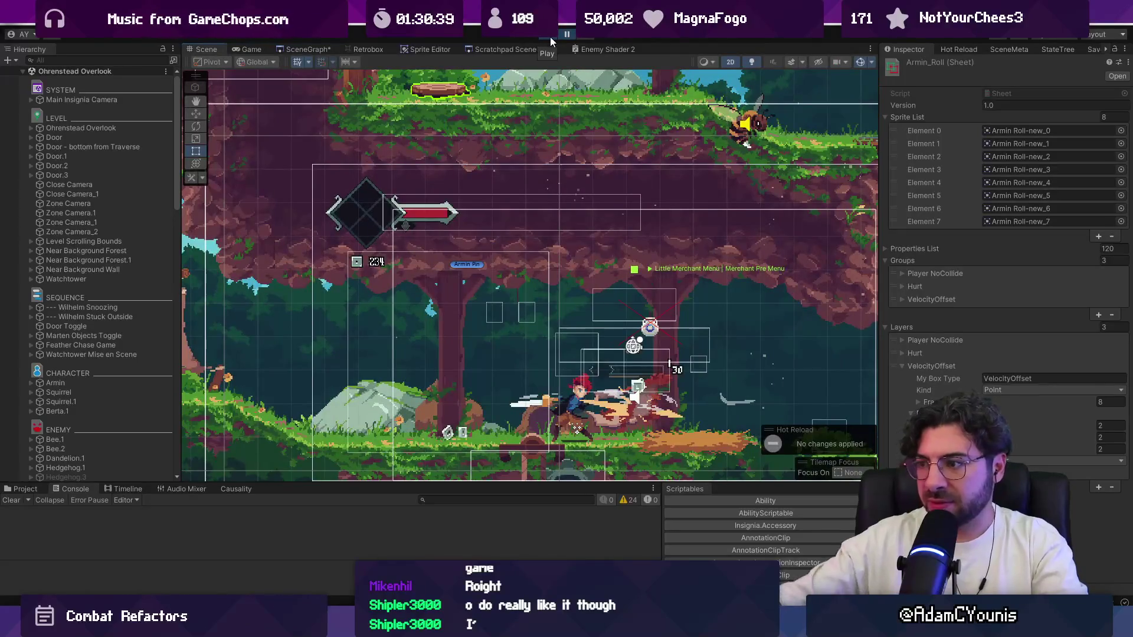
# Step: Step the paused game six frames and switch to the Game view
pyautogui.click(589, 37)
pyautogui.click(588, 37)
pyautogui.click(588, 36)
pyautogui.click(589, 36)
pyautogui.click(589, 37)
pyautogui.click(588, 37)
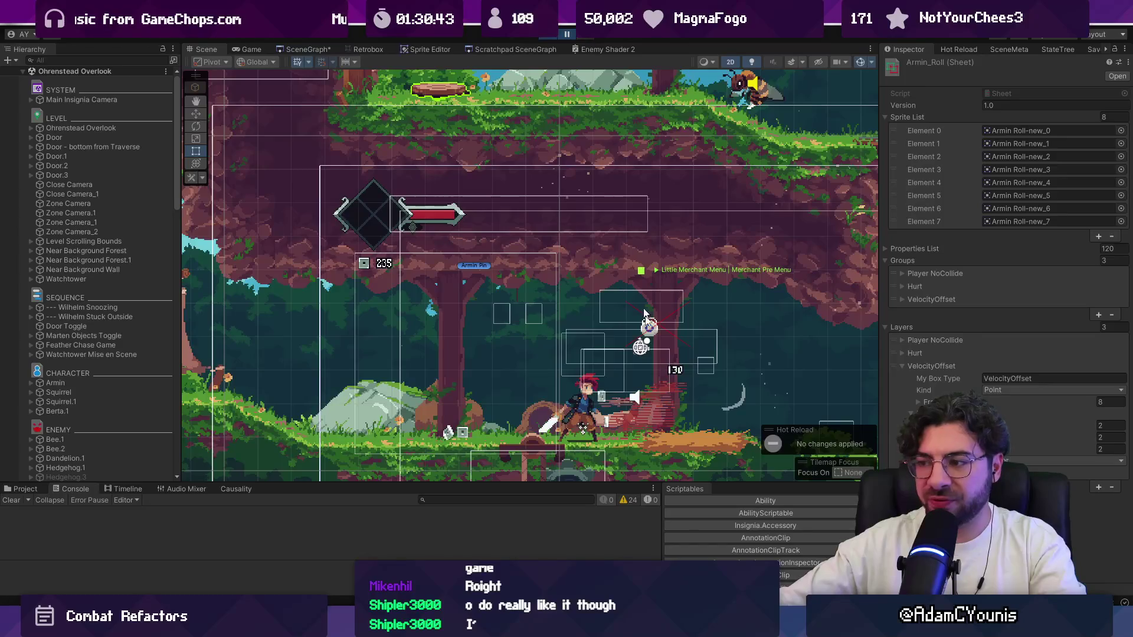
pyautogui.scroll(5, 681, 428)
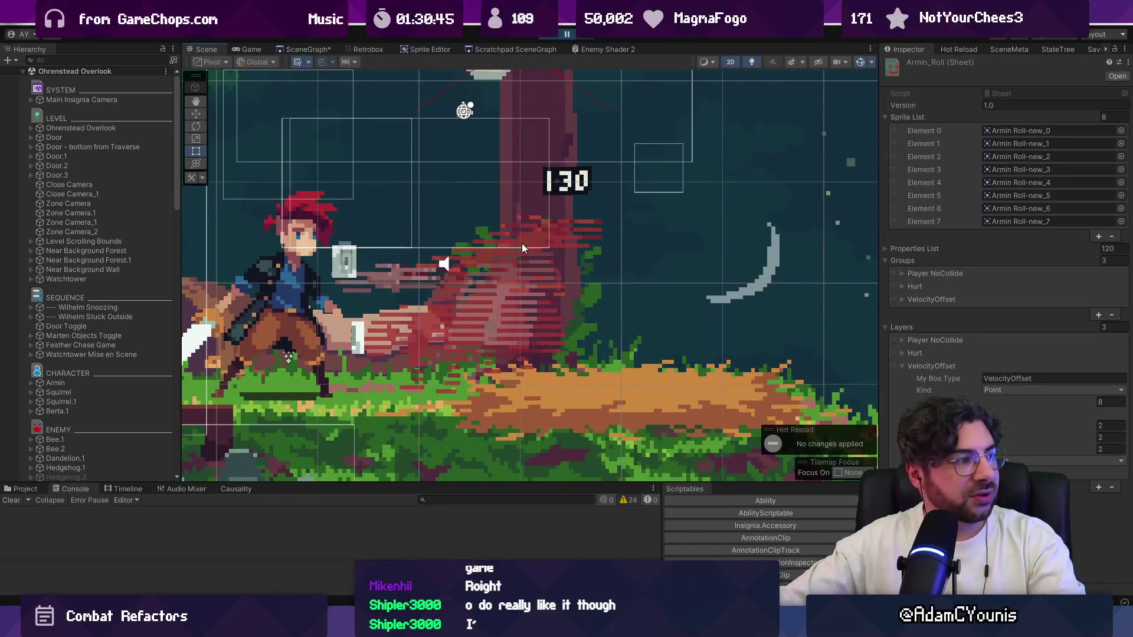
pyautogui.click(251, 49)
# Step: Open Journal > Settings > Video, toggle Scan Lines, and back out to gameplay
pyautogui.press('Escape')
pyautogui.press('Escape')
pyautogui.press('Escape')
pyautogui.press('Down')
pyautogui.press('z')
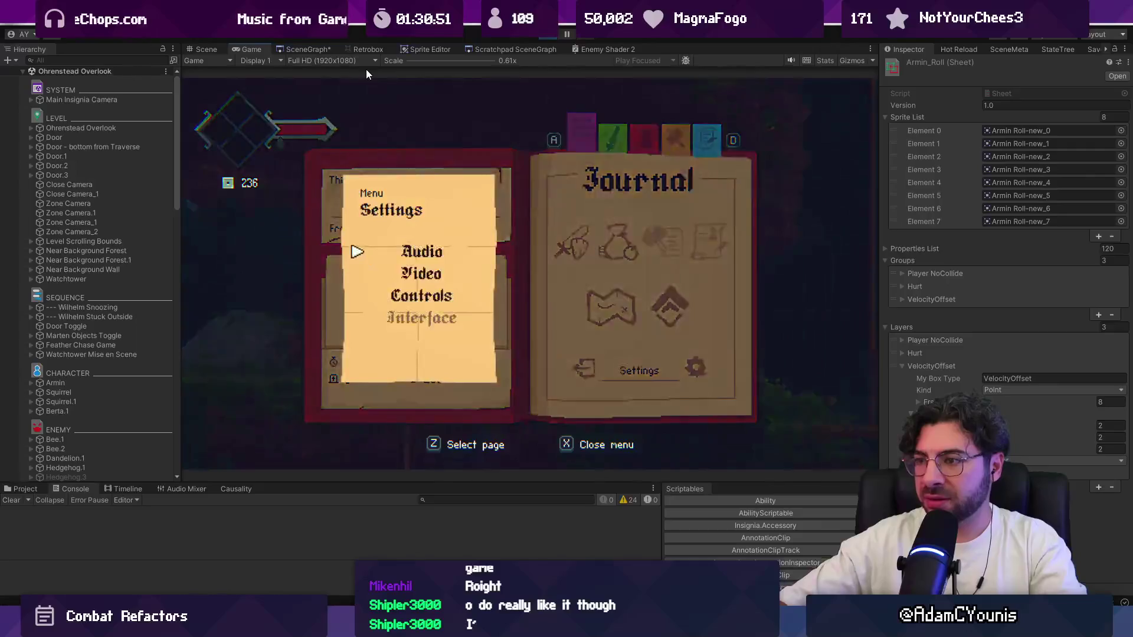
pyautogui.press('Down')
pyautogui.press('z')
pyautogui.press('Down')
pyautogui.press('Down')
pyautogui.press('Down')
pyautogui.press('Down')
pyautogui.press('Down')
pyautogui.press('Up')
pyautogui.press('Up')
pyautogui.press('z')
pyautogui.press('Down')
pyautogui.press('Down')
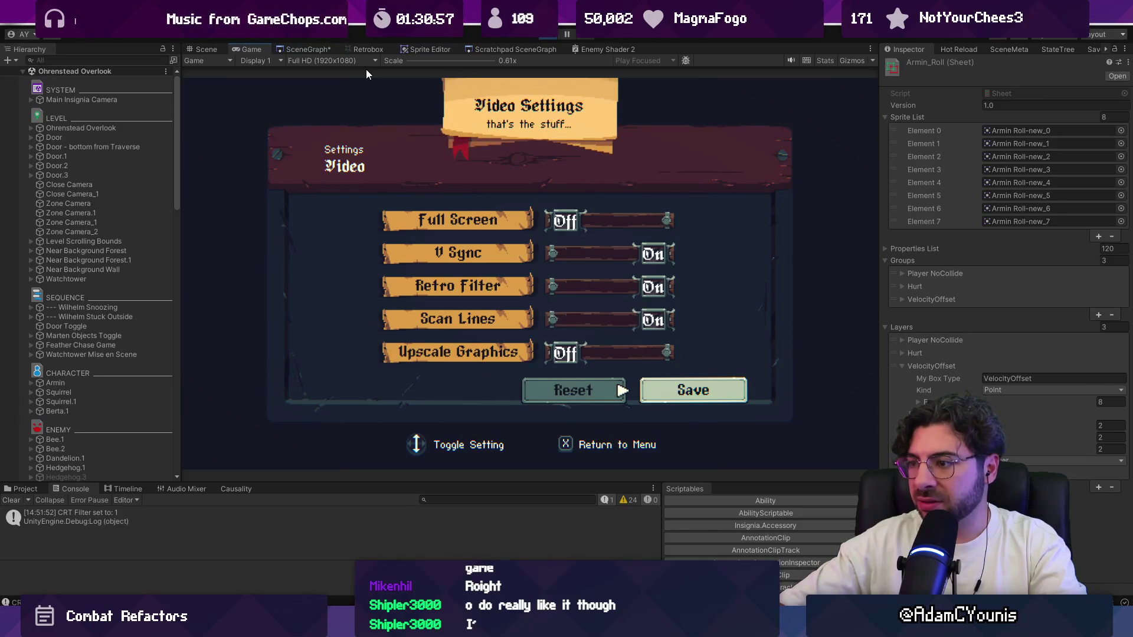
pyautogui.press('x')
pyautogui.press('x')
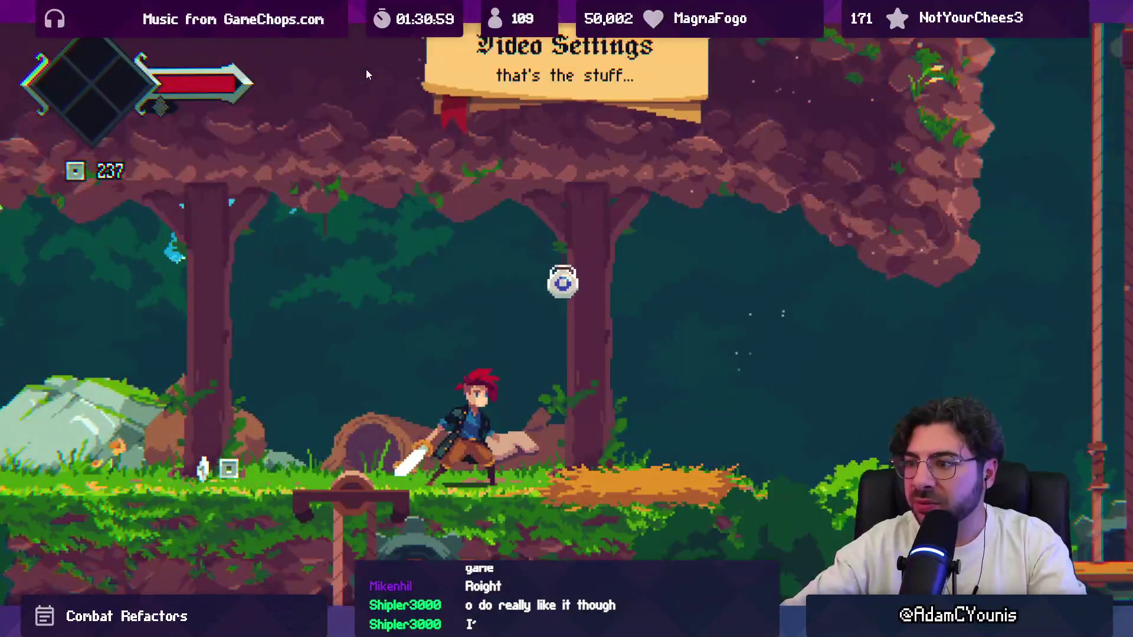
# Step: Return to the Video settings and switch Scan Lines on
pyautogui.press('Escape')
pyautogui.press('Up')
pyautogui.press('z')
pyautogui.press('Down')
pyautogui.press('z')
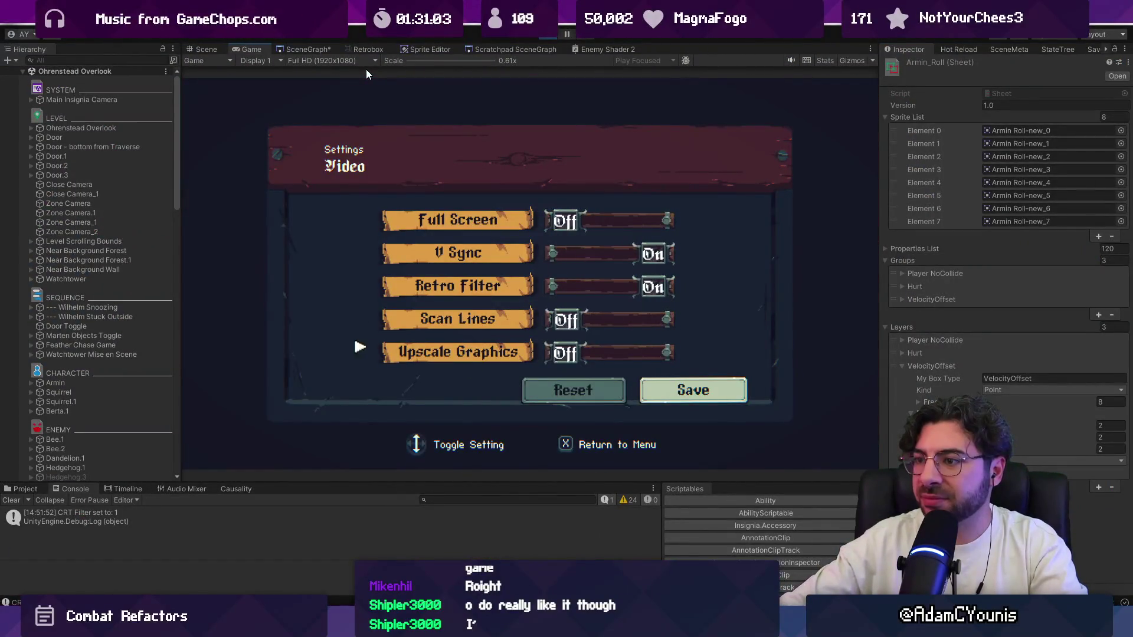
pyautogui.press('Up')
pyautogui.press('z')
pyautogui.press('Down')
pyautogui.press('Down')
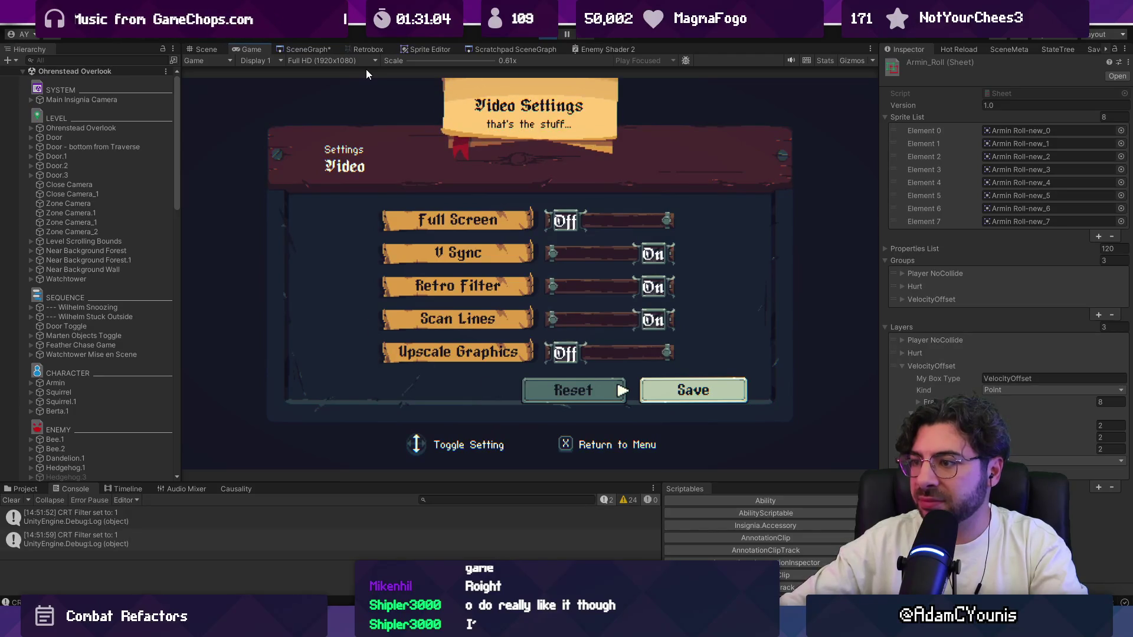
pyautogui.press('x')
# Step: Switch Upscale Graphics on and Retro Filter off in Video settings
pyautogui.press('z')
pyautogui.press('Up')
pyautogui.press('z')
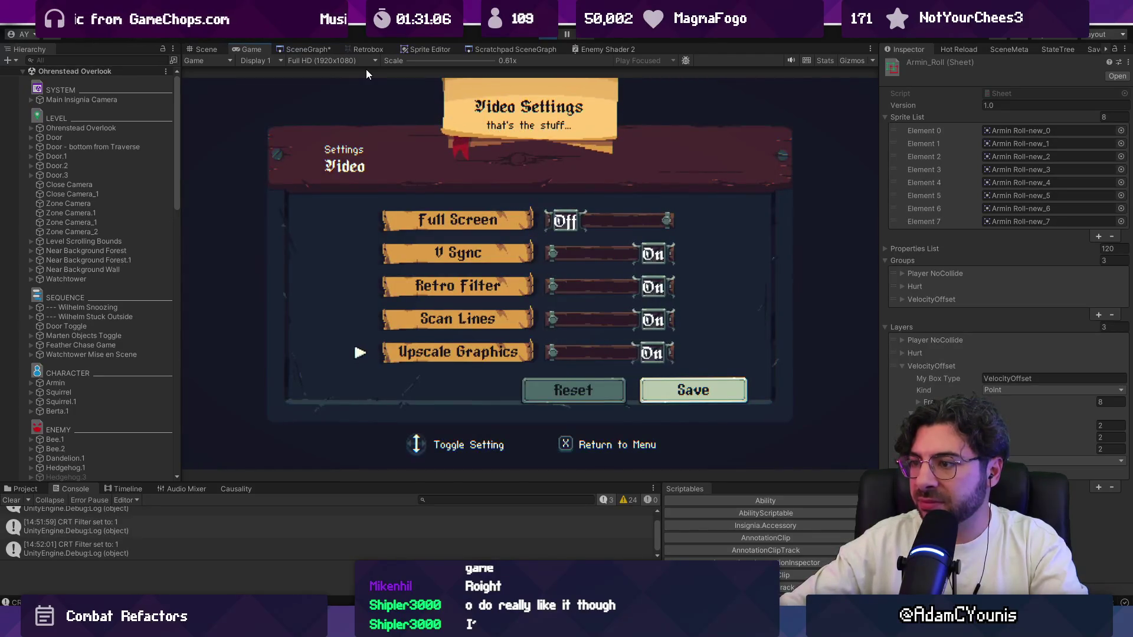
pyautogui.press('Up')
pyautogui.press('Up')
pyautogui.press('z')
pyautogui.press('Down')
pyautogui.press('Down')
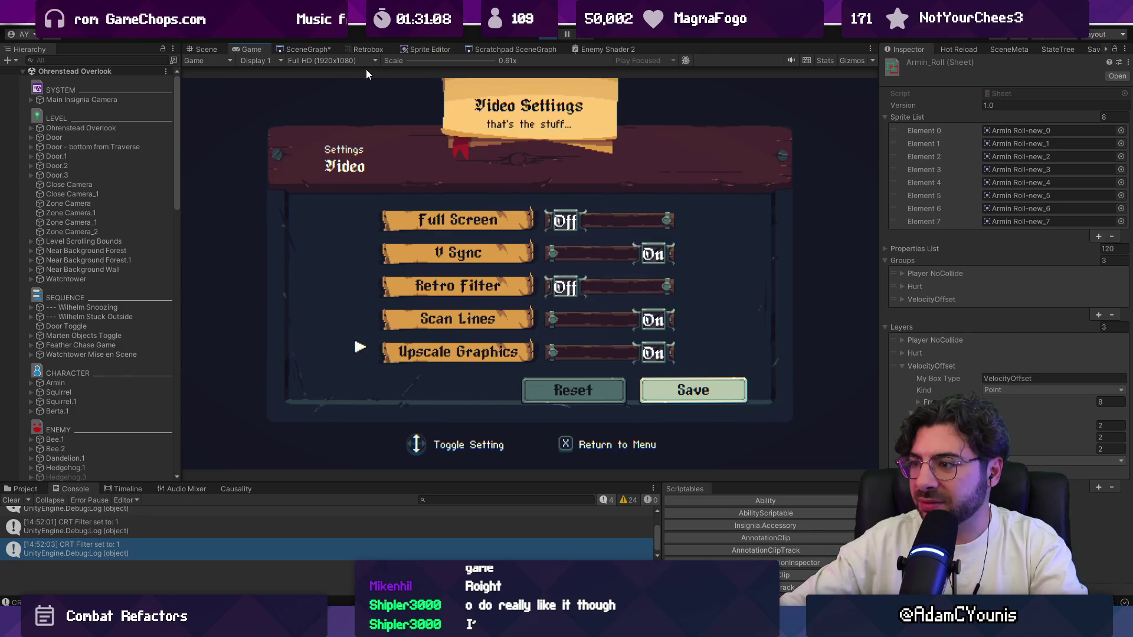
pyautogui.press('x')
pyautogui.press('z')
# Step: Turn Retro Filter back on, reapply the Video settings, and close the Journal
pyautogui.press('Up')
pyautogui.press('Up')
pyautogui.press('Up')
pyautogui.press('z')
pyautogui.press('Down')
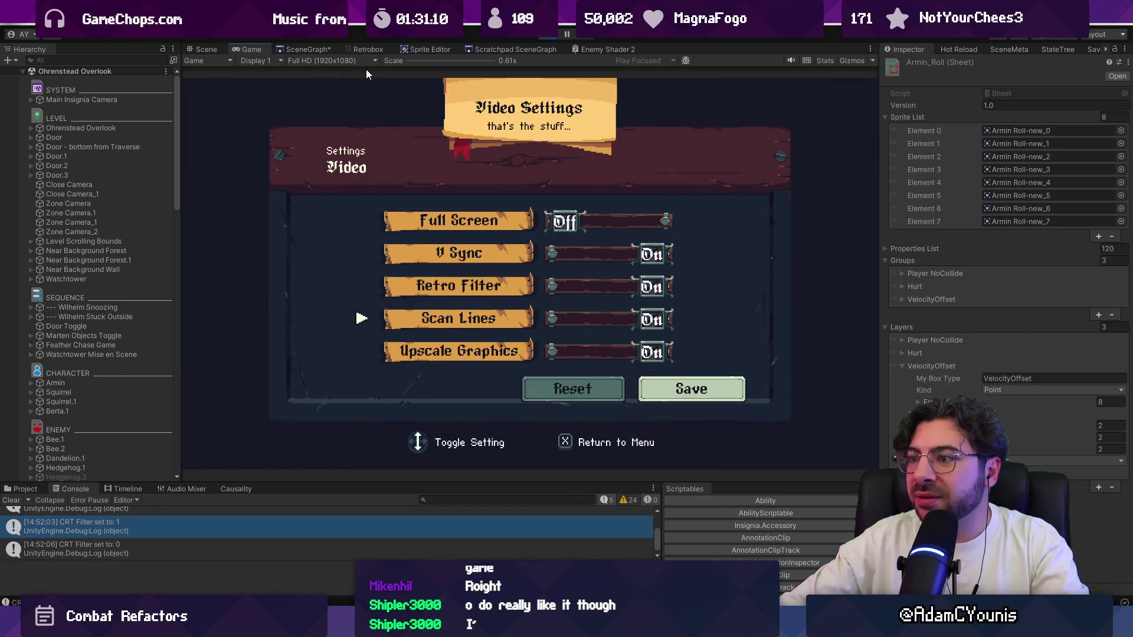
pyautogui.press('x')
pyautogui.press('z')
pyautogui.press('Up')
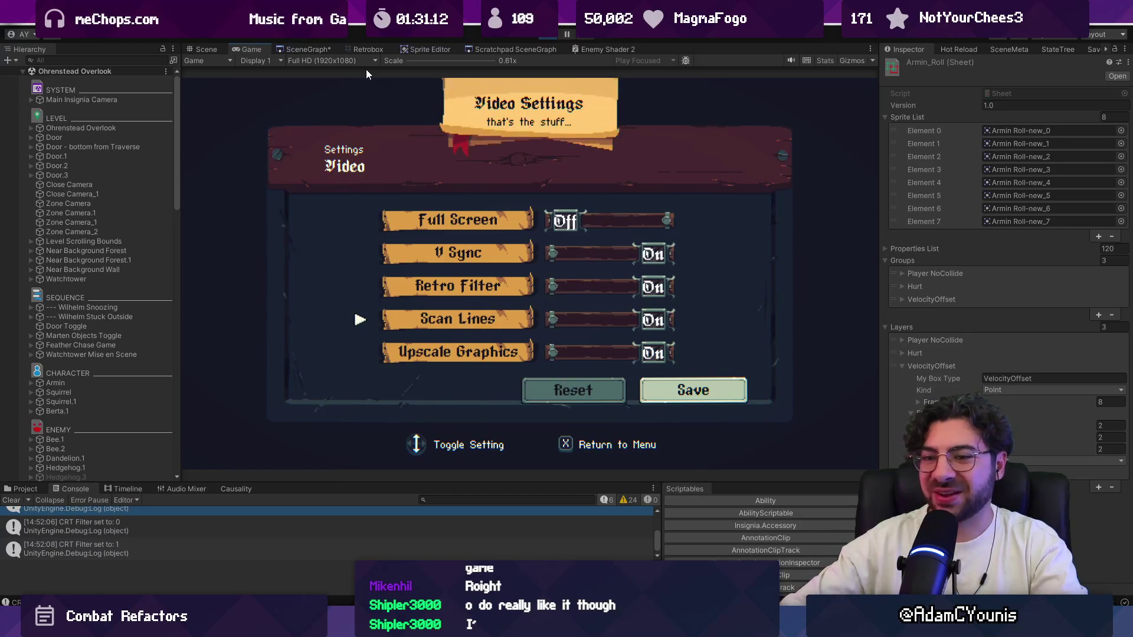
pyautogui.press('x')
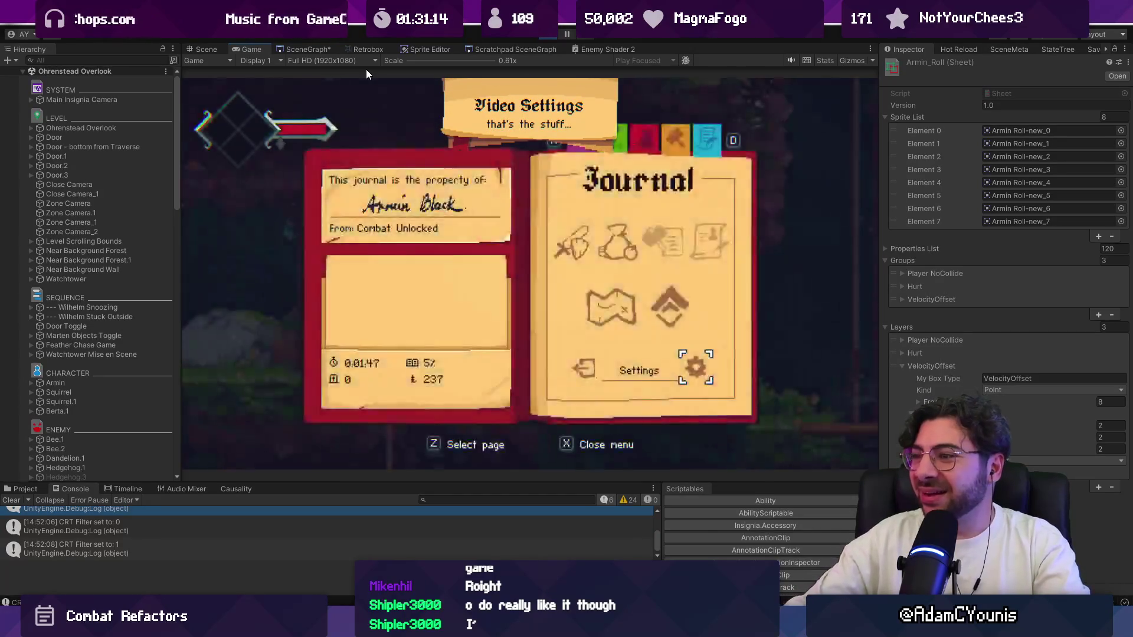
pyautogui.press('x')
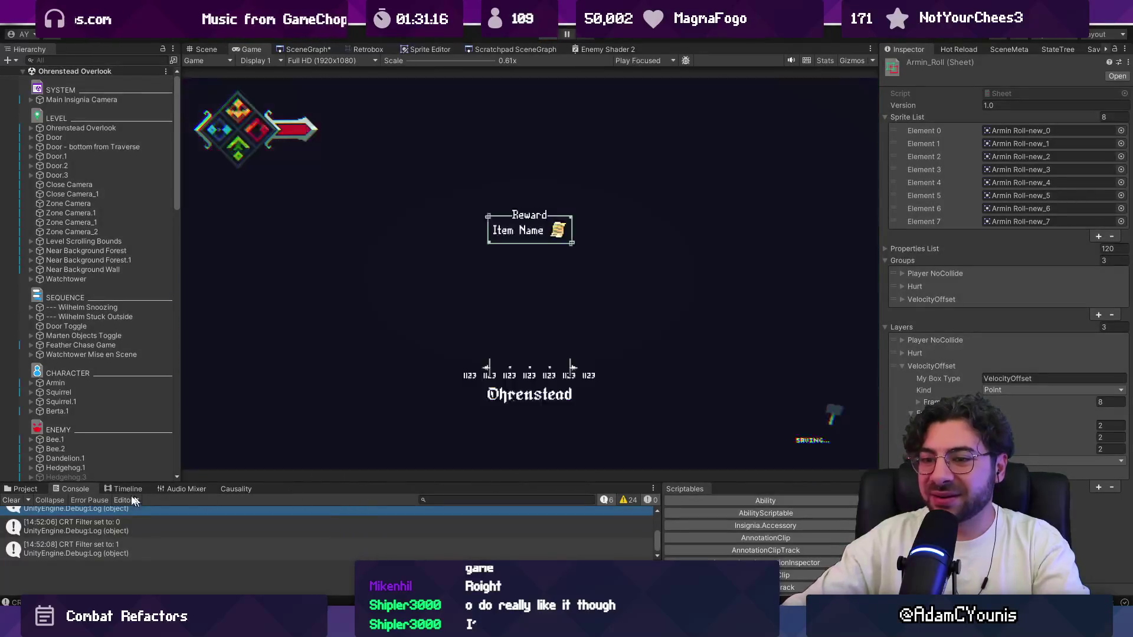
pyautogui.click(40, 490)
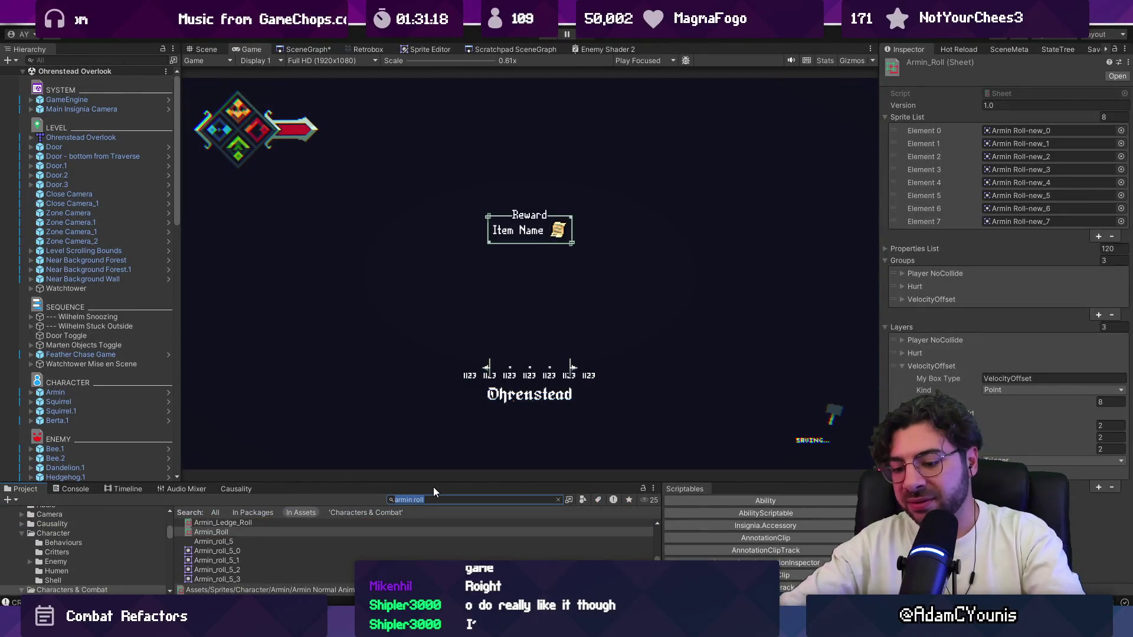
# Step: Search the Project assets and inspect the CRT Filter Shader entries
pyautogui.write('filter')
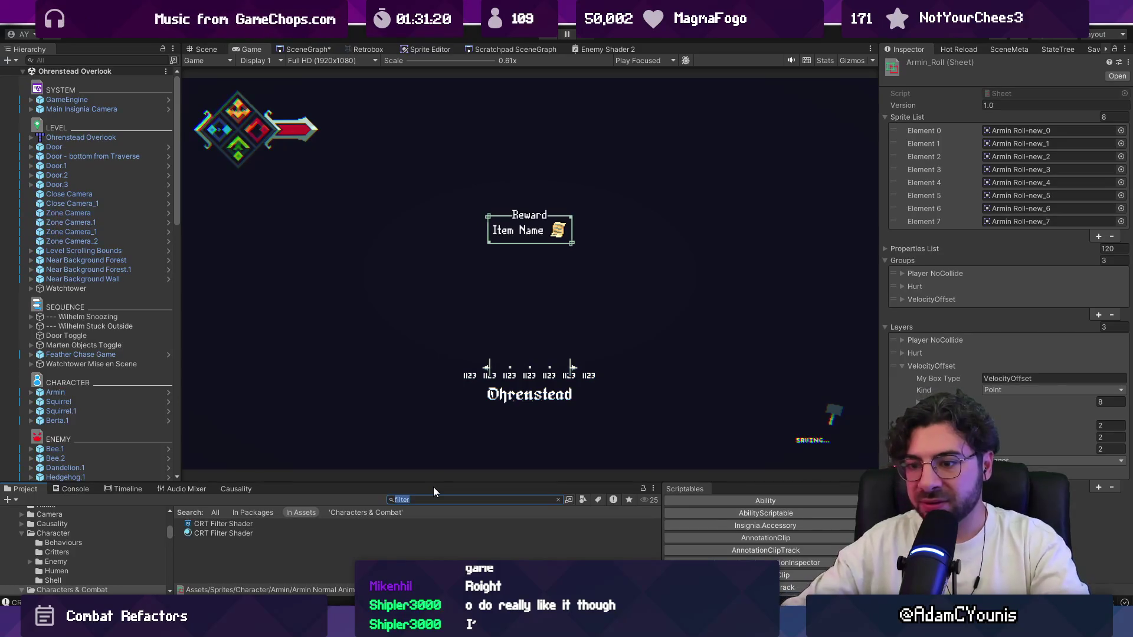
pyautogui.click(338, 532)
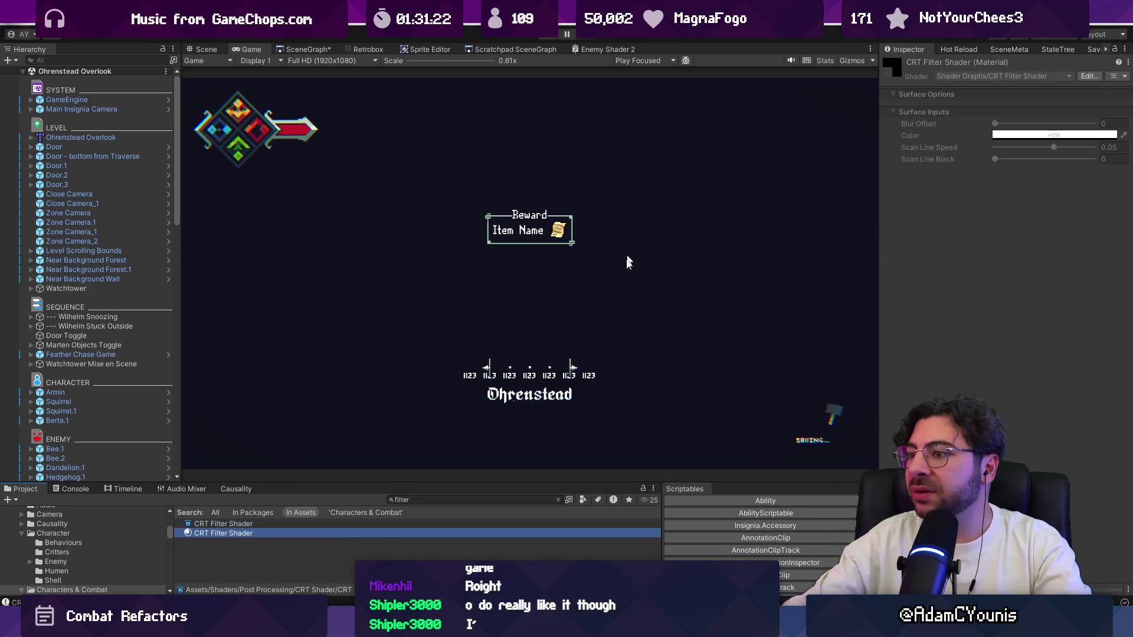
pyautogui.click(313, 524)
pyautogui.click(321, 533)
# Step: Select CRT Material to view its scan line settings and expand Main Insignia Camera
pyautogui.click(399, 501)
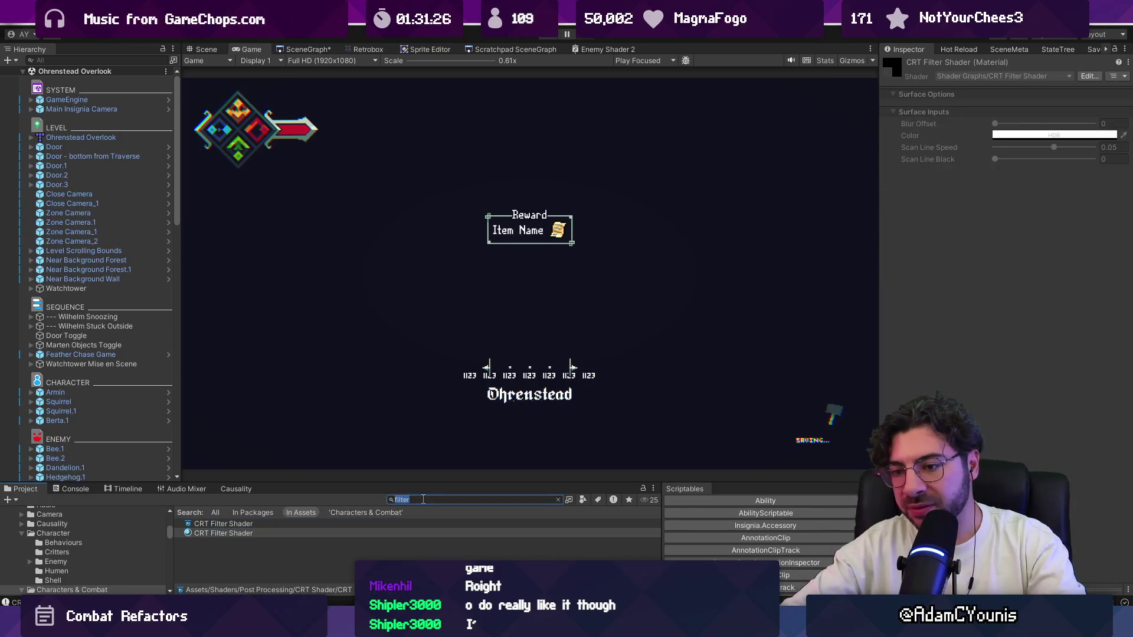
pyautogui.write('crt ma')
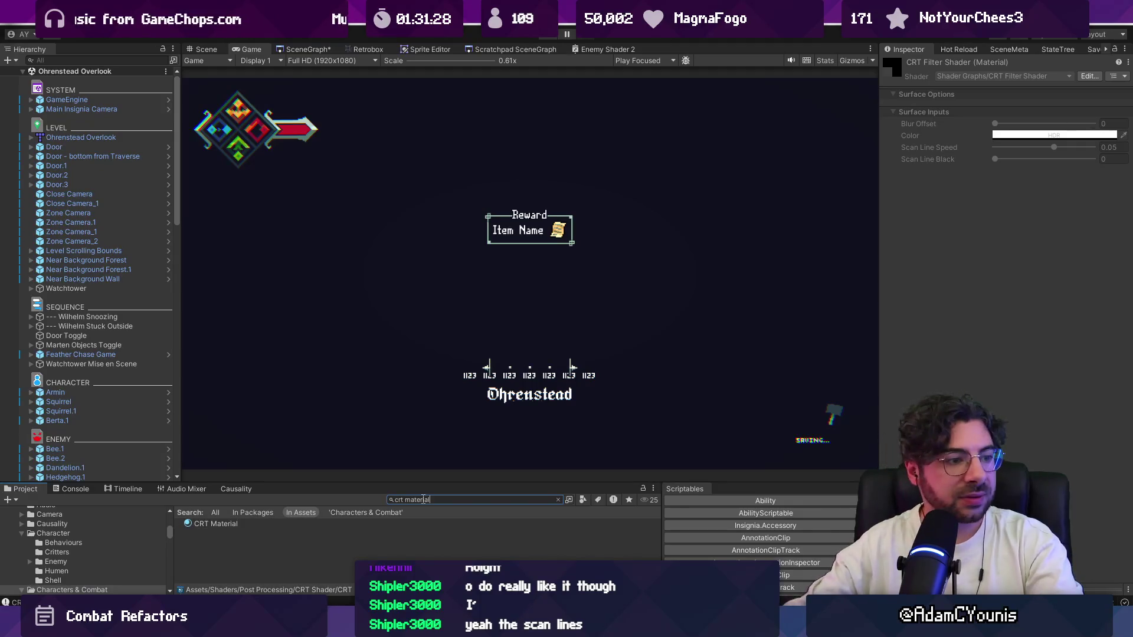
pyautogui.click(336, 526)
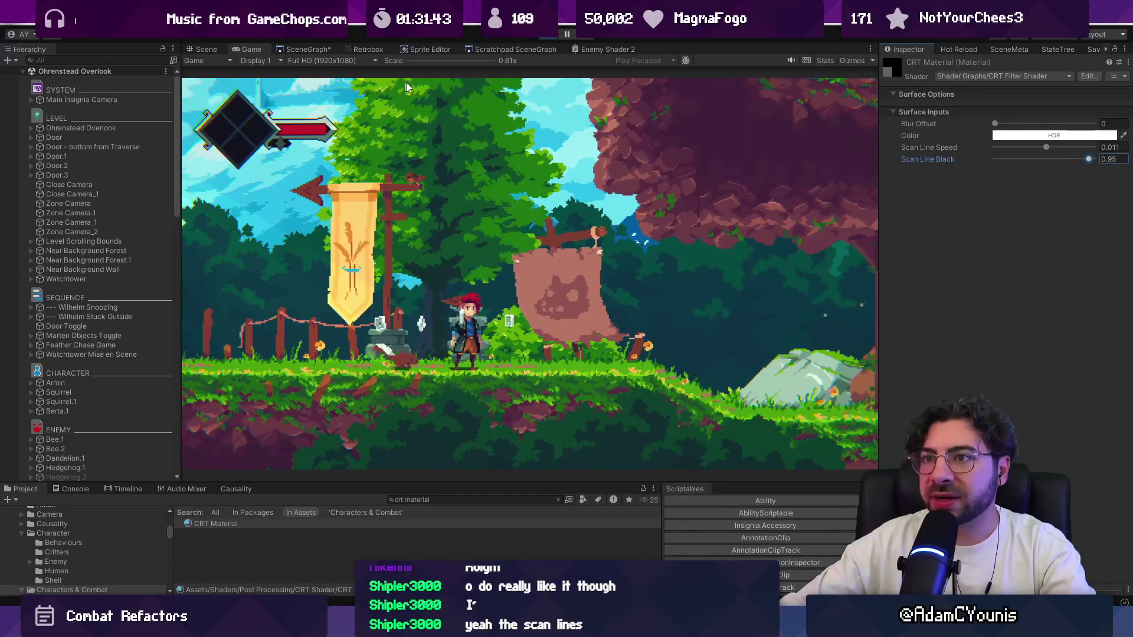
pyautogui.click(31, 99)
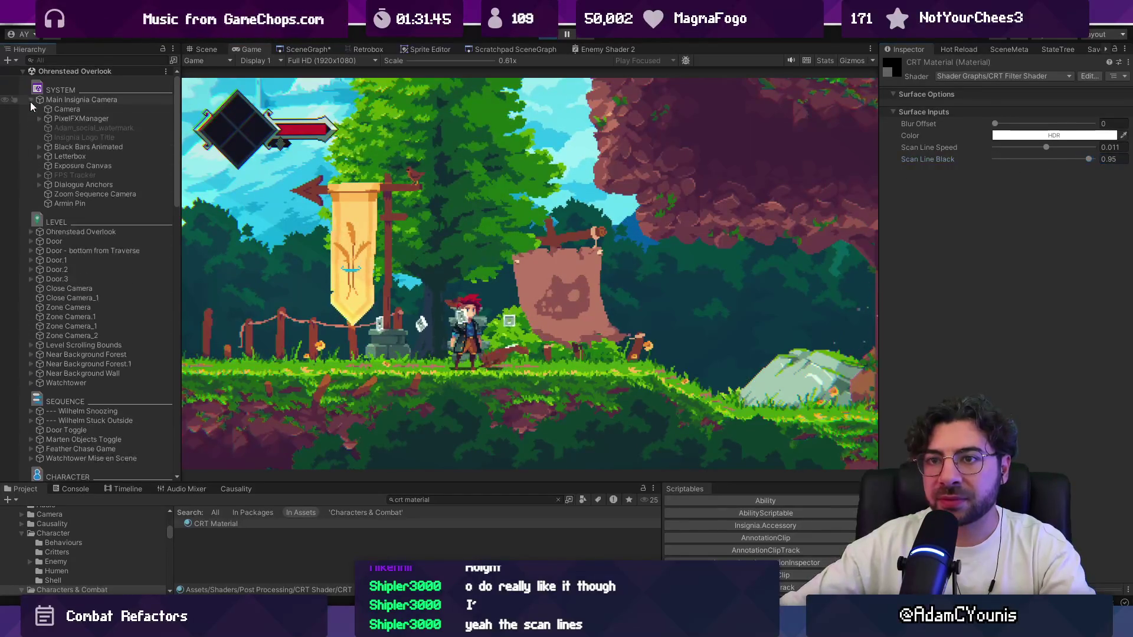
# Step: Select the Camera and expand its component to review its rendering settings
pyautogui.click(66, 109)
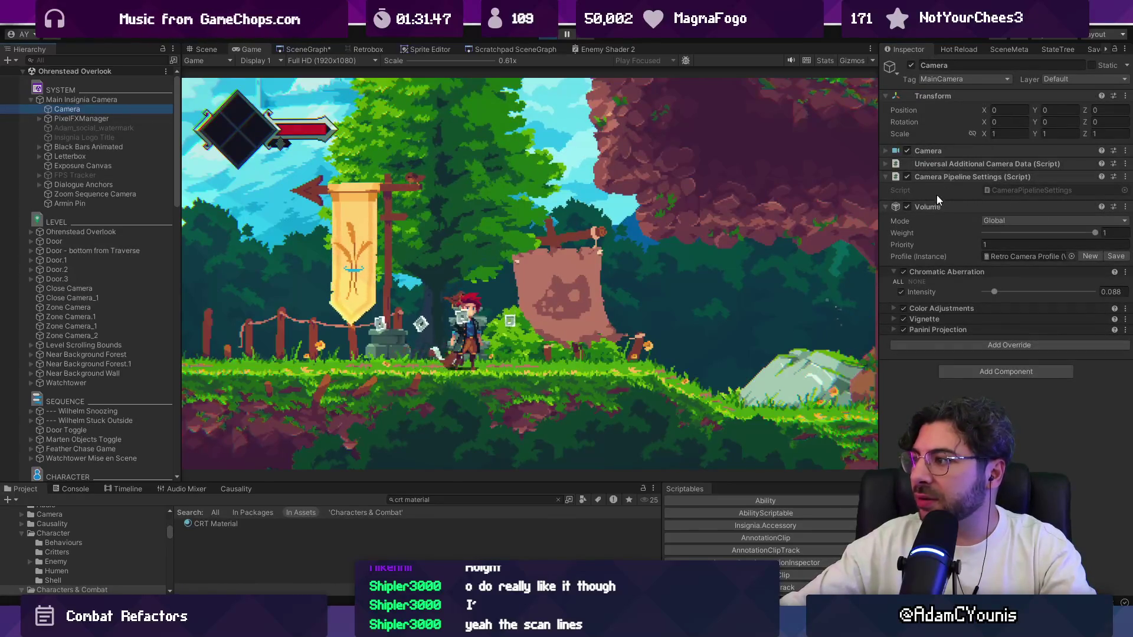
pyautogui.click(940, 151)
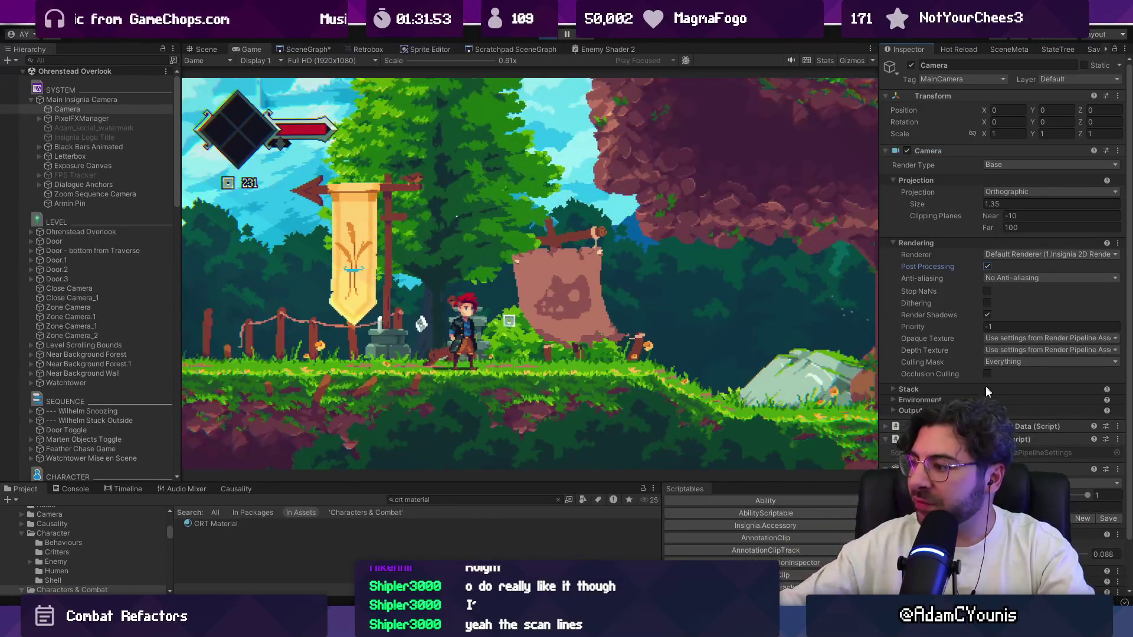
pyautogui.scroll(-3, 986, 392)
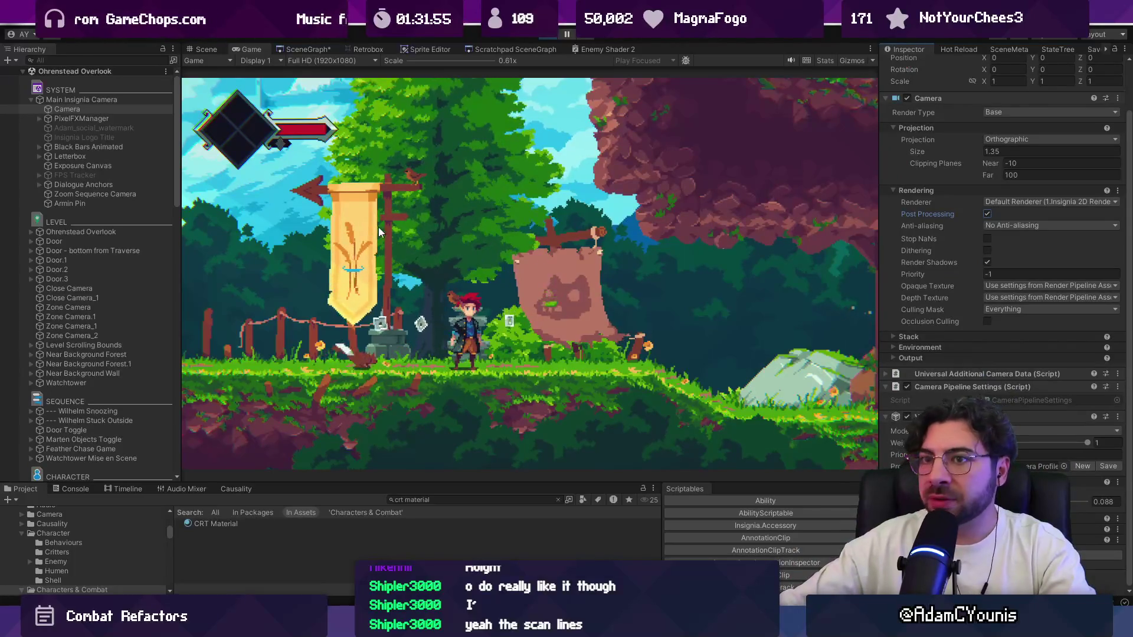
# Step: Search the Project for 'insignia ren', open 1.Insignia 2D Renderer Data, and maximize the Game view
pyautogui.click(423, 500)
pyautogui.write('igi')
pyautogui.hotkey('ctrl', 'a')
pyautogui.write('insignia')
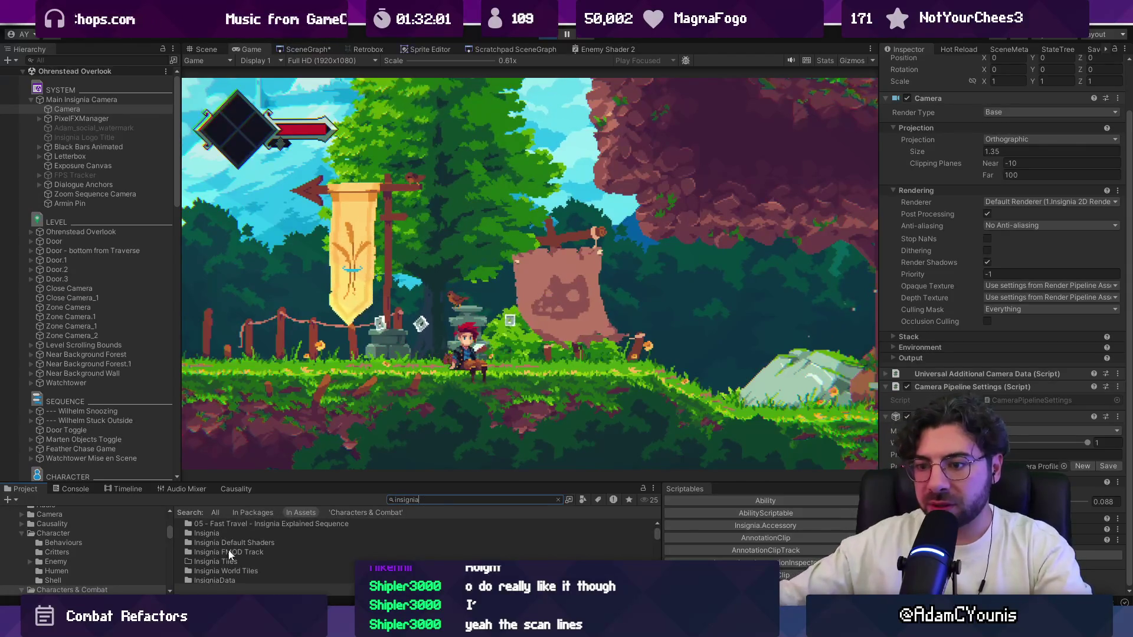
pyautogui.scroll(-5, 247, 561)
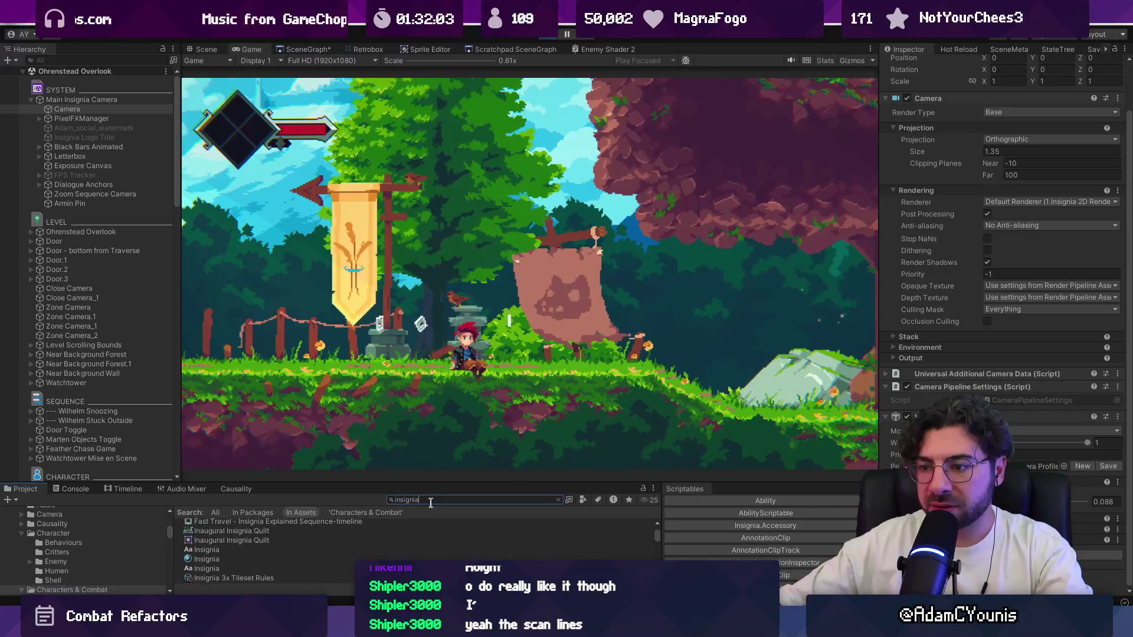
pyautogui.write(' ren')
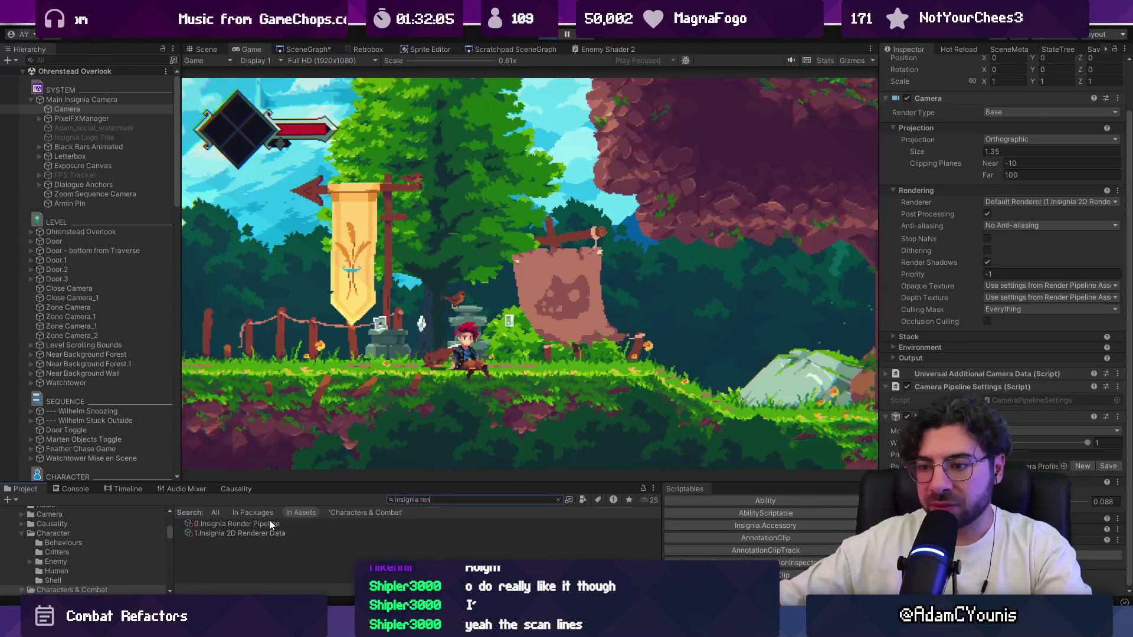
pyautogui.click(236, 524)
pyautogui.click(283, 534)
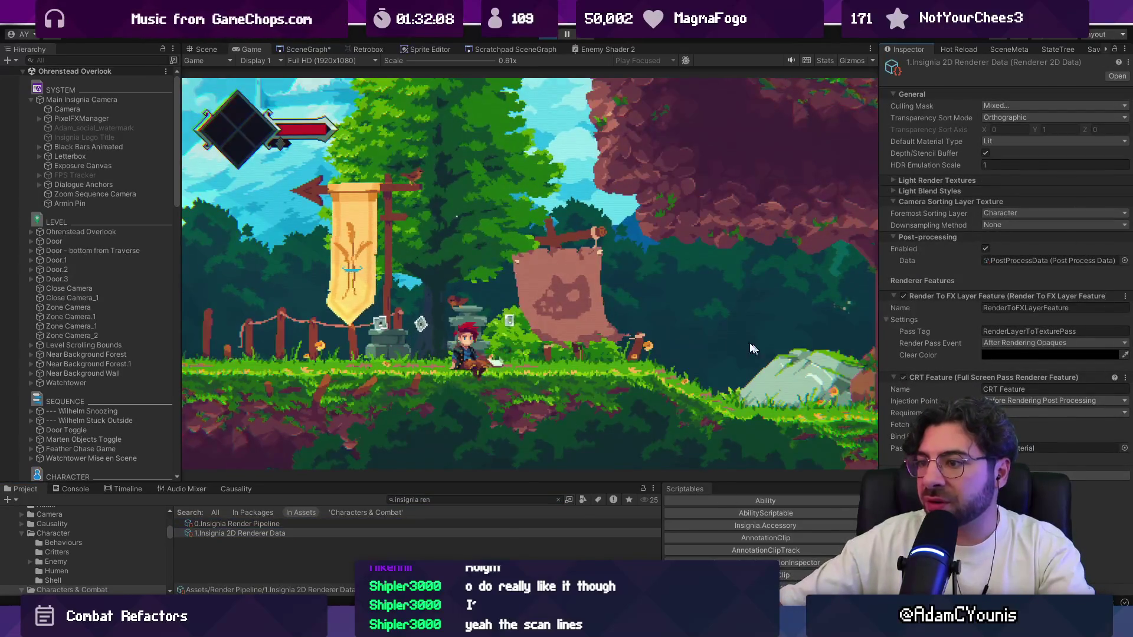
pyautogui.hotkey('shift', 'space')
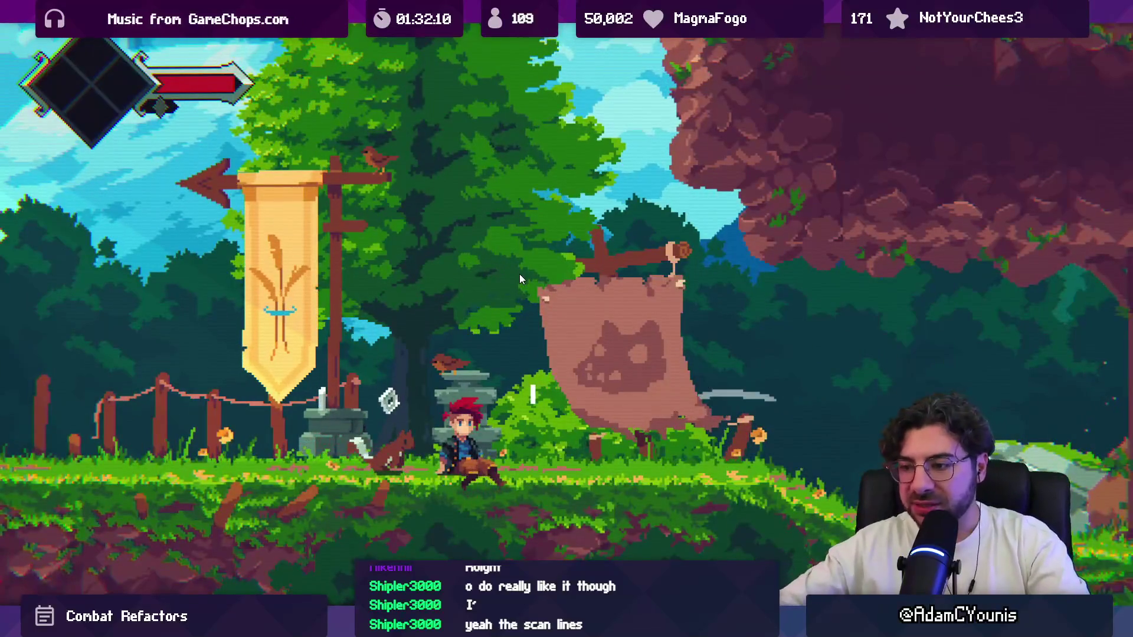
# Step: Zoom in and out on the maximized Game view to inspect the scan lines
pyautogui.scroll(4, 489, 349)
pyautogui.scroll(4, 500, 359)
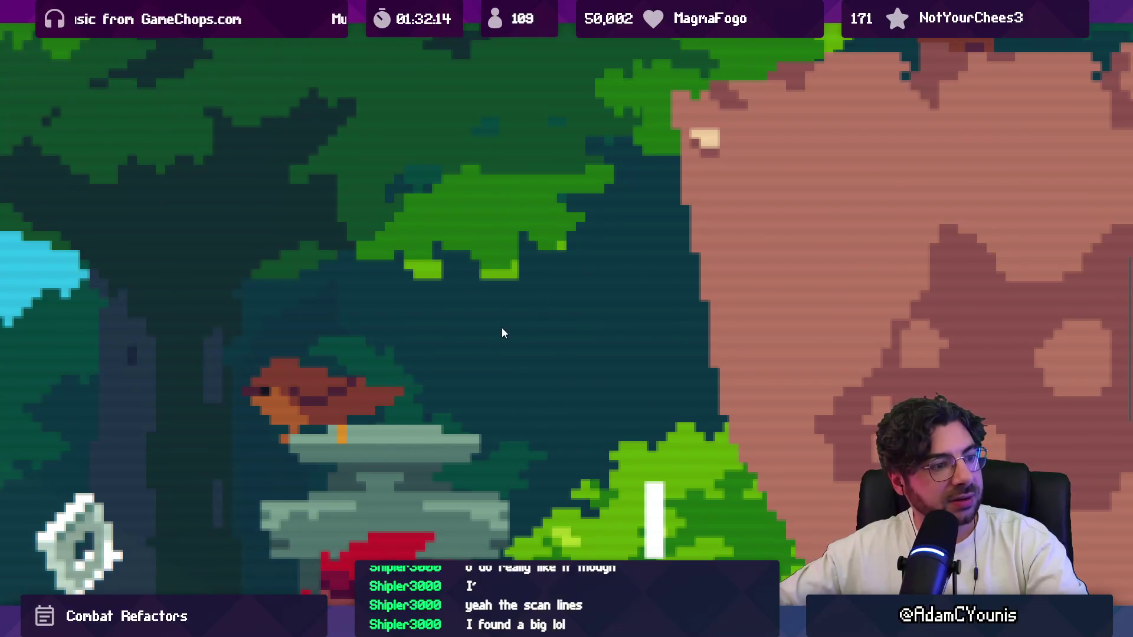
pyautogui.scroll(-3, 493, 331)
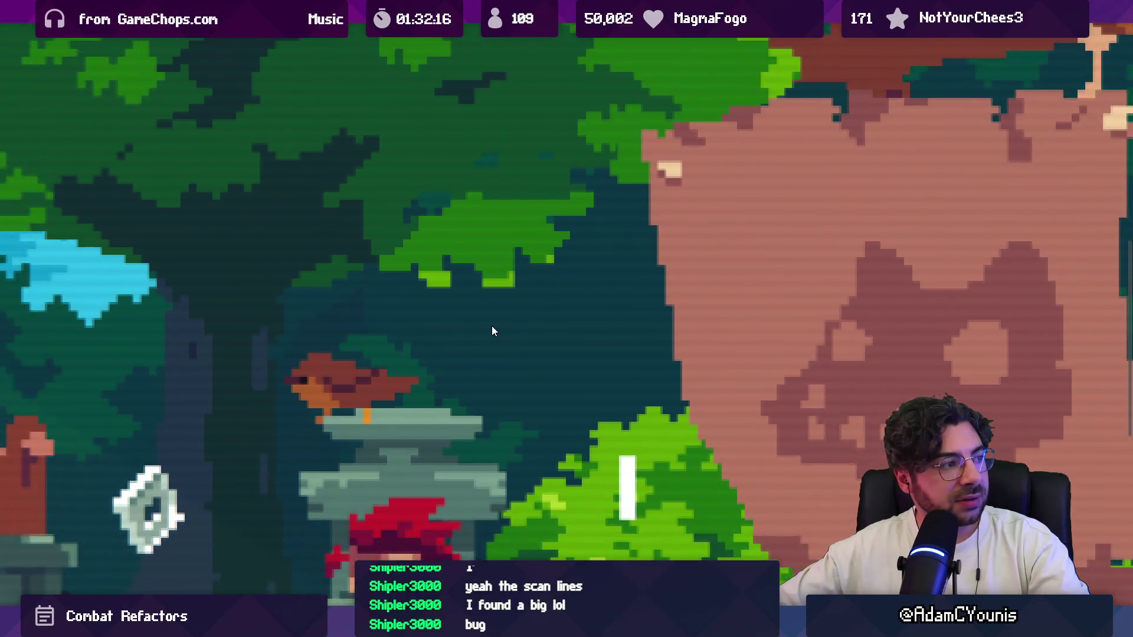
pyautogui.scroll(3, 495, 383)
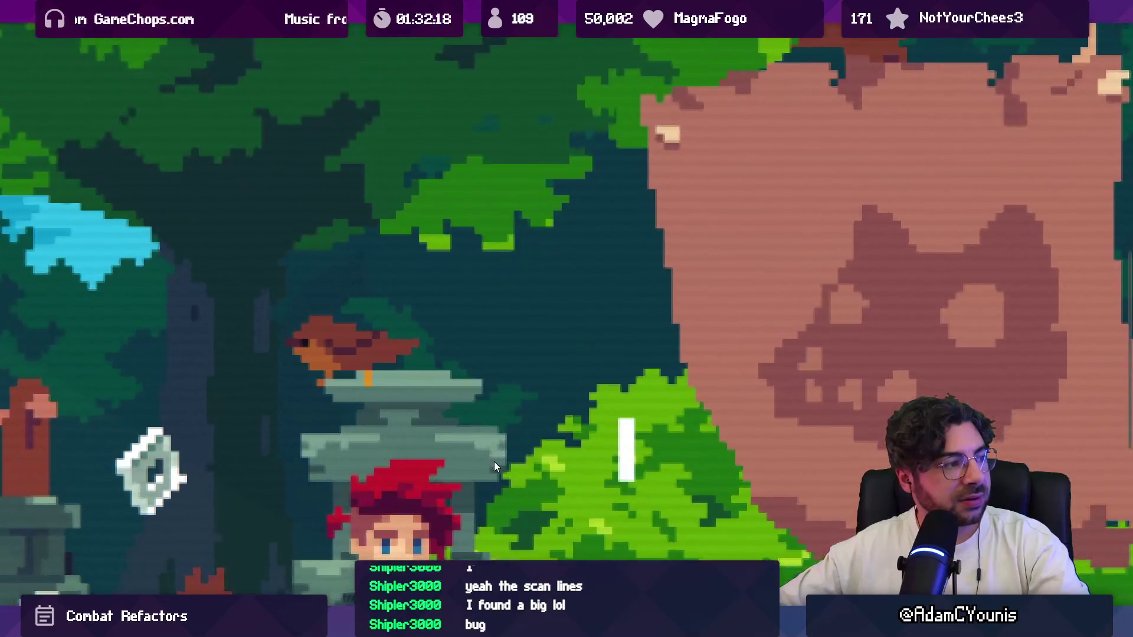
pyautogui.scroll(-5, 316, 493)
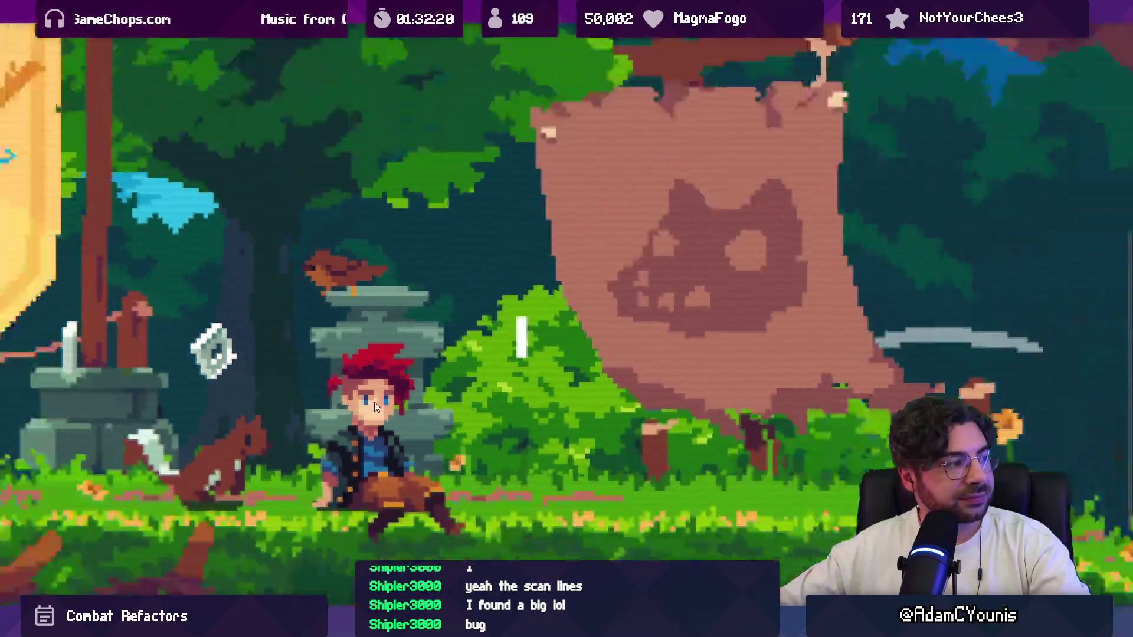
# Step: Run, jump and slash through the forest level to 240 coins, then restore the editor layout
pyautogui.press('Right')
pyautogui.press('Right')
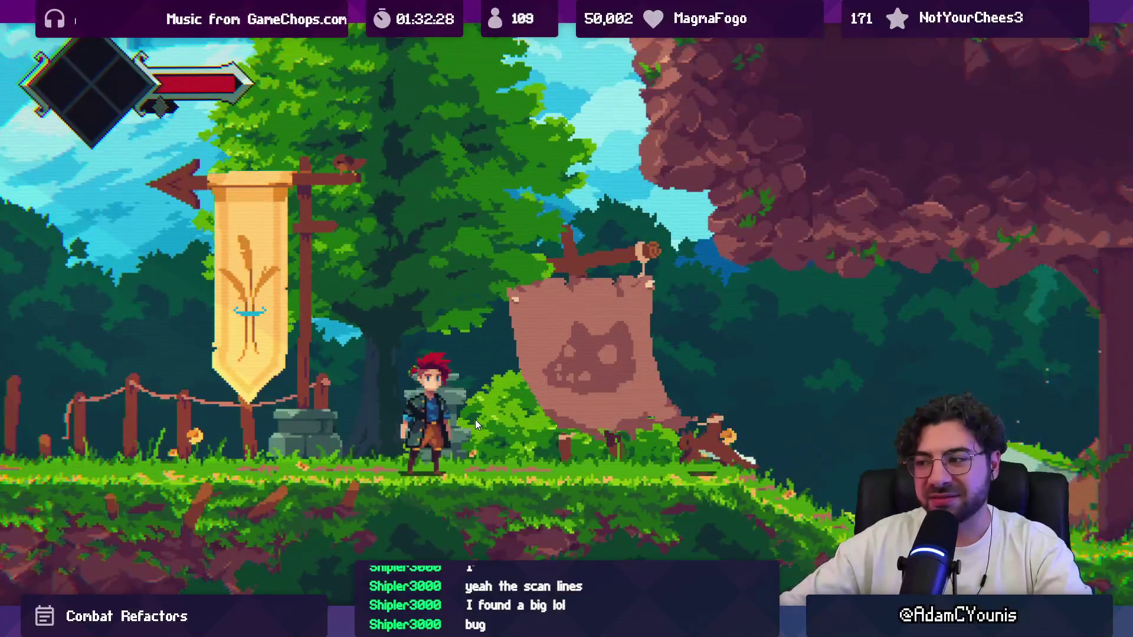
pyautogui.press('Right')
pyautogui.press('space')
pyautogui.press('space')
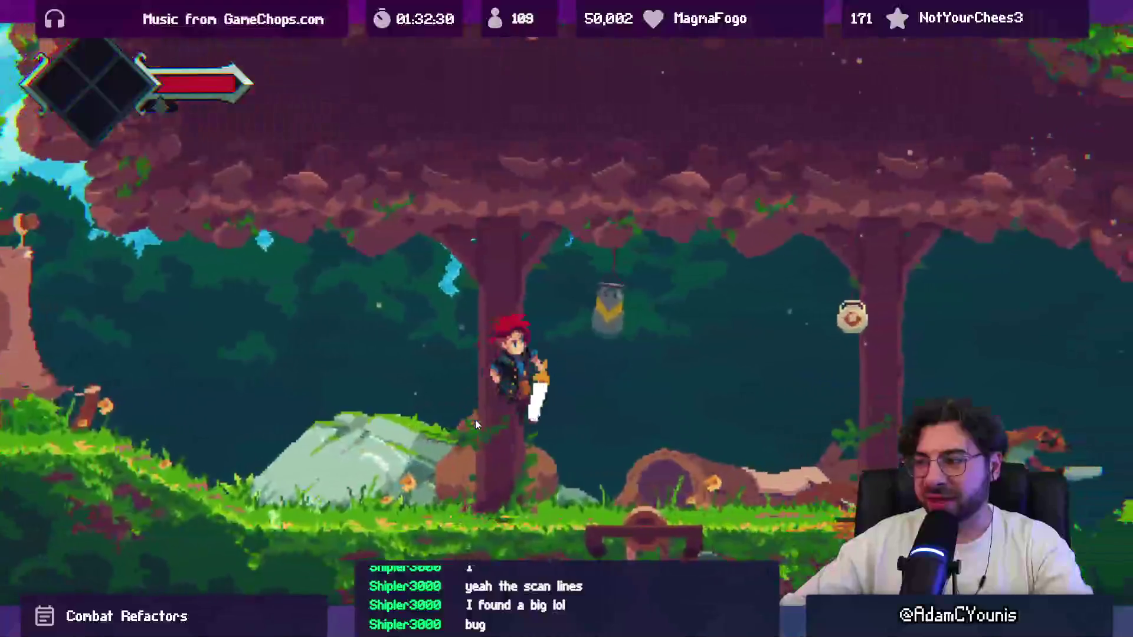
pyautogui.press('x')
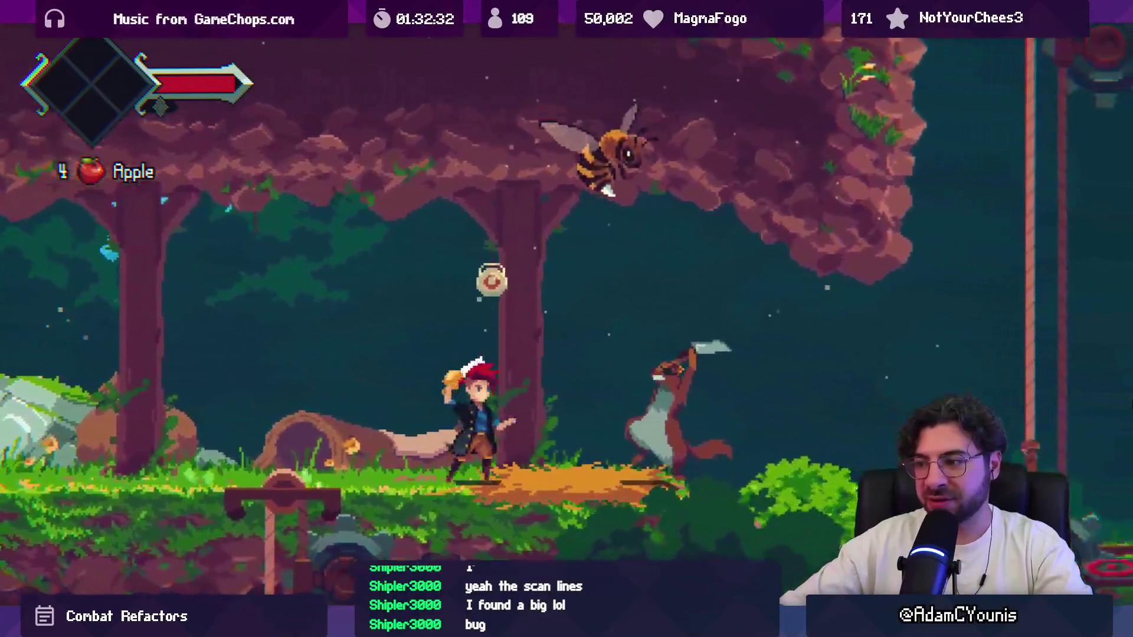
pyautogui.press('x')
pyautogui.press('x')
pyautogui.press('space')
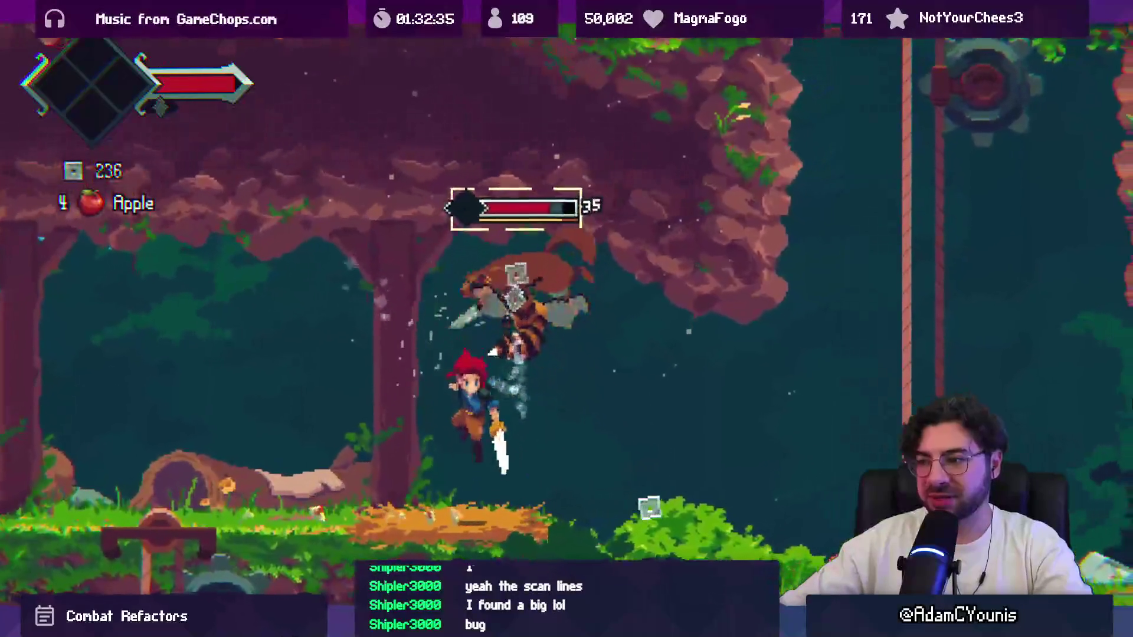
pyautogui.press('x')
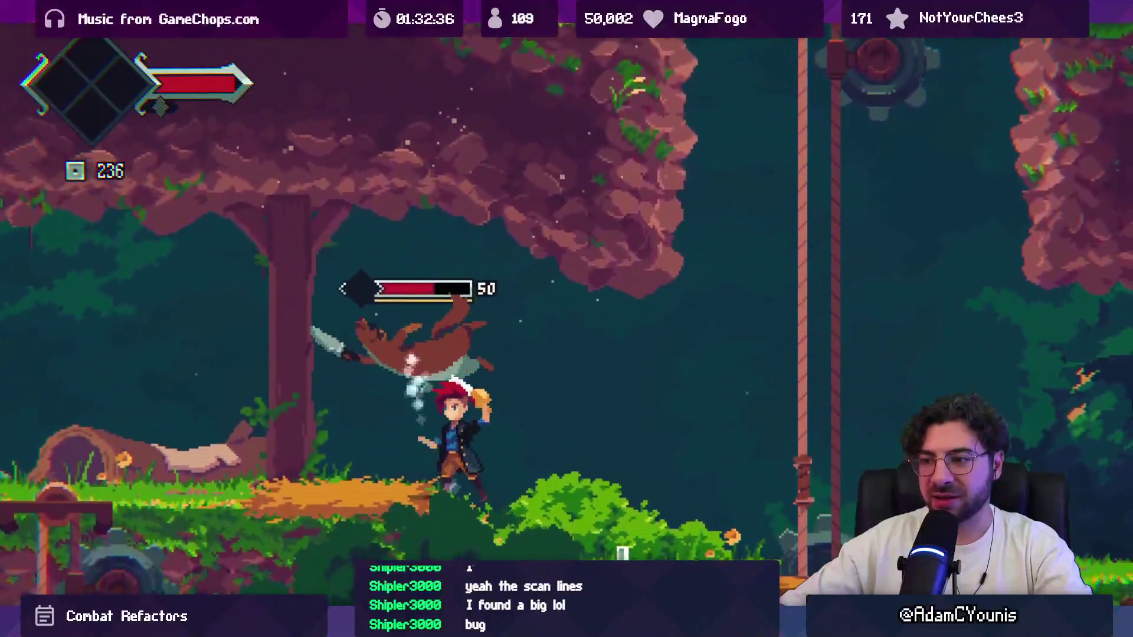
pyautogui.press('x')
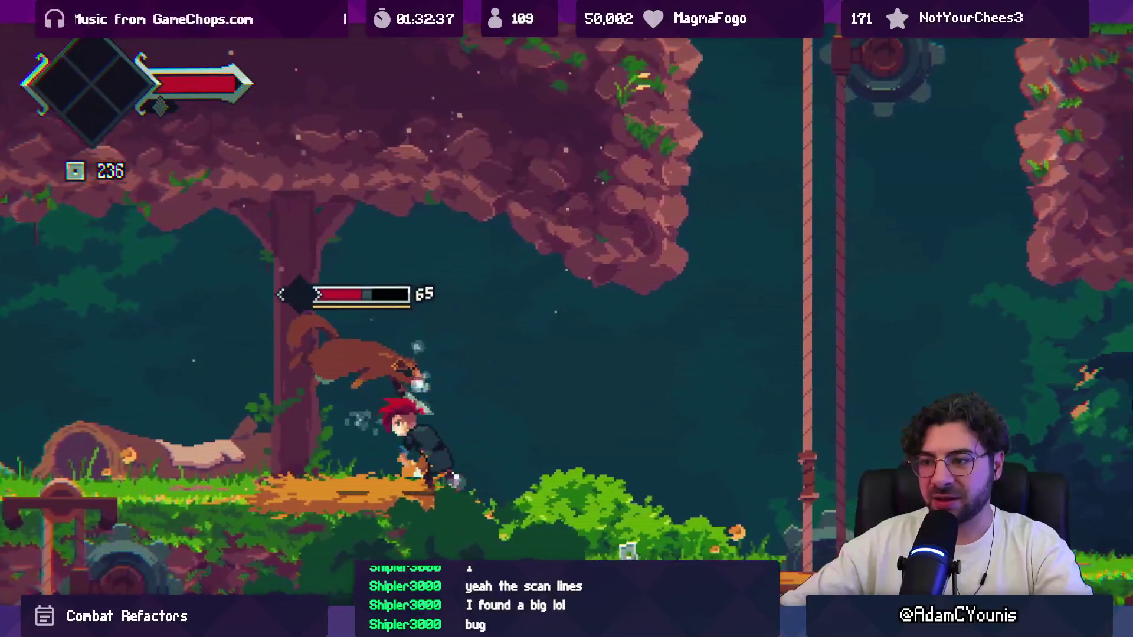
pyautogui.press('x')
pyautogui.press('x')
pyautogui.press('x')
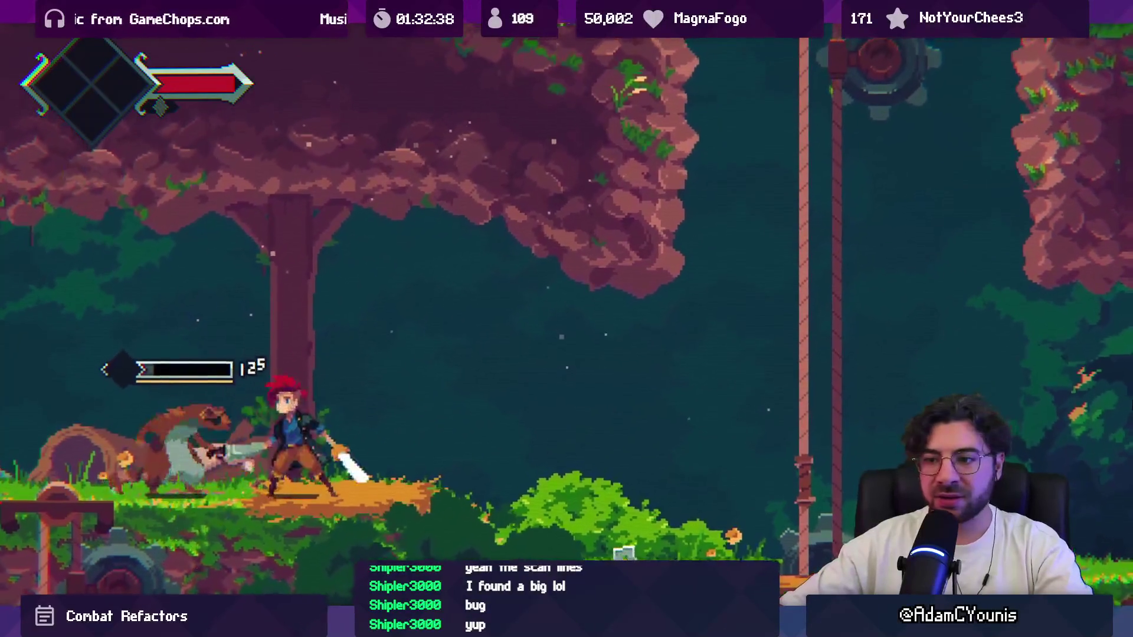
pyautogui.press('x')
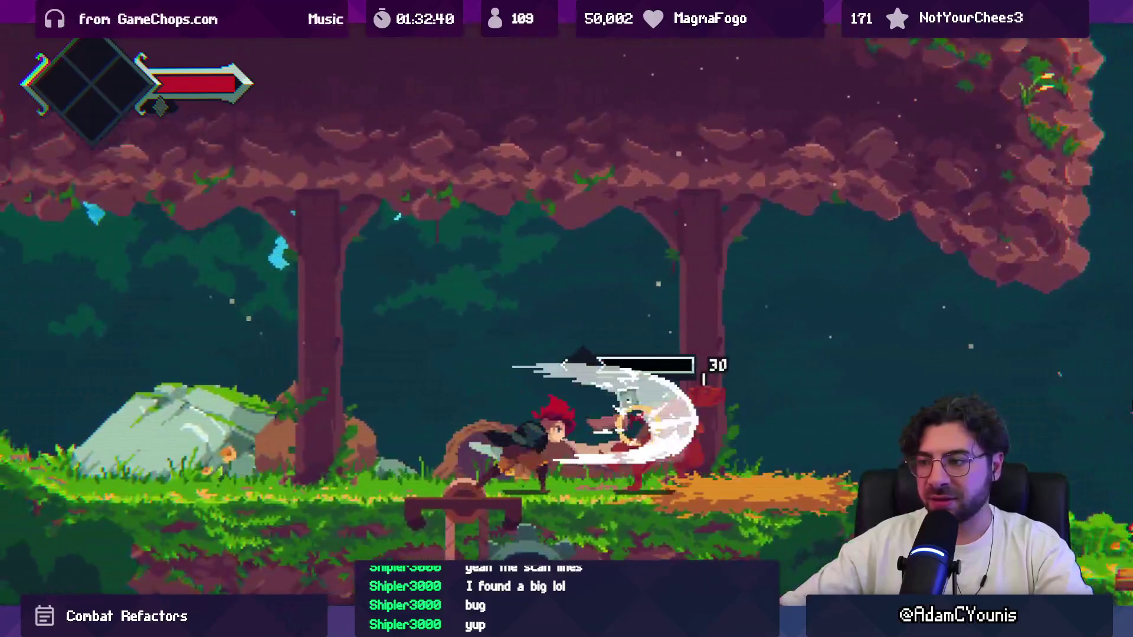
pyautogui.press('space')
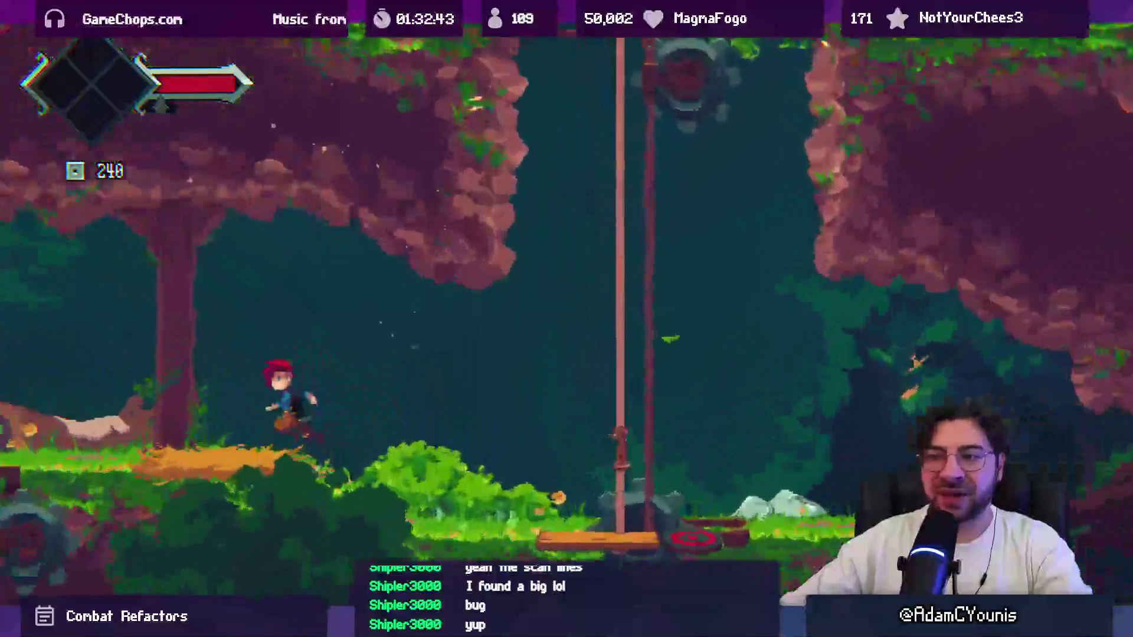
pyautogui.press('x')
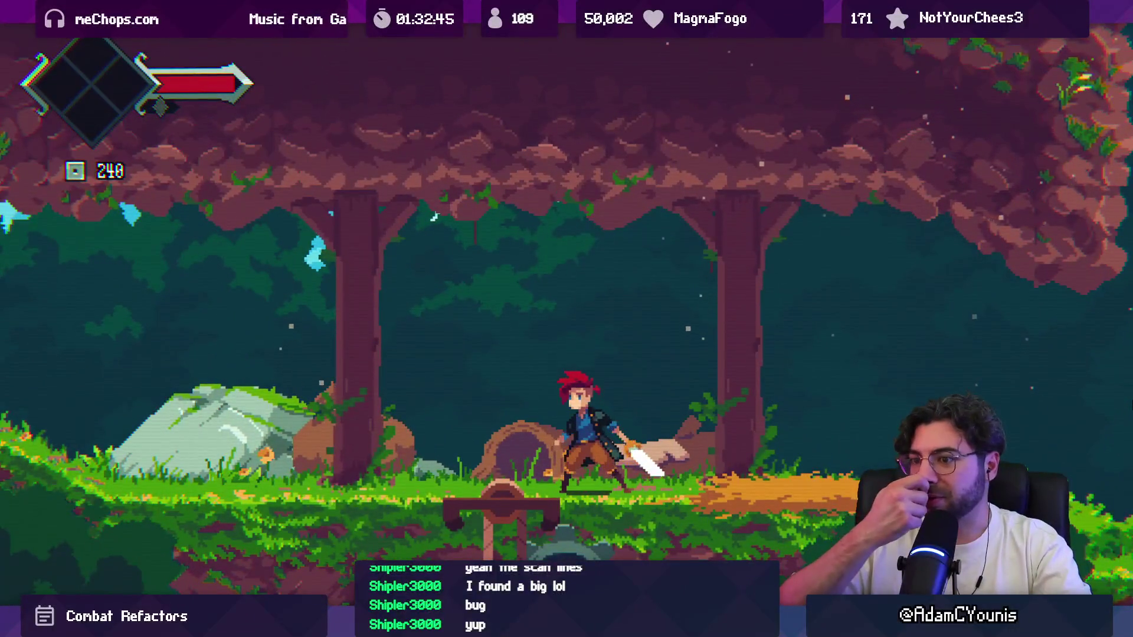
pyautogui.hotkey('shift', 'space')
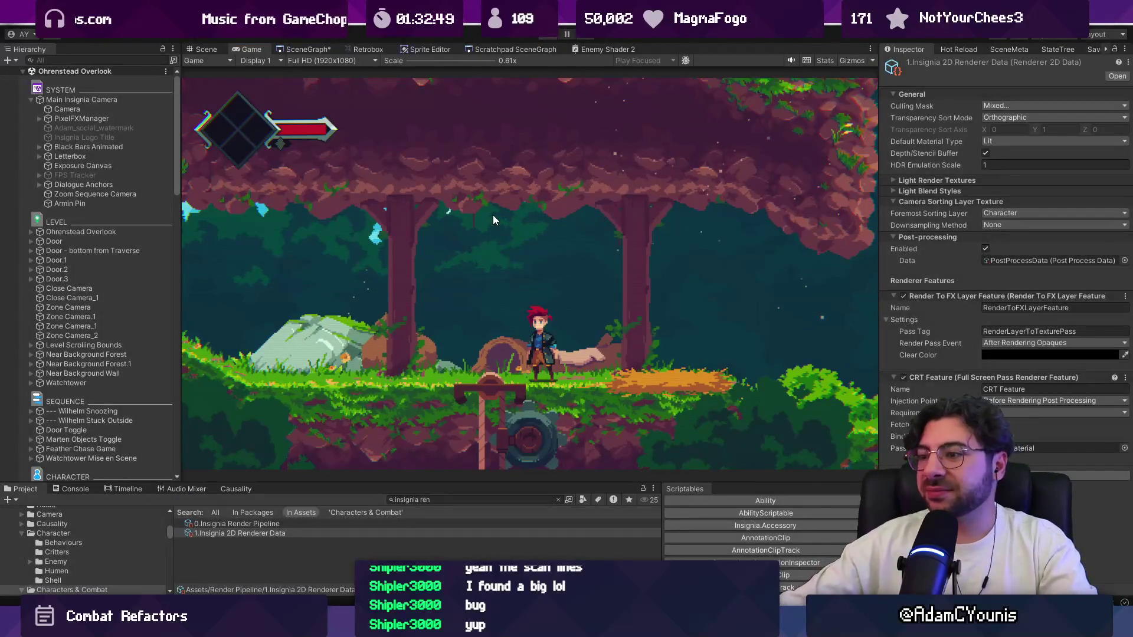
pyautogui.hotkey('alt', 'Tab')
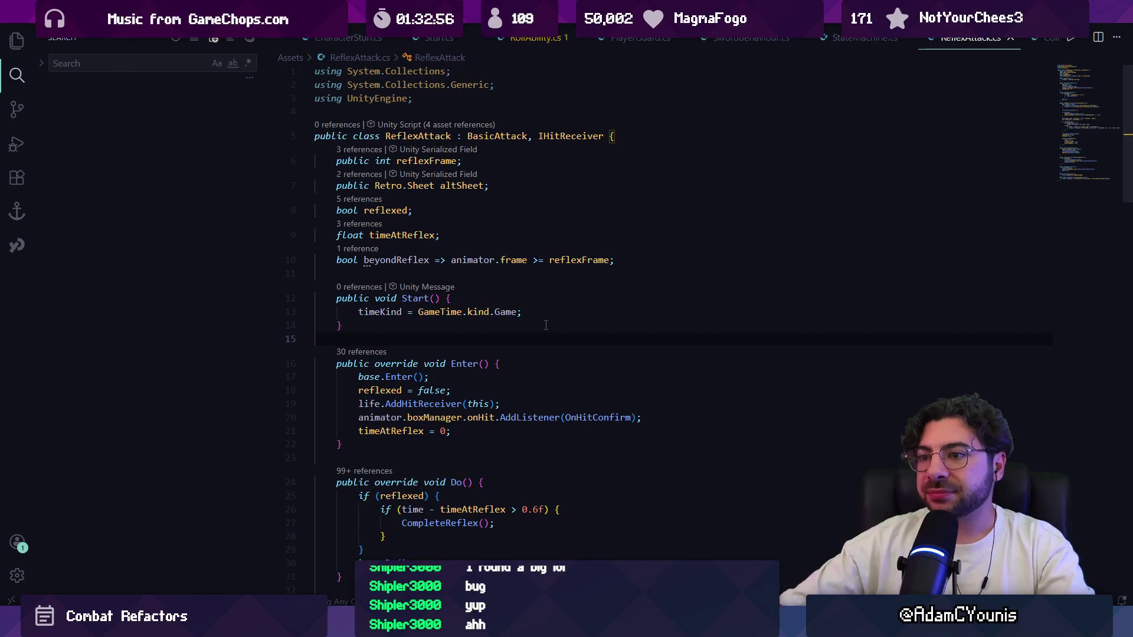
# Step: Narrow the sidebar and scroll ReflexAttack.cs down to the ReceiveHit method
pyautogui.moveTo(260, 150); pyautogui.dragTo(250, 148)
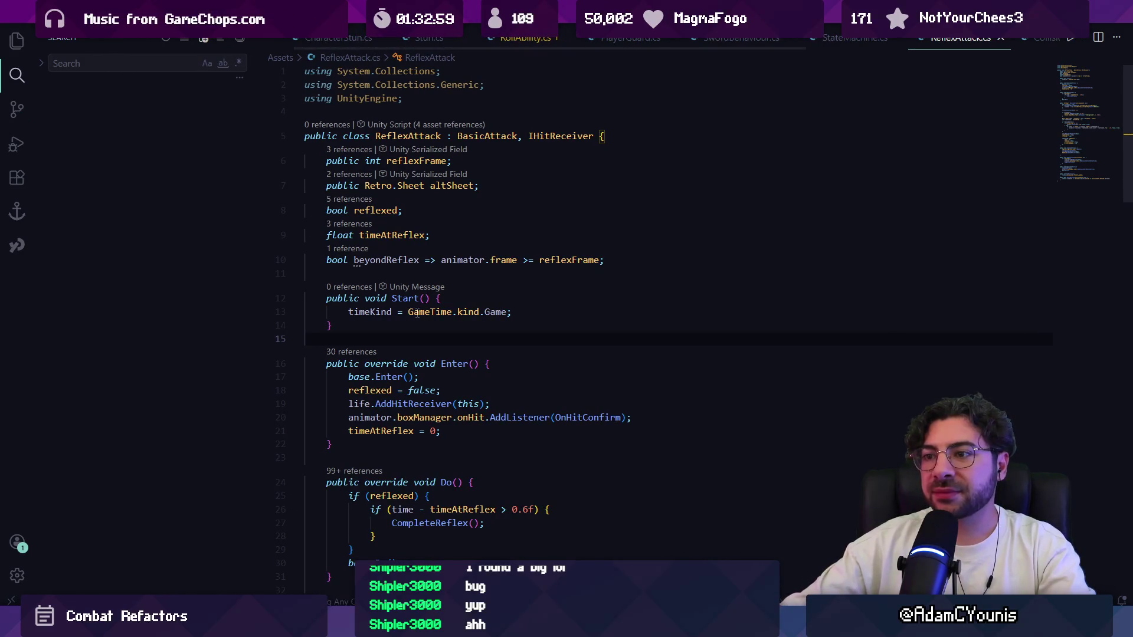
pyautogui.scroll(-5, 460, 336)
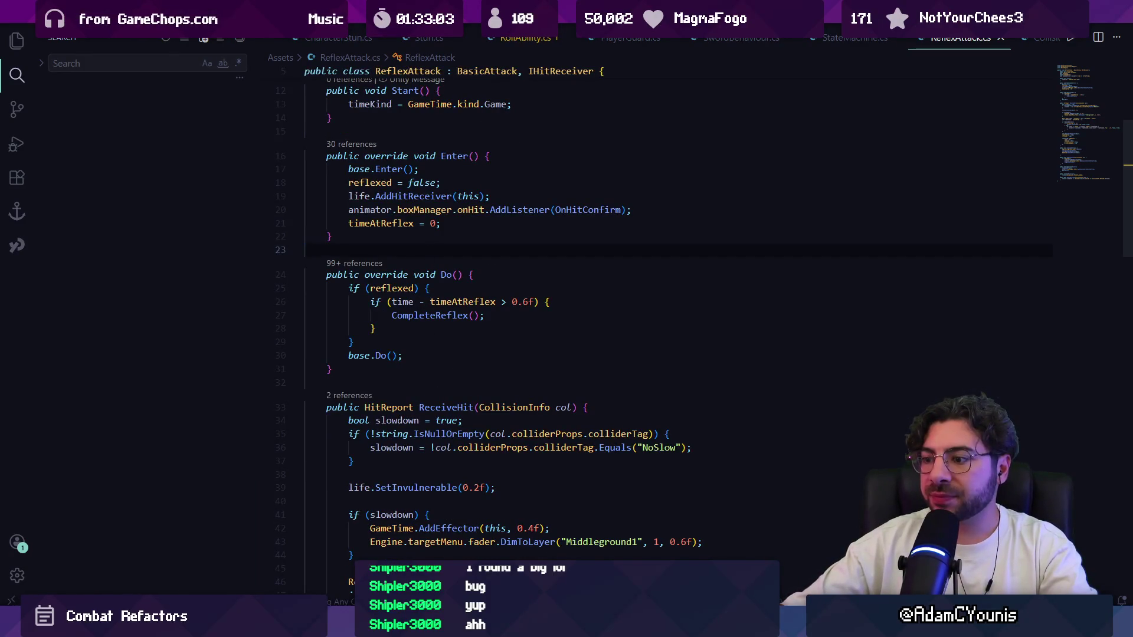
# Step: Look around the Insignia design document and its 0.0.1 Daily Project Management page
pyautogui.moveTo(502, 632)
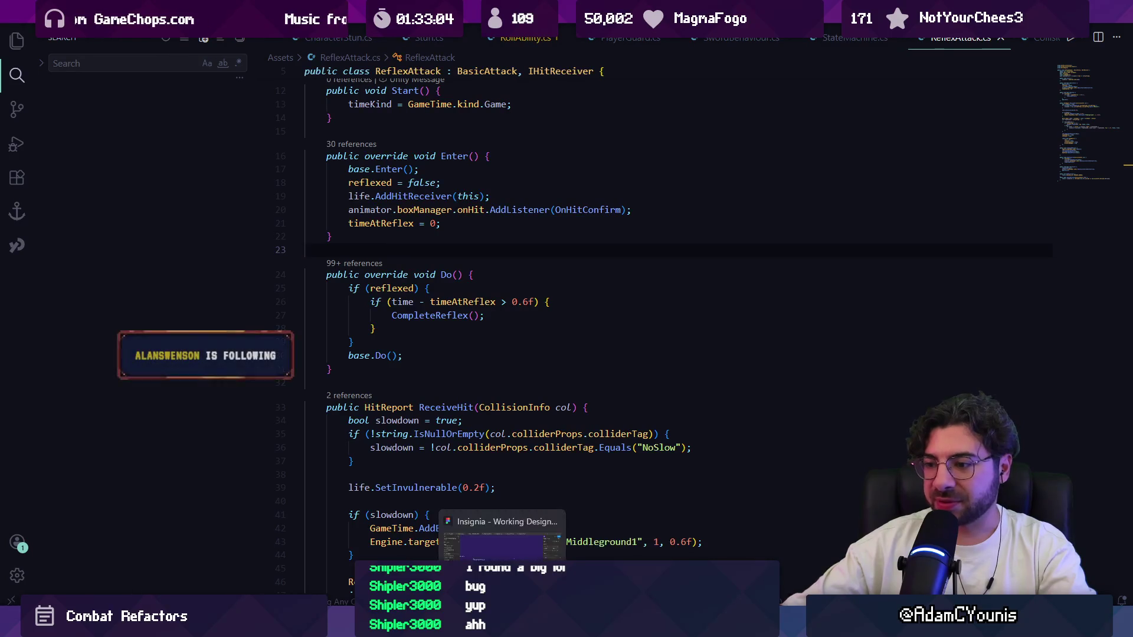
pyautogui.click(501, 534)
pyautogui.scroll(-10, 552, 420)
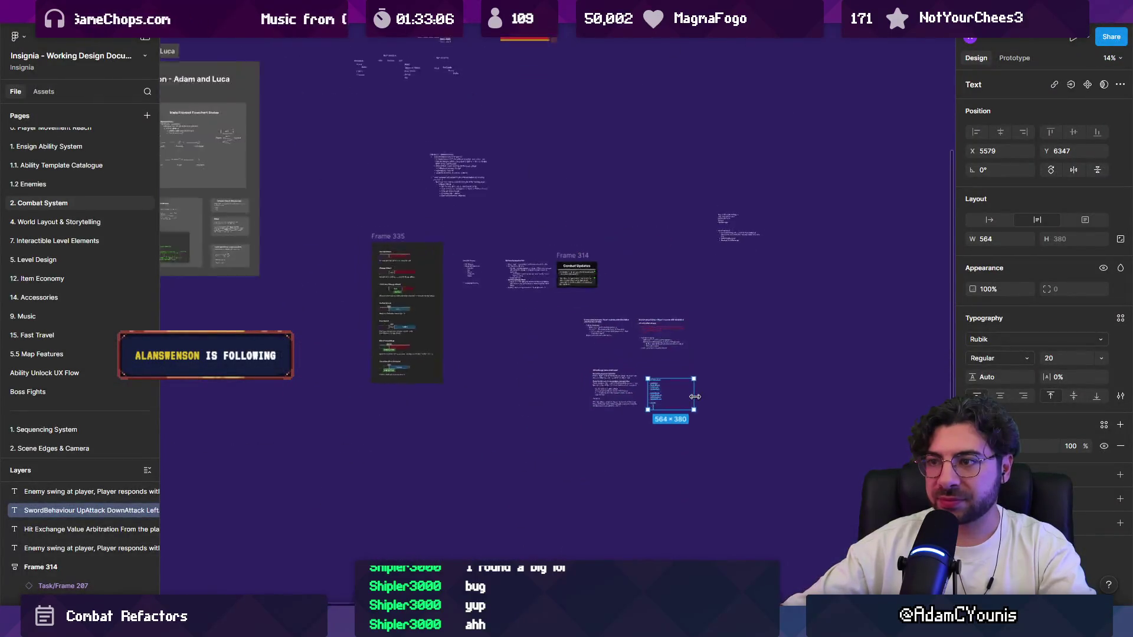
pyautogui.click(515, 257)
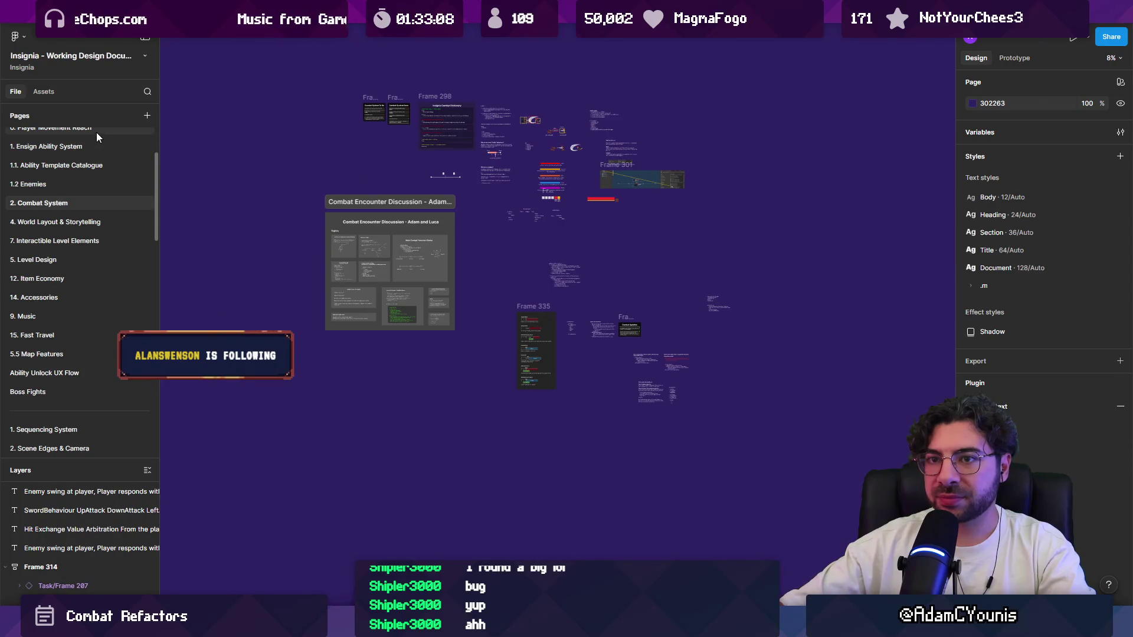
pyautogui.scroll(3, 97, 135)
pyautogui.click(79, 137)
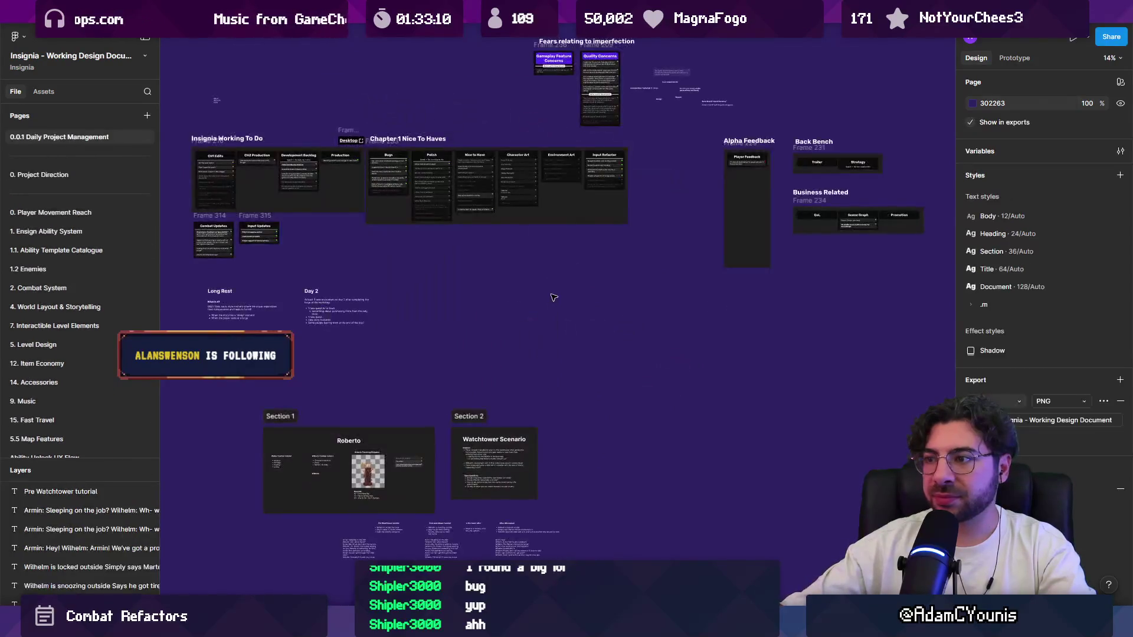
pyautogui.scroll(5, 303, 246)
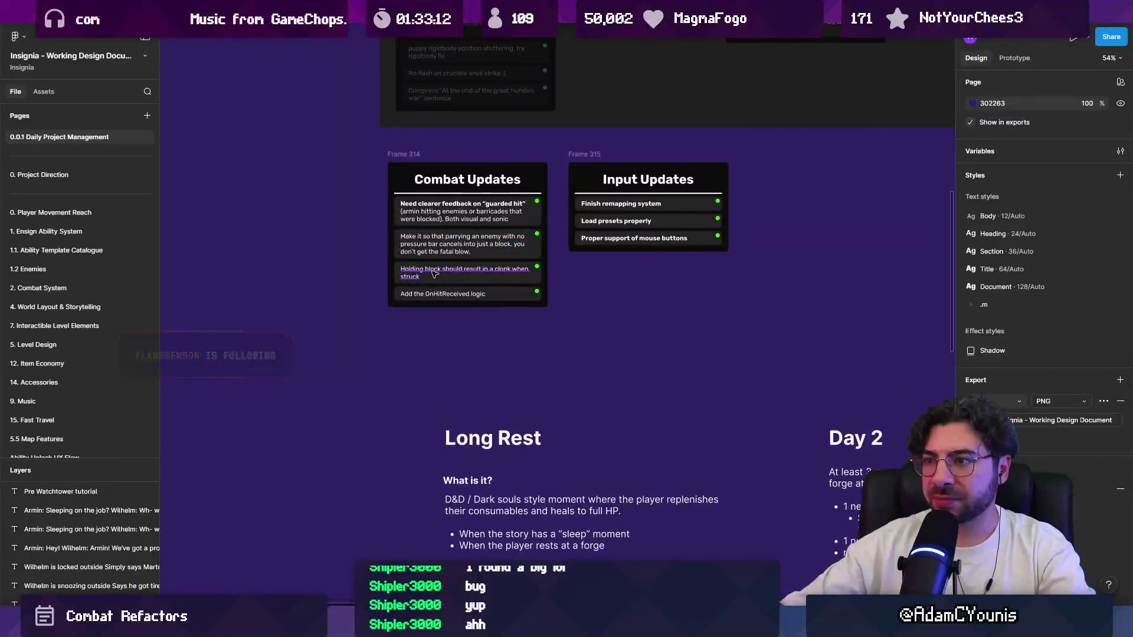
pyautogui.scroll(5, 638, 240)
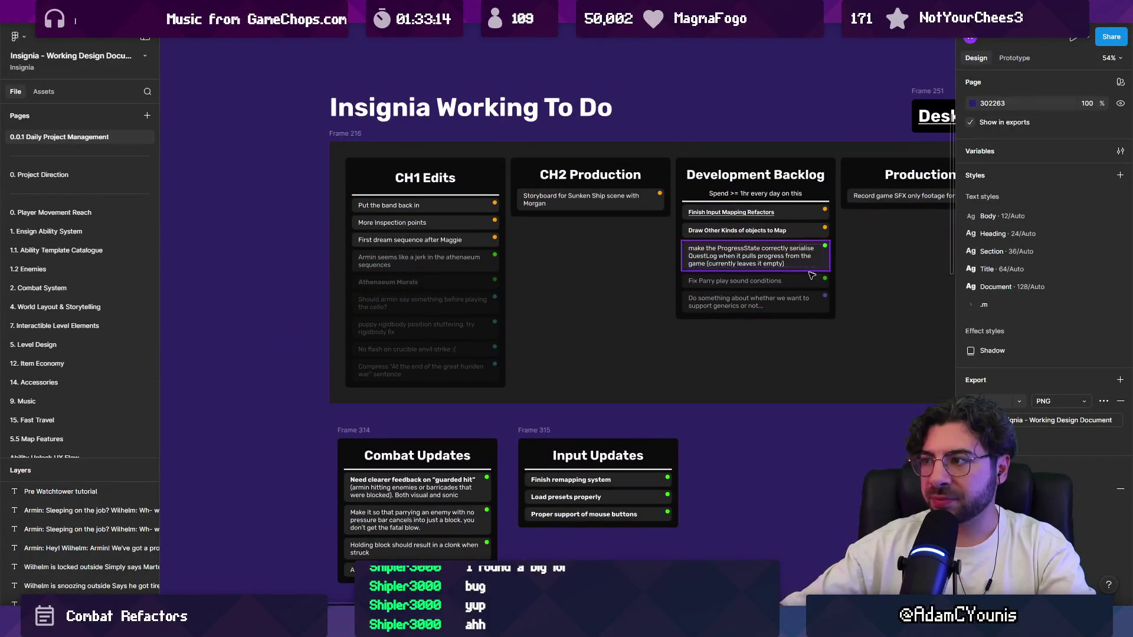
pyautogui.hscroll(3, 584, 282)
pyautogui.scroll(-5, 584, 283)
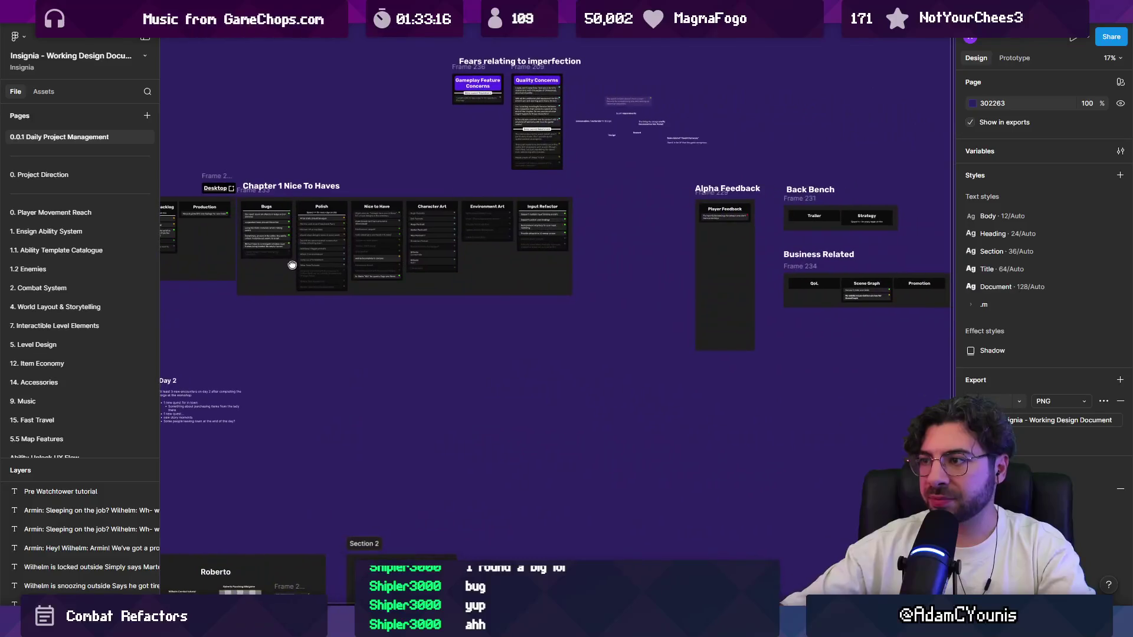
pyautogui.scroll(3, 292, 265)
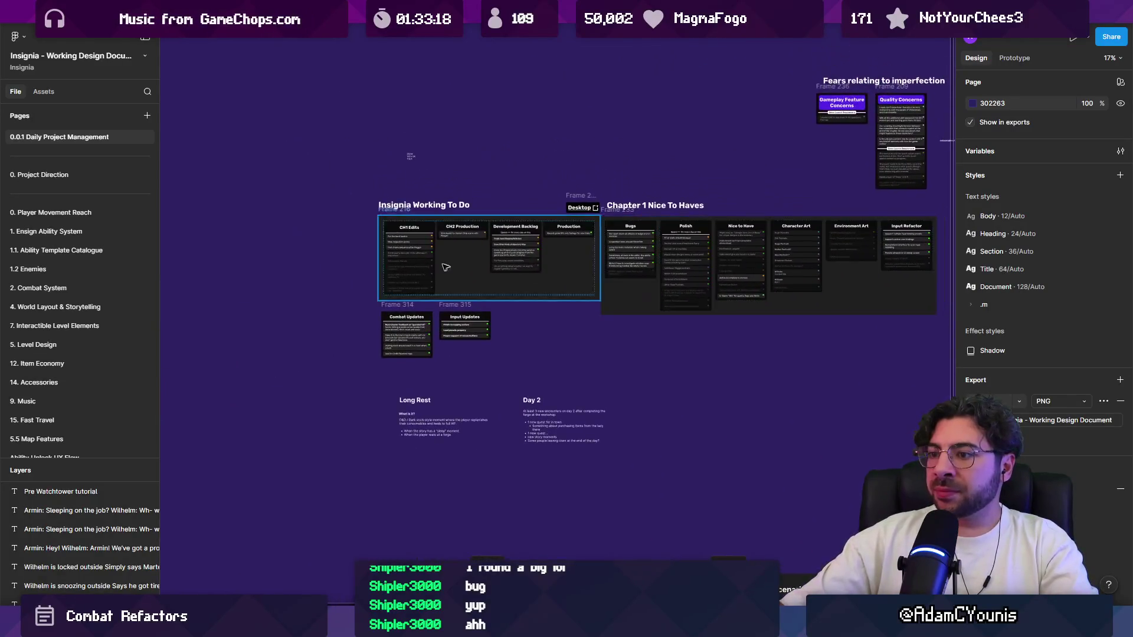
# Step: Switch to The Desktop draft and zoom onto the Insignia and Insignia Demo task columns
pyautogui.hotkey('ctrl', 'Tab')
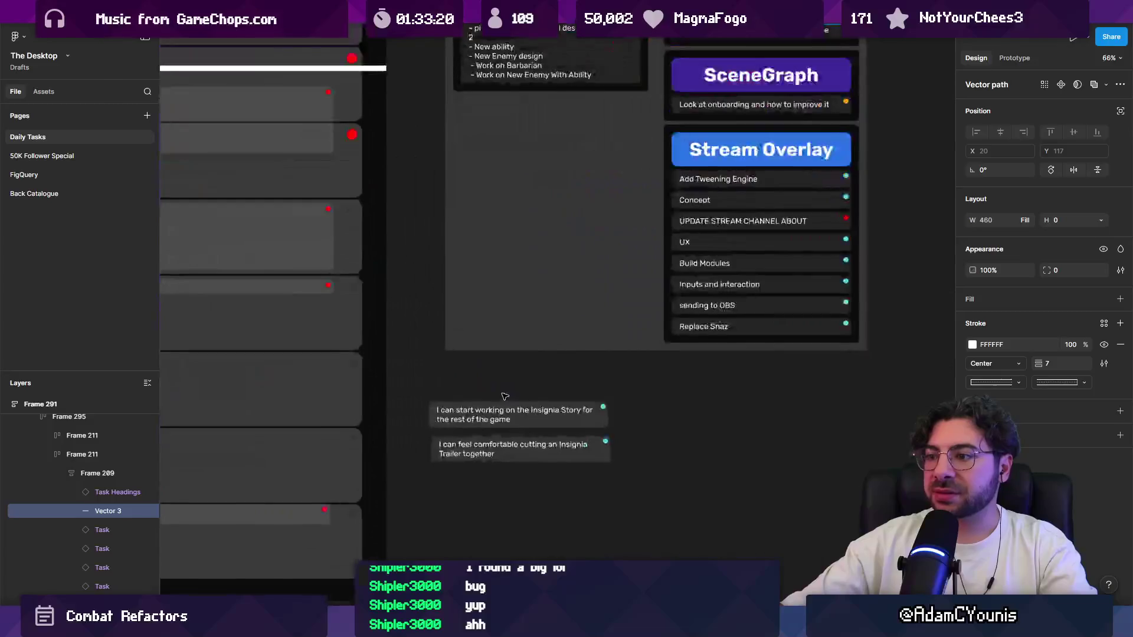
pyautogui.scroll(5, 502, 382)
pyautogui.moveTo(519, 450)
pyautogui.mouseDown()
pyautogui.moveTo(515, 481)
pyautogui.moveTo(572, 474)
pyautogui.mouseUp()
pyautogui.scroll(5, 517, 479)
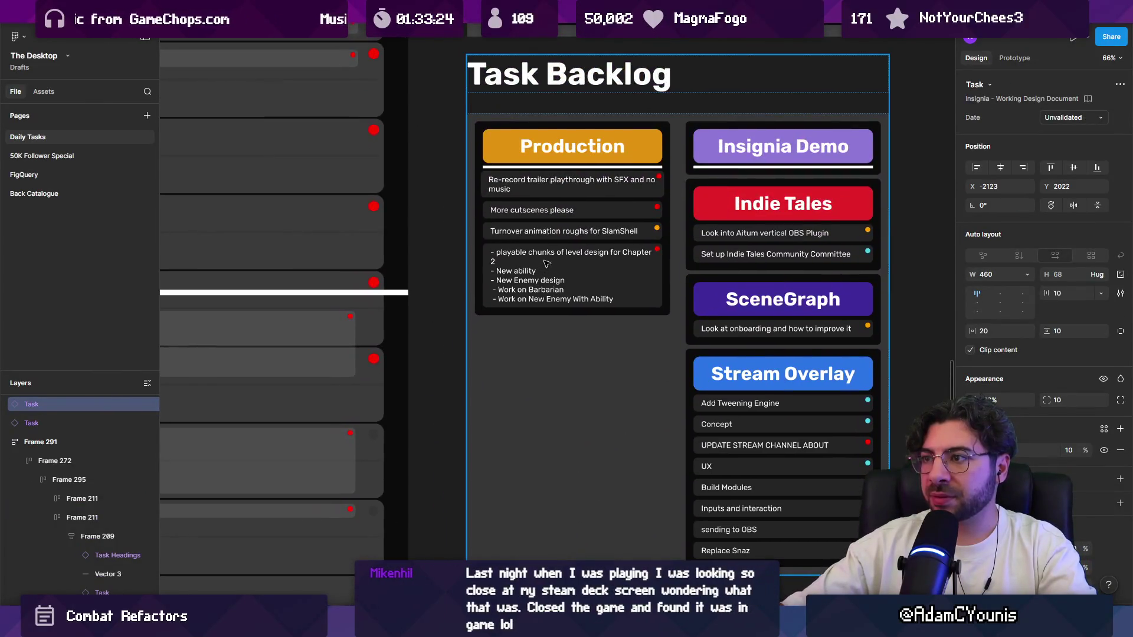
pyautogui.scroll(-5, 590, 472)
pyautogui.scroll(5, 736, 192)
pyautogui.scroll(2, 735, 192)
pyautogui.hscroll(2, 736, 192)
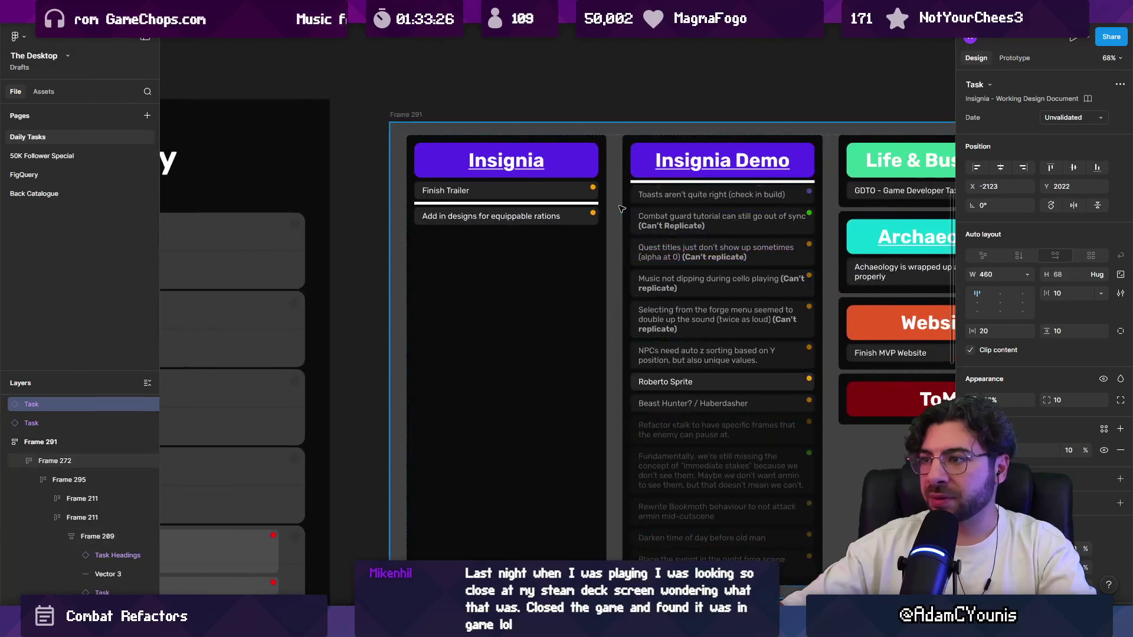
# Step: Copy the Toasts task to the top as 'Scan lines are bugged (don't show even if setting is on)'
pyautogui.click(505, 192)
pyautogui.keyDown('alt'); pyautogui.moveTo(505, 191); pyautogui.dragTo(480, 208); pyautogui.keyUp('alt')
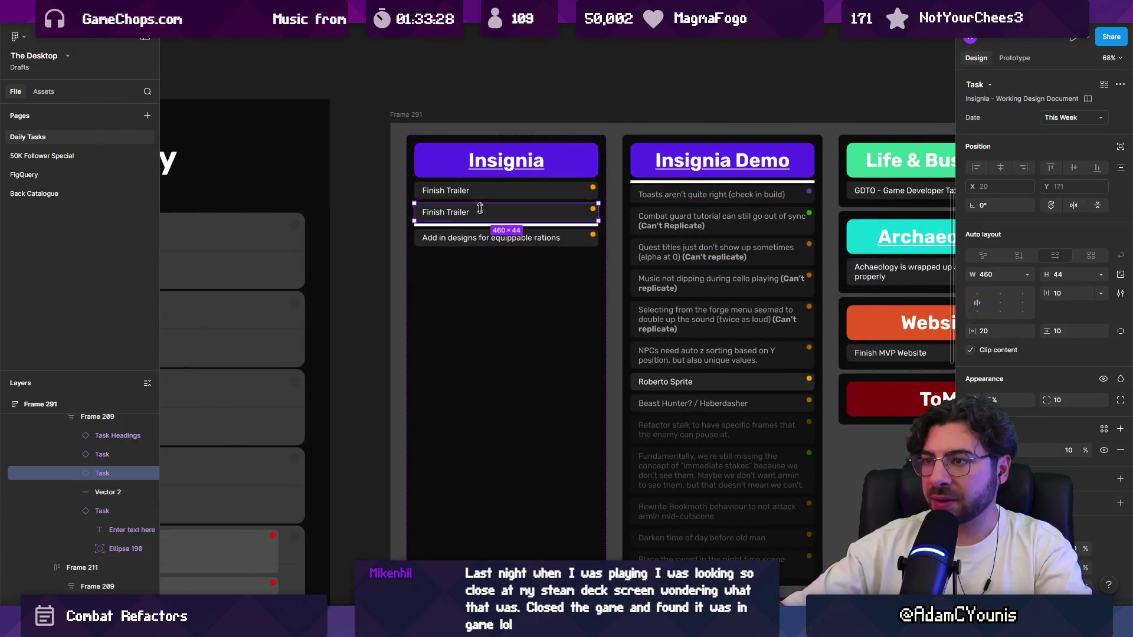
pyautogui.hotkey('ctrl', 'z')
pyautogui.keyDown('ctrl'); pyautogui.scroll(5, 702, 156); pyautogui.keyUp('ctrl')
pyautogui.click(636, 258)
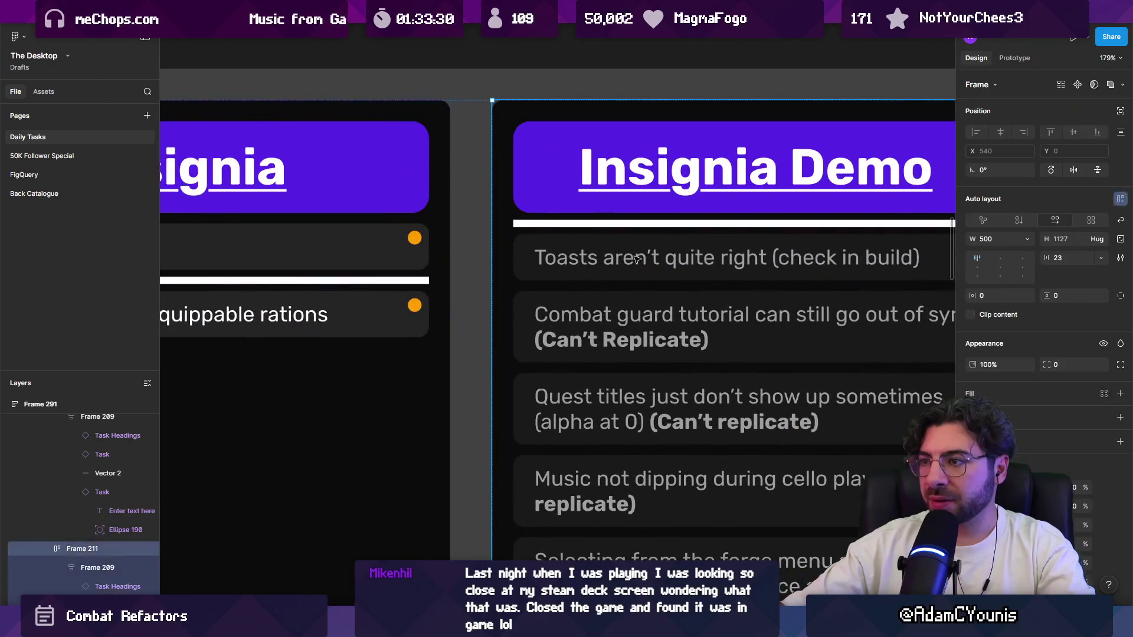
pyautogui.click(637, 258)
pyautogui.keyDown('alt'); pyautogui.moveTo(637, 258); pyautogui.dragTo(625, 248); pyautogui.keyUp('alt')
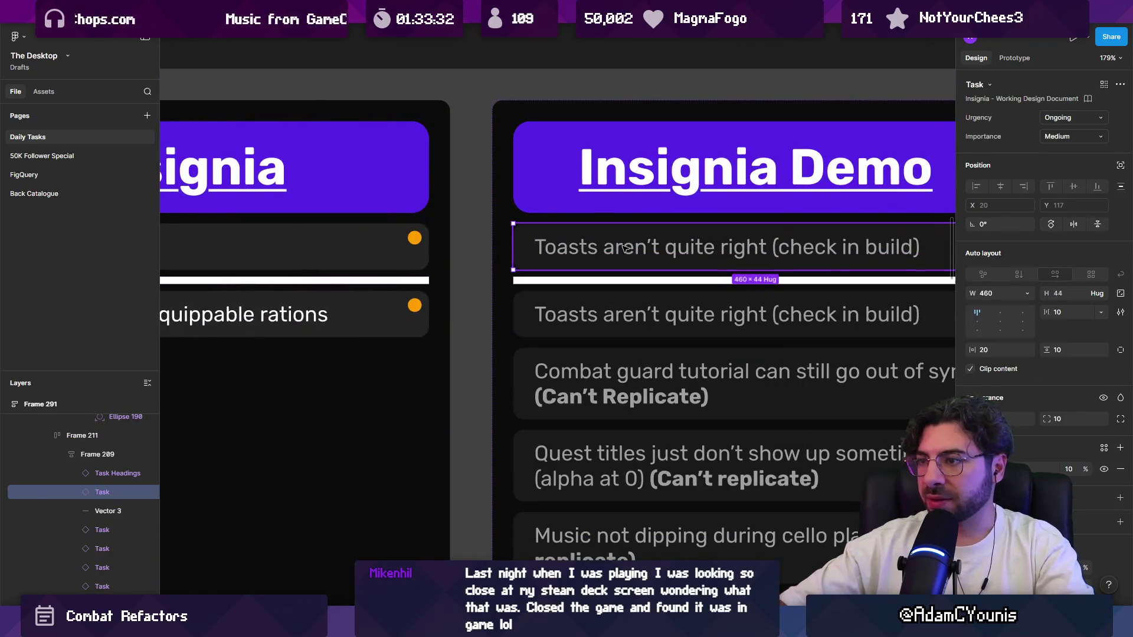
pyautogui.doubleClick(626, 248)
pyautogui.press('Return')
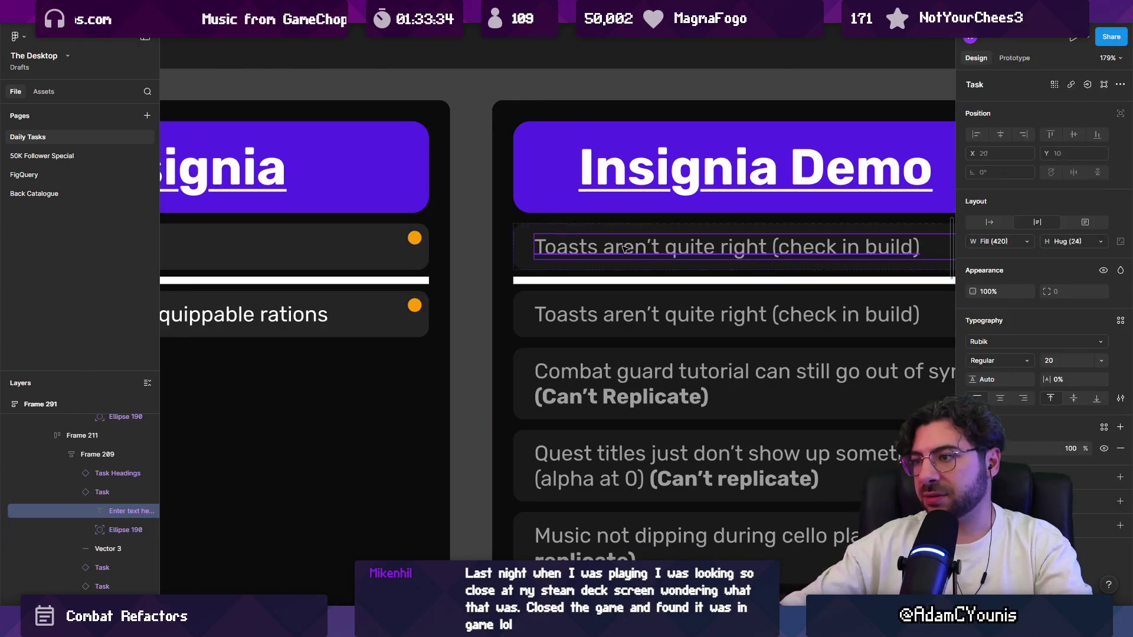
pyautogui.write('Scan lines')
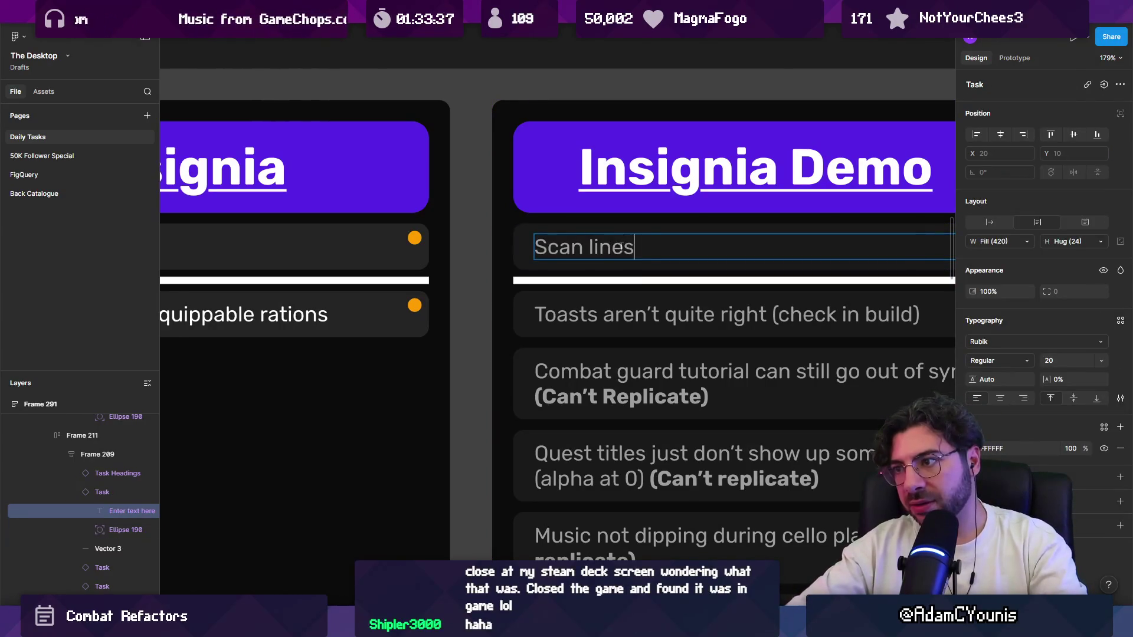
pyautogui.write(' are bugged (d')
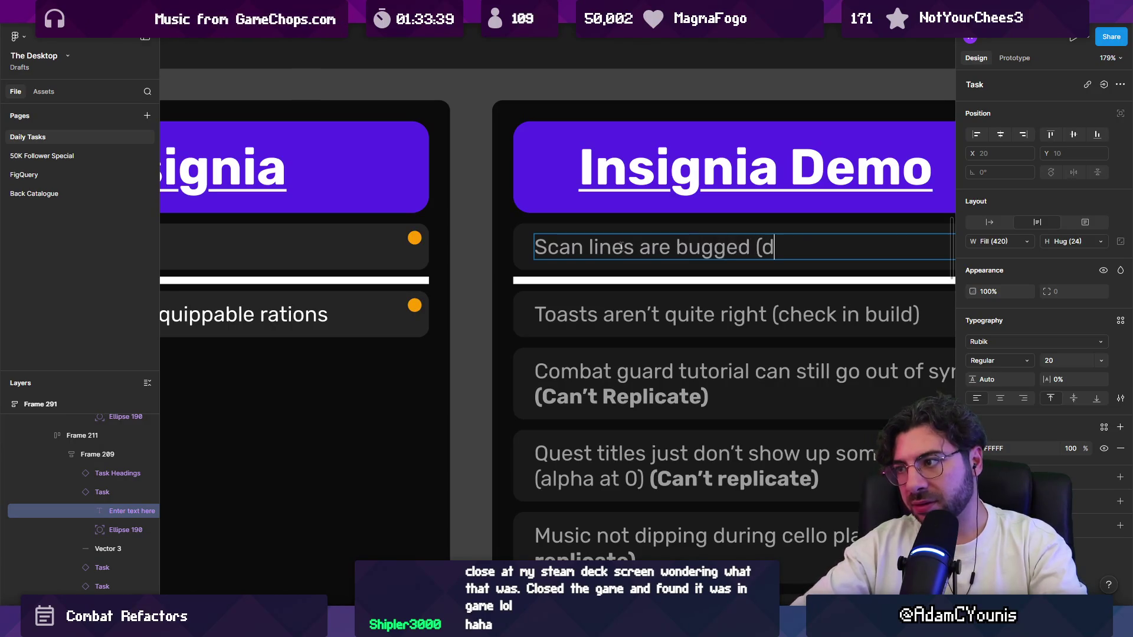
pyautogui.write("on'tshow even ")
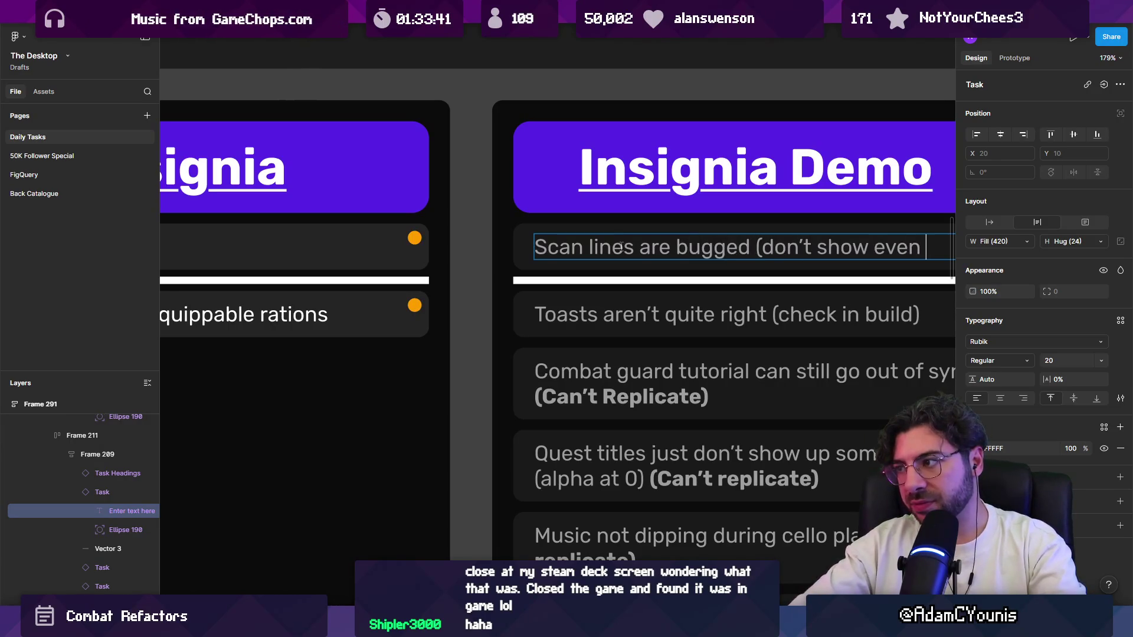
pyautogui.write('setting is on)')
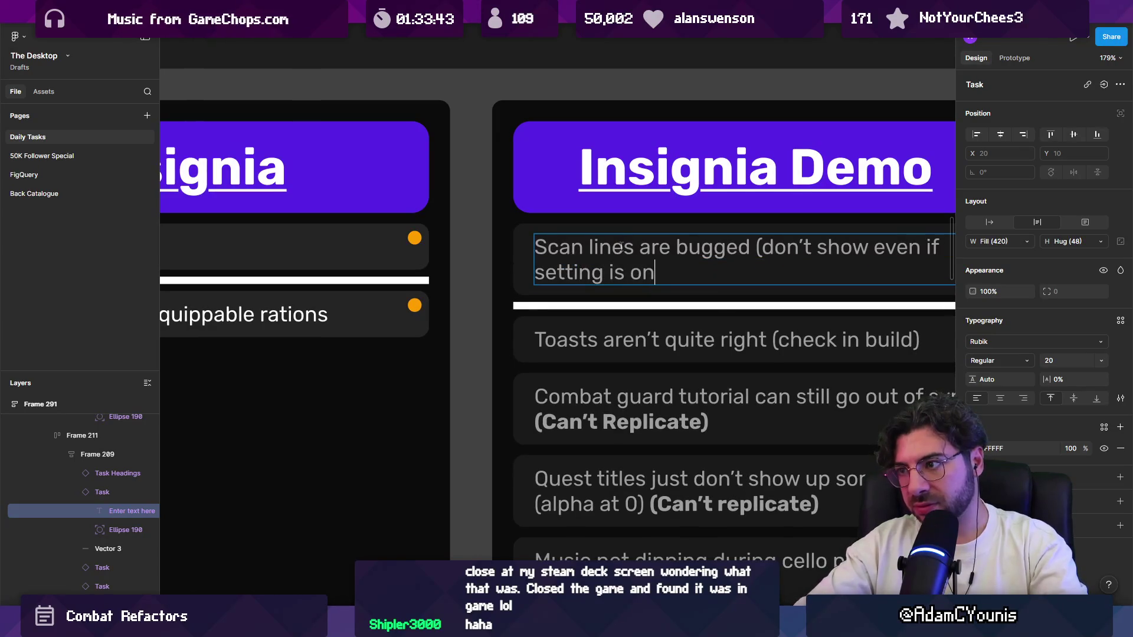
pyautogui.press('Escape')
pyautogui.press('Escape')
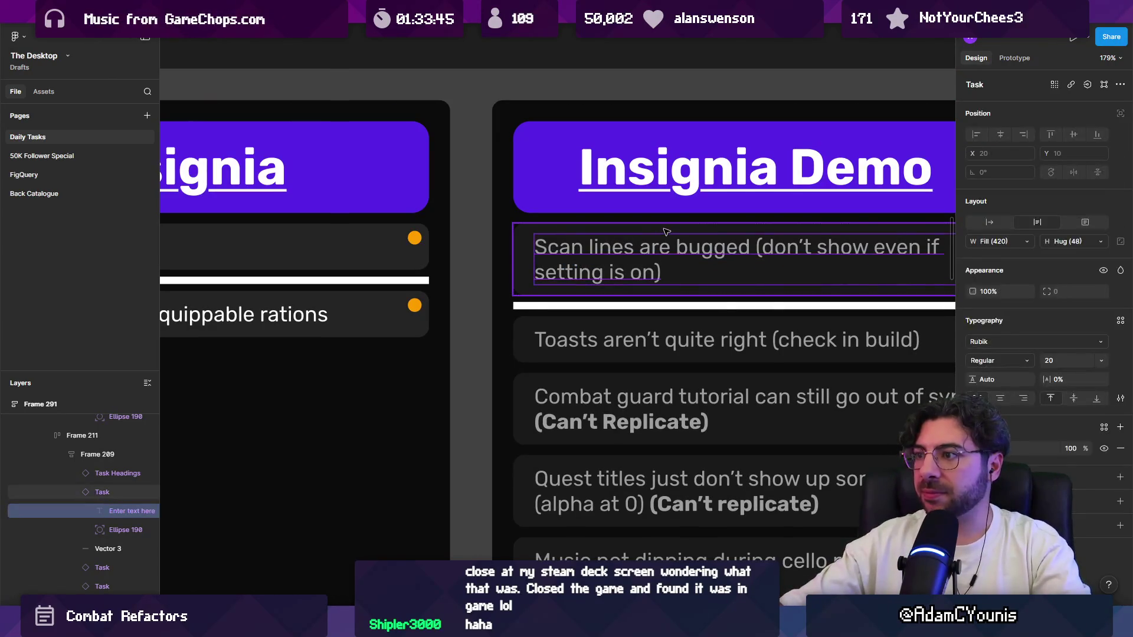
# Step: Set the new task's importance to High and choose its urgency level
pyautogui.click(1042, 136)
pyautogui.click(1066, 123)
pyautogui.click(1067, 118)
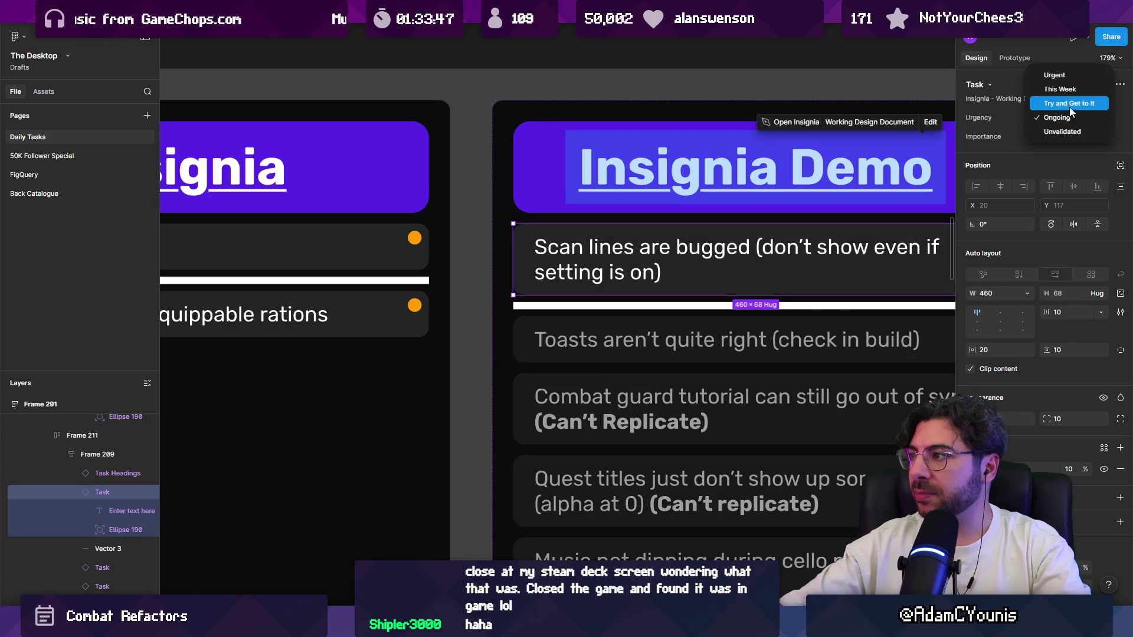
pyautogui.click(1071, 80)
pyautogui.press('Escape')
pyautogui.scroll(-5, 566, 319)
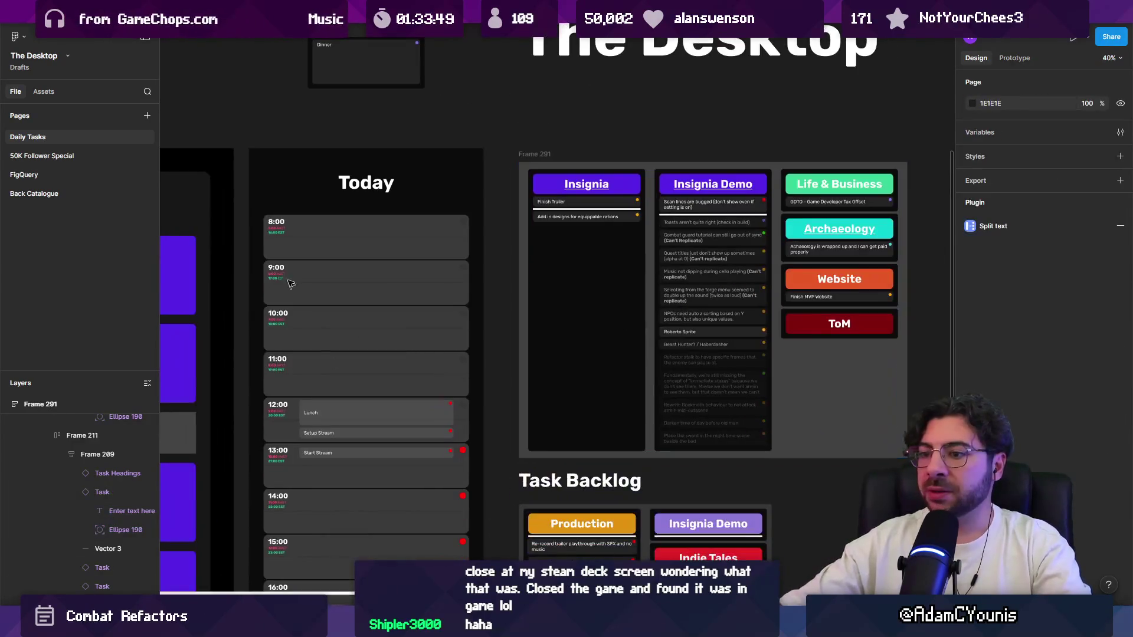
# Step: Open the Insignia design document's 2. Combat System page at the Hit Exchange and SwordBehaviour text
pyautogui.click(283, 12)
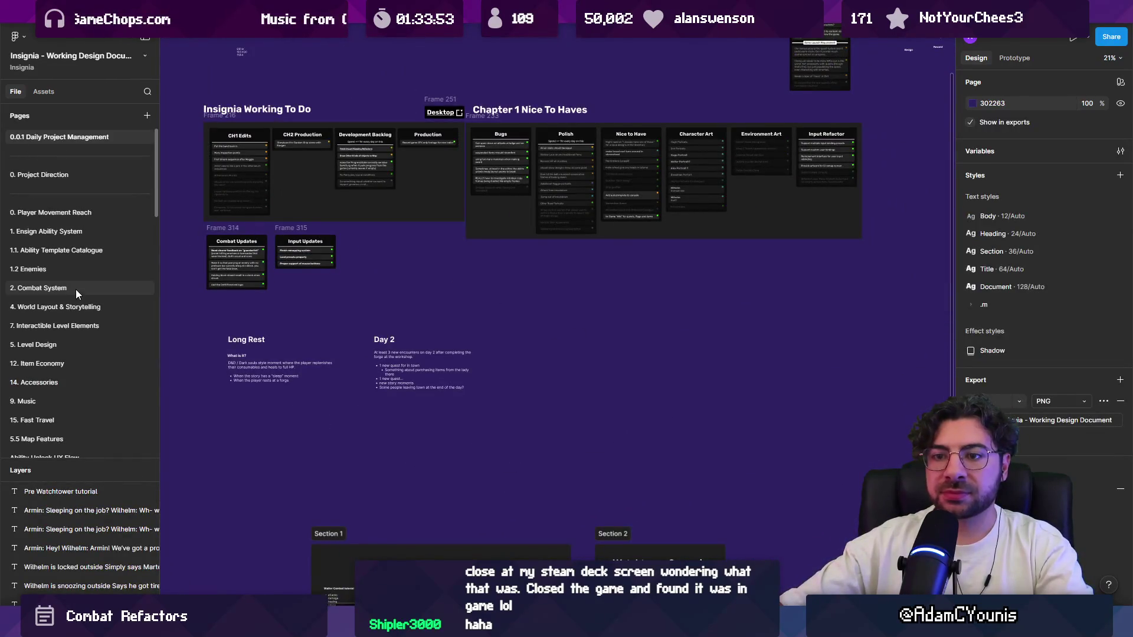
pyautogui.click(76, 289)
pyautogui.scroll(8, 441, 260)
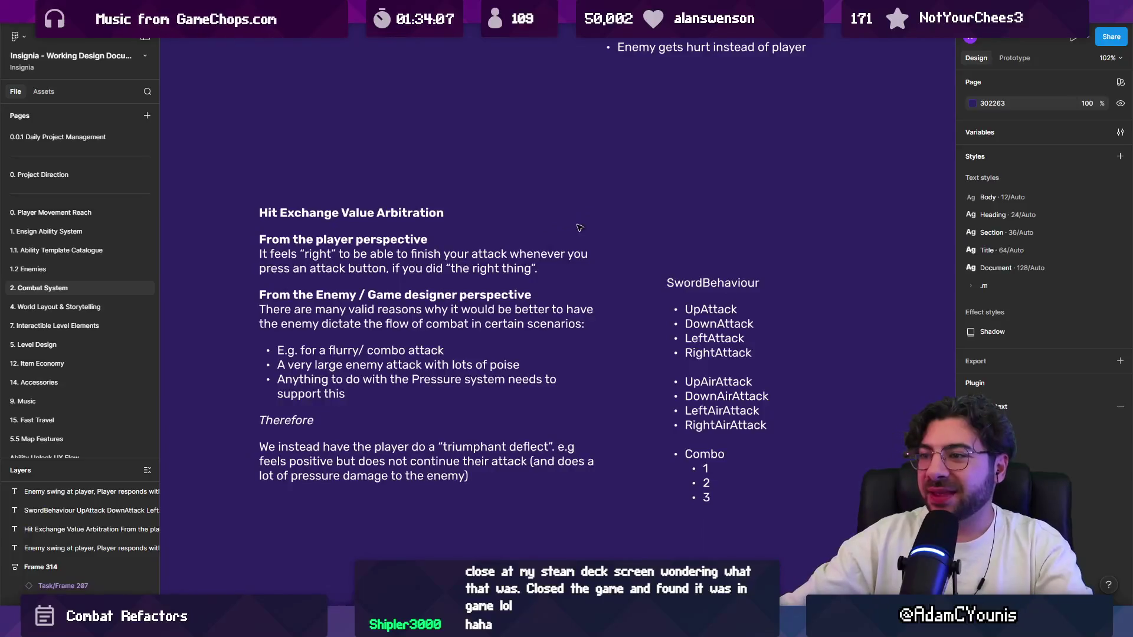
pyautogui.click(590, 236)
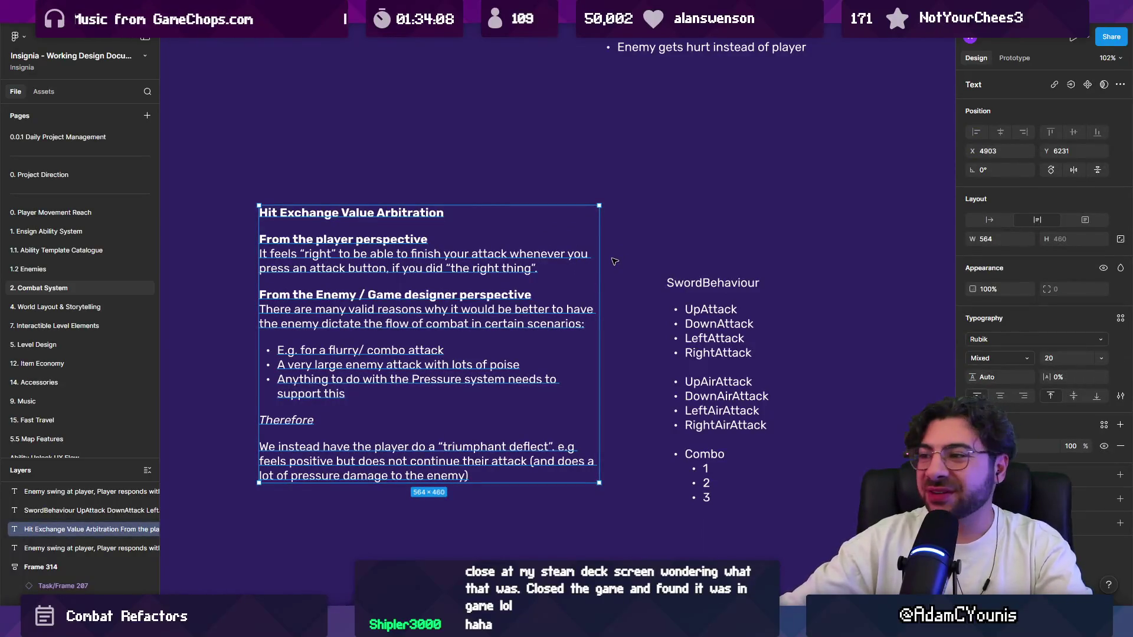
pyautogui.scroll(-5, 613, 261)
pyautogui.click(591, 302)
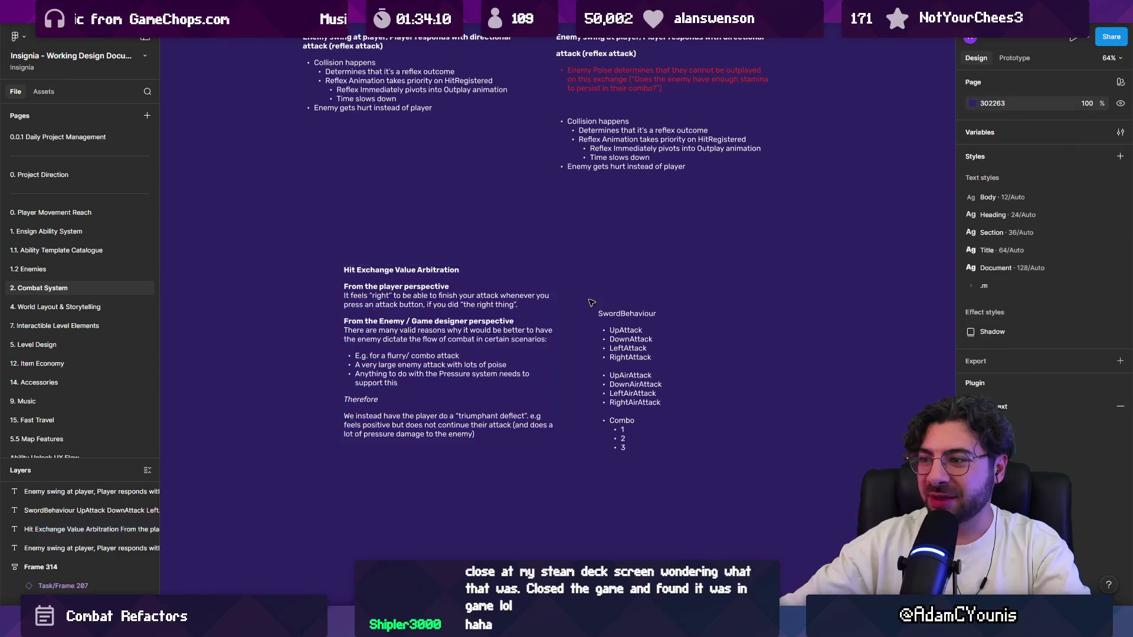
pyautogui.scroll(2, 567, 389)
pyautogui.press('super')
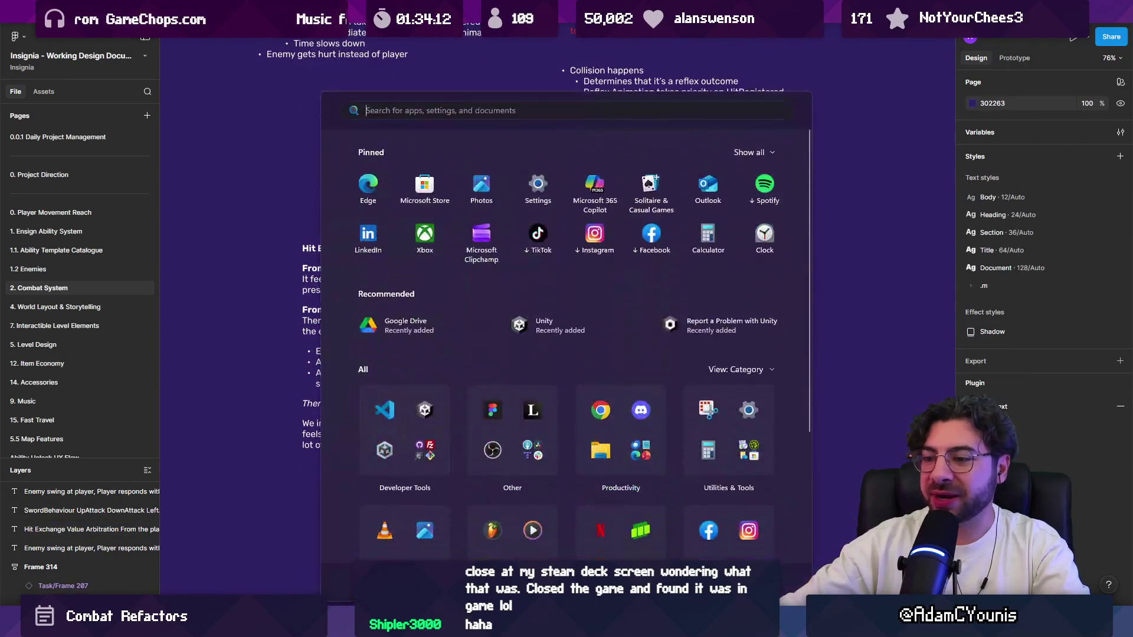
# Step: In the full-screen game, switch Scan Lines off under Journal > Settings > Video
pyautogui.click(461, 404)
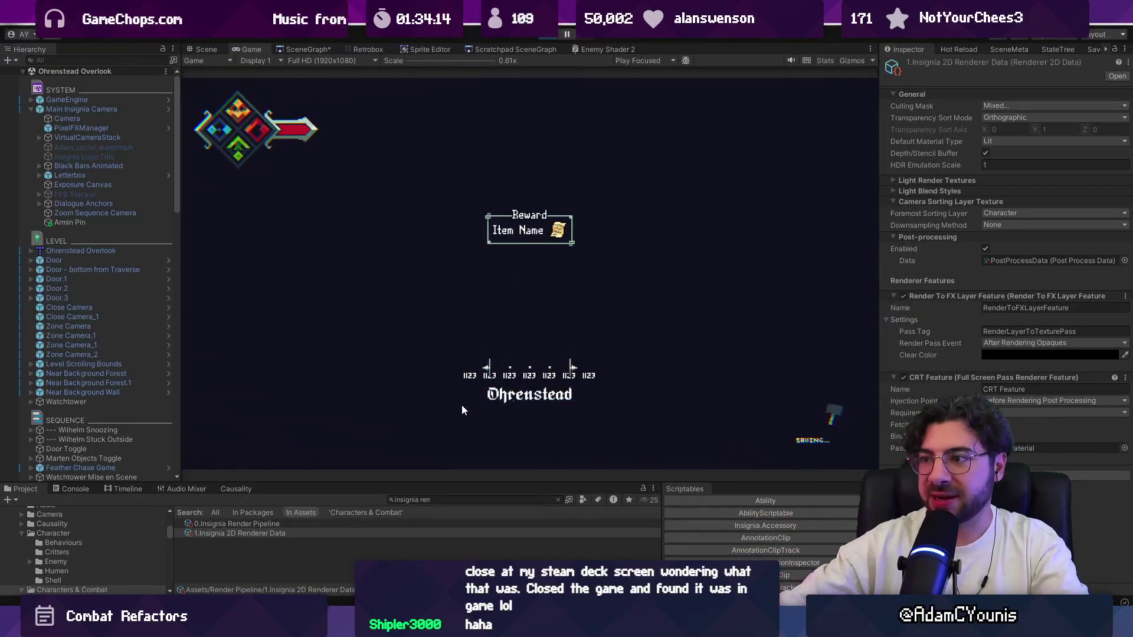
pyautogui.press('Escape')
pyautogui.press('Right')
pyautogui.press('Return')
pyautogui.press('Down')
pyautogui.press('Return')
pyautogui.press('Down')
pyautogui.press('Down')
pyautogui.press('Return')
pyautogui.press('Down')
pyautogui.press('Down')
pyautogui.press('Escape')
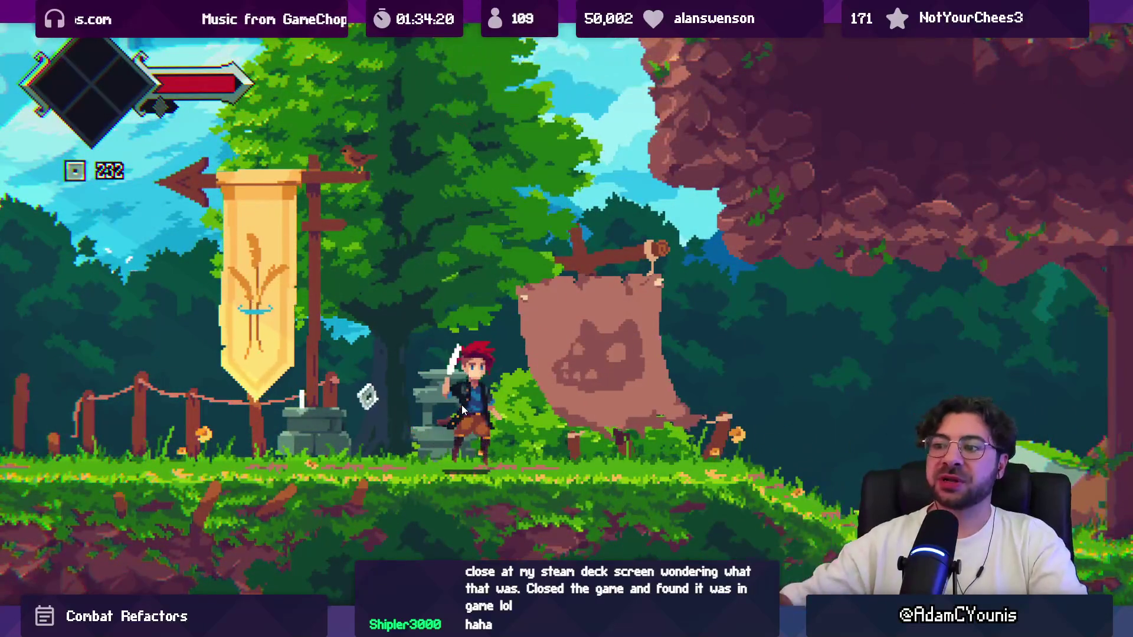
# Step: Run left and right, then switch Scan Lines back on in the Video settings
pyautogui.press('Left')
pyautogui.press('Right')
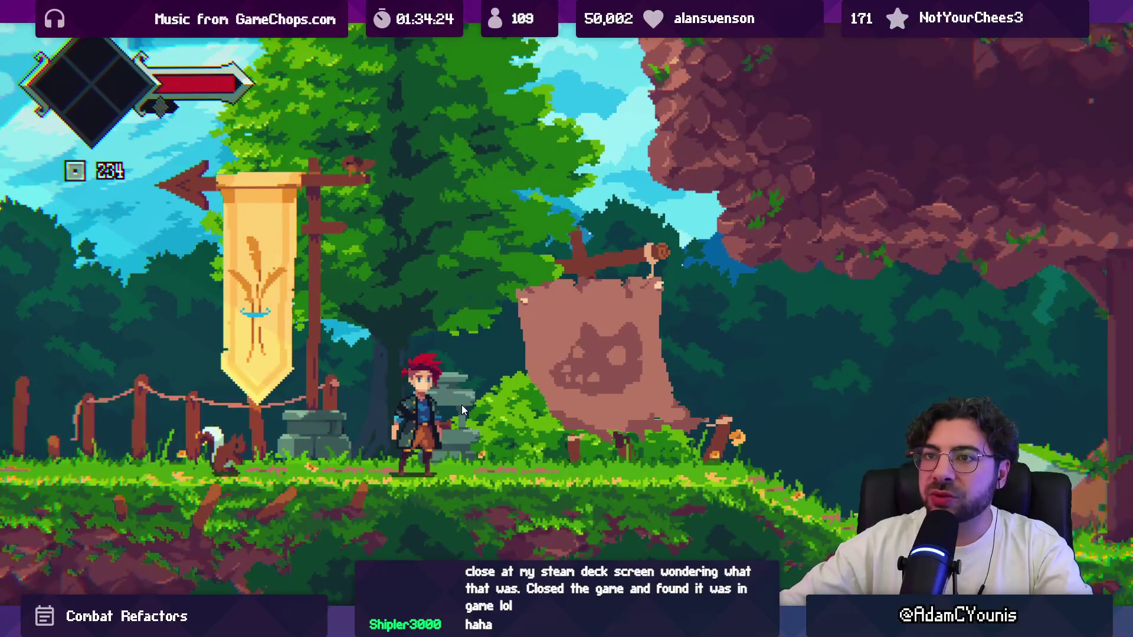
pyautogui.press('Escape')
pyautogui.press('Up')
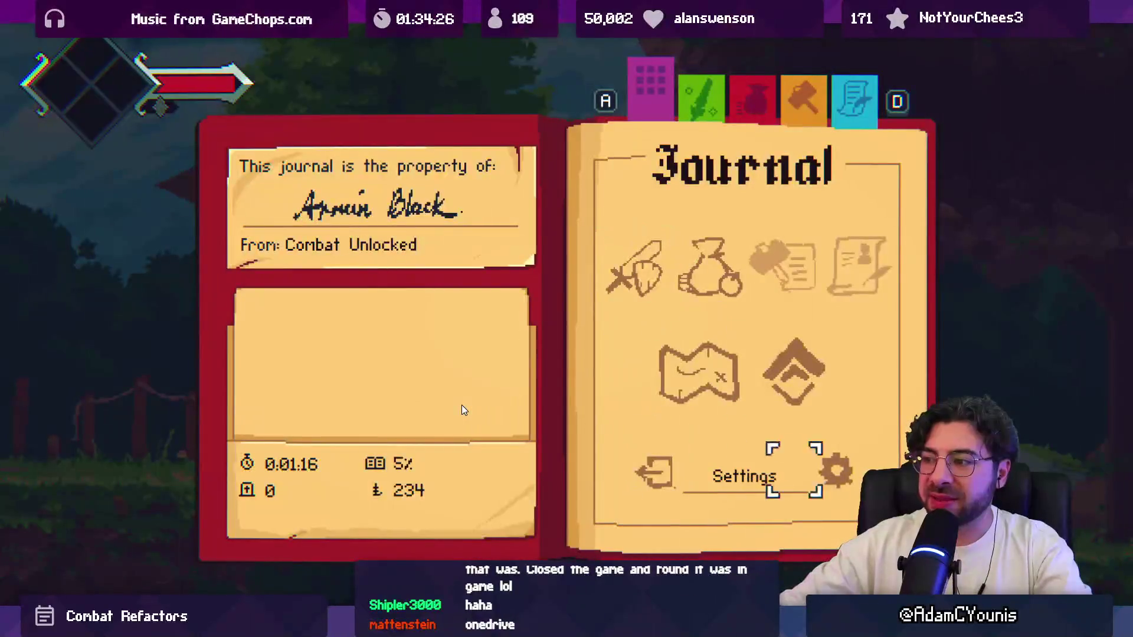
pyautogui.press('Return')
pyautogui.press('Down')
pyautogui.press('Return')
pyautogui.press('Up')
pyautogui.press('Up')
pyautogui.press('Return')
pyautogui.press('Down')
pyautogui.press('Down')
pyautogui.press('Escape')
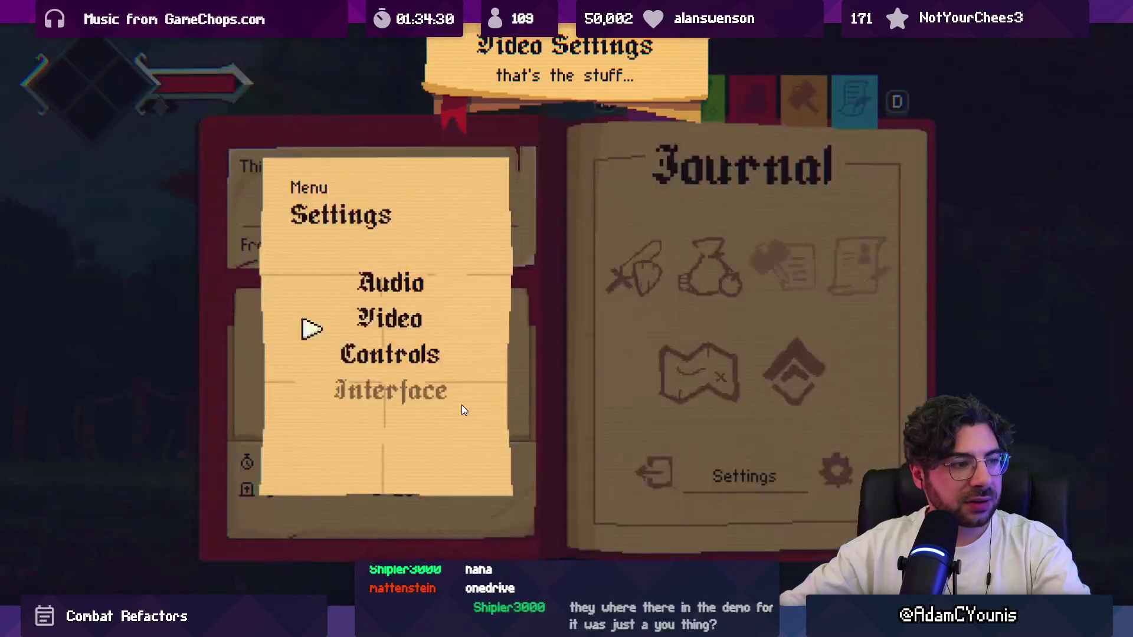
pyautogui.press('Escape')
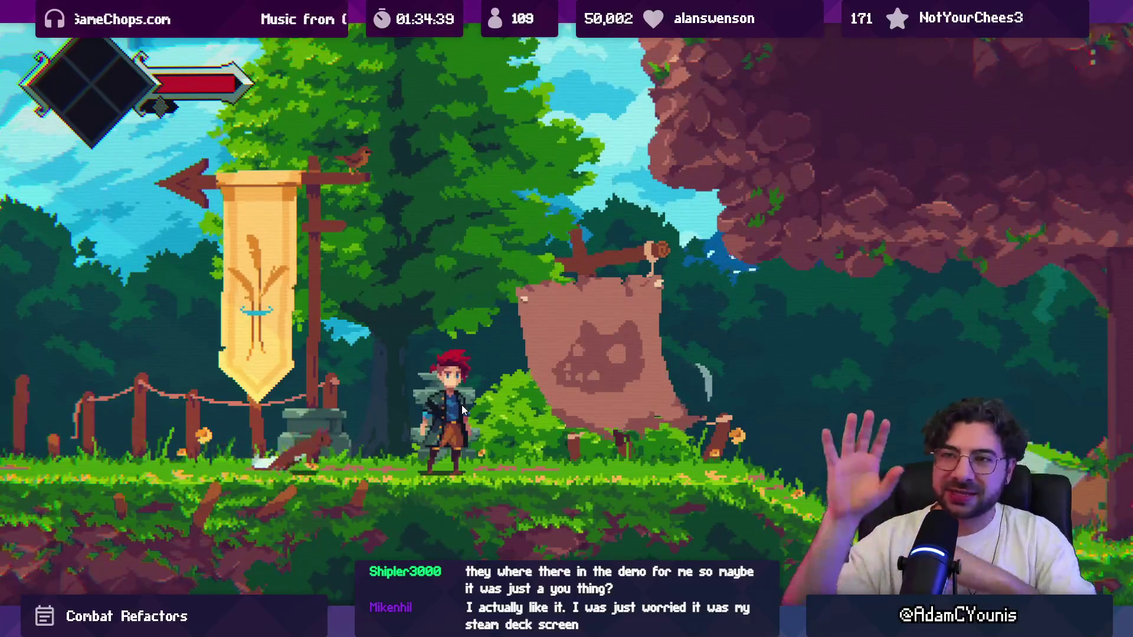
# Step: Slash and jump onto the stone, then leave full-screen play for the editor layout
pyautogui.press('x')
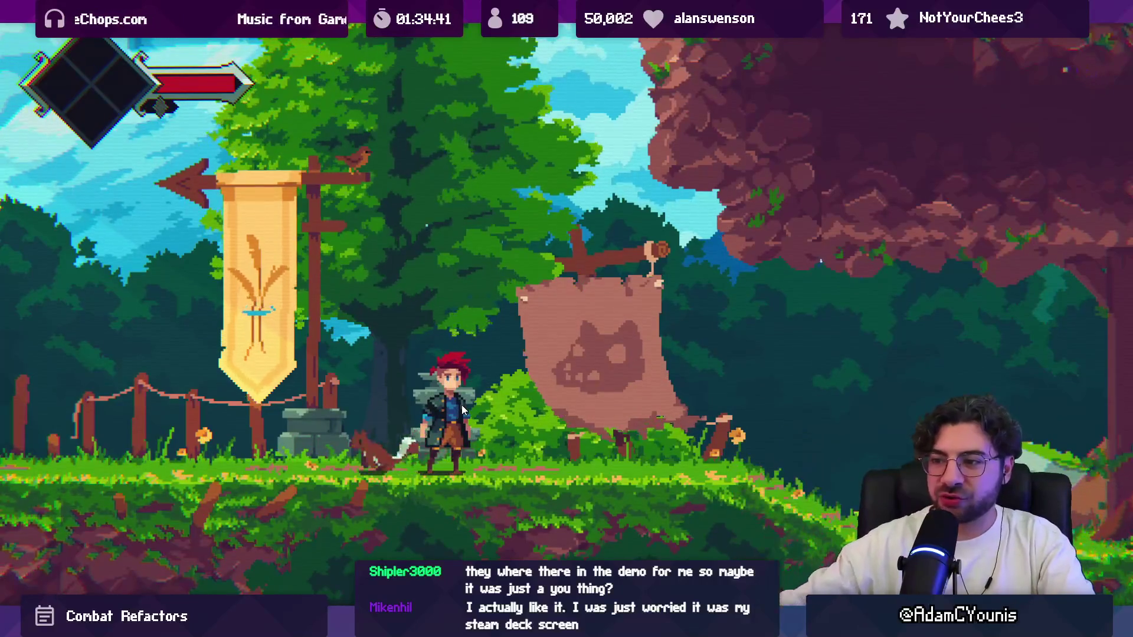
pyautogui.press('space')
pyautogui.press('x')
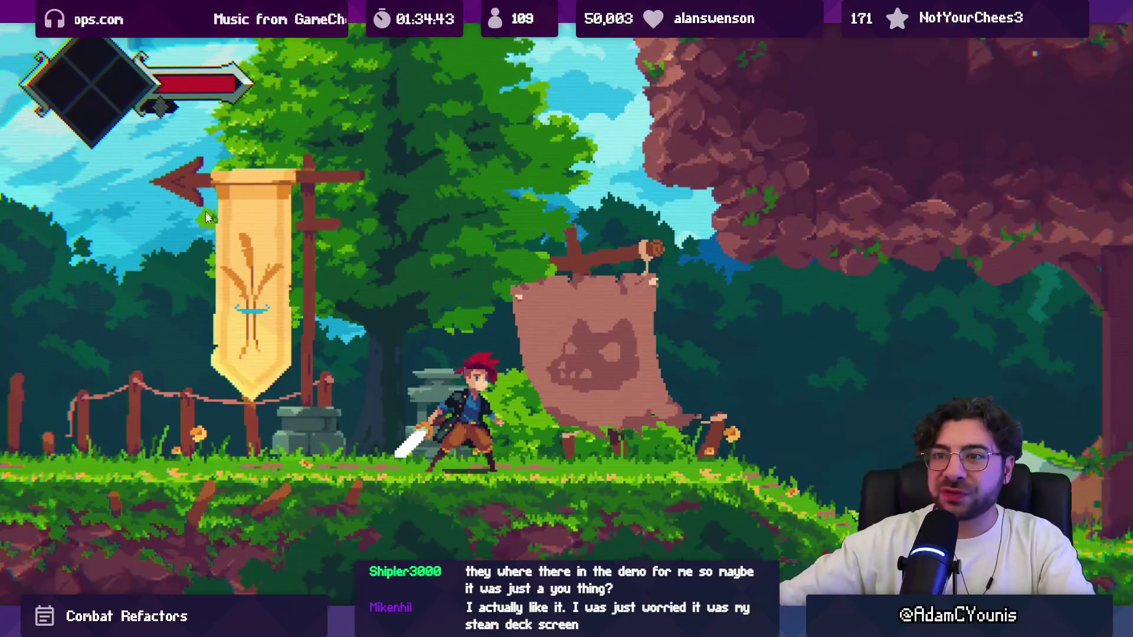
pyautogui.hotkey('ctrl', 'shift', 'F7')
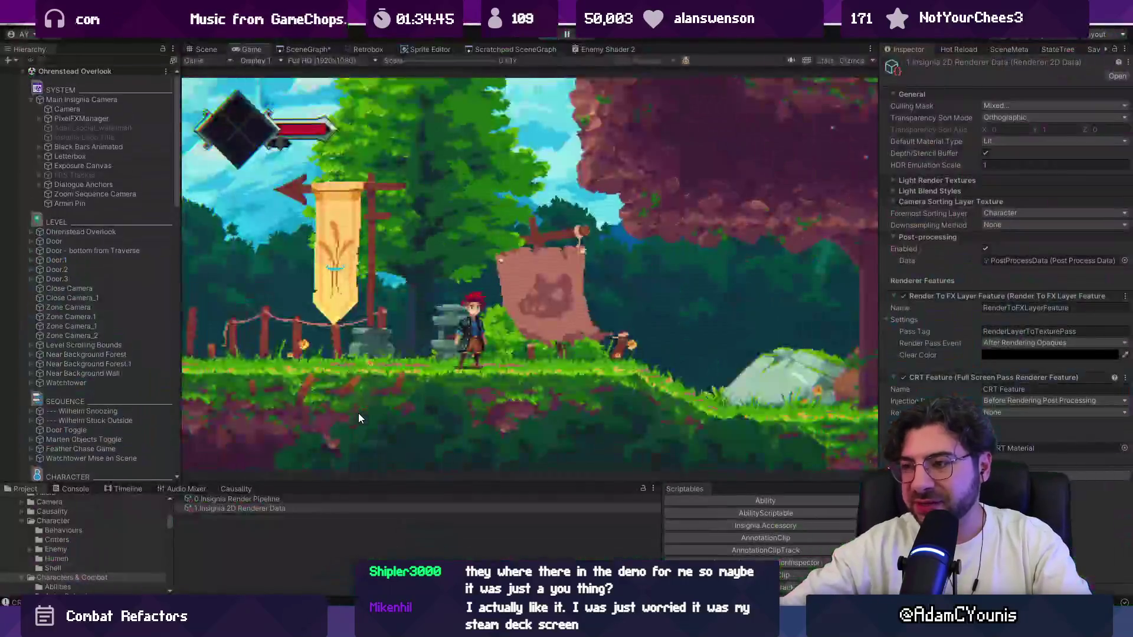
# Step: Nudge the CRT Material's Blur Offset above zero and walk right in the full-screen game
pyautogui.click(215, 533)
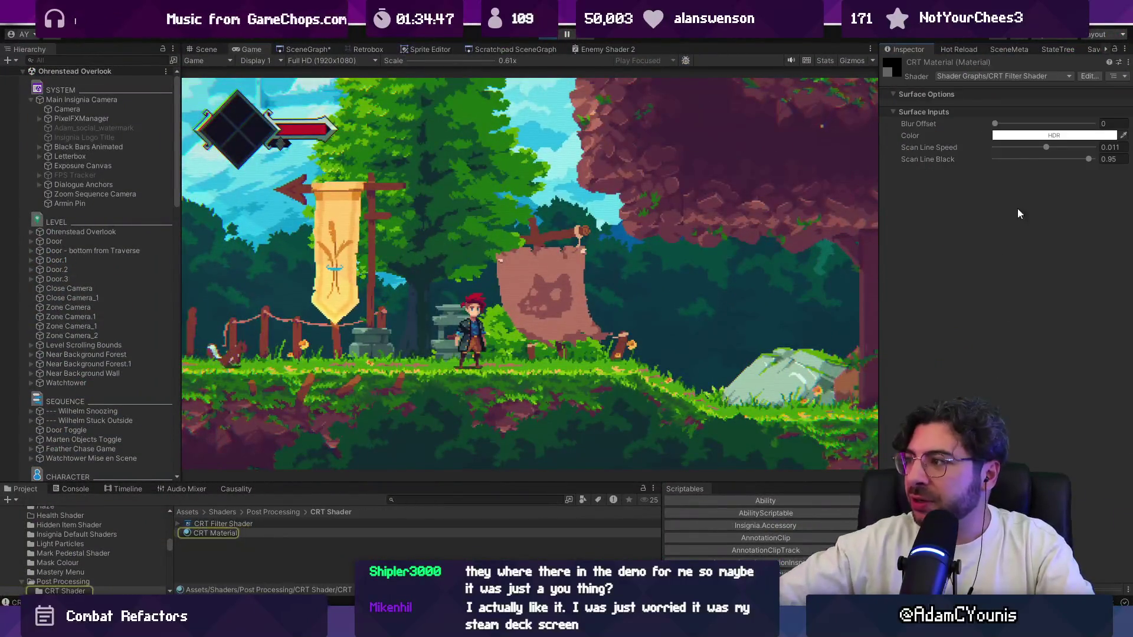
pyautogui.click(997, 126)
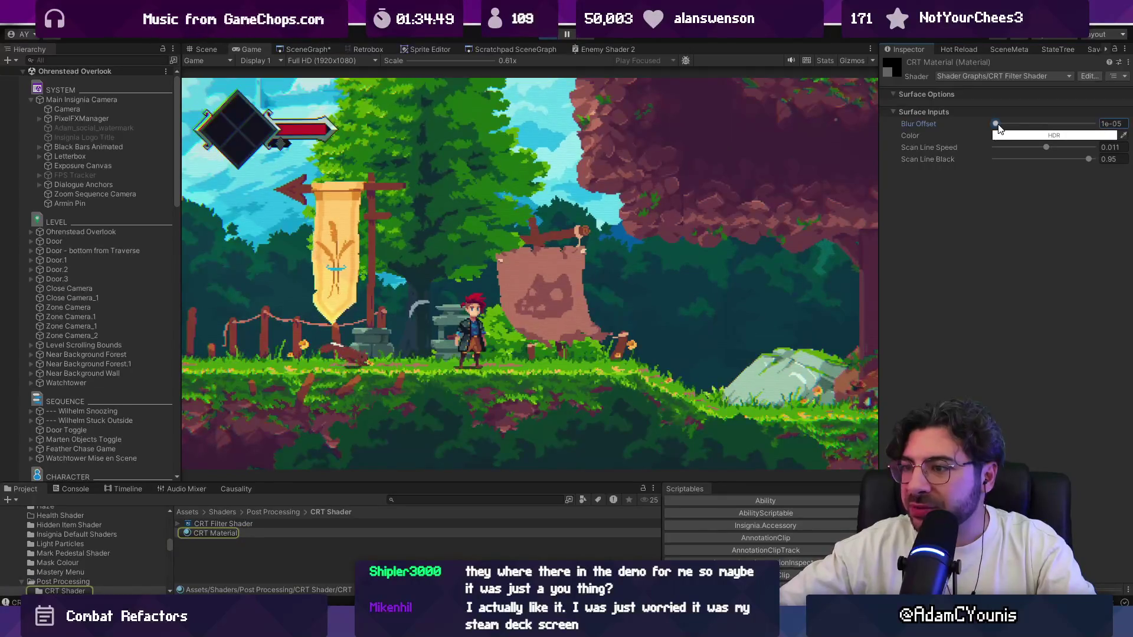
pyautogui.moveTo(997, 127); pyautogui.dragTo(1024, 118)
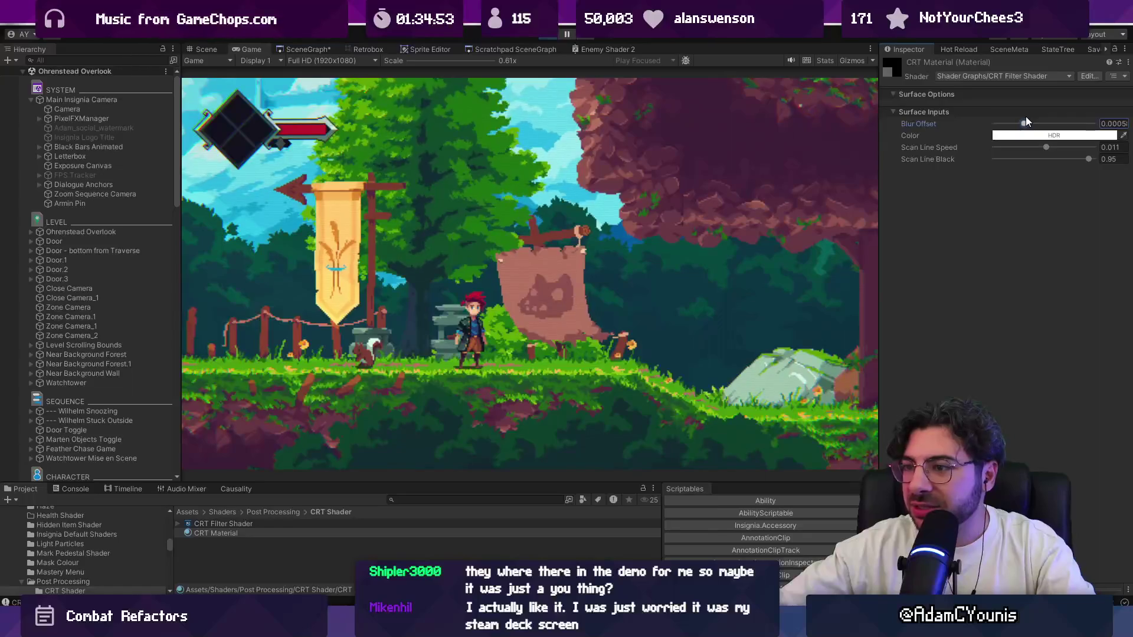
pyautogui.press('F11')
pyautogui.press('Right')
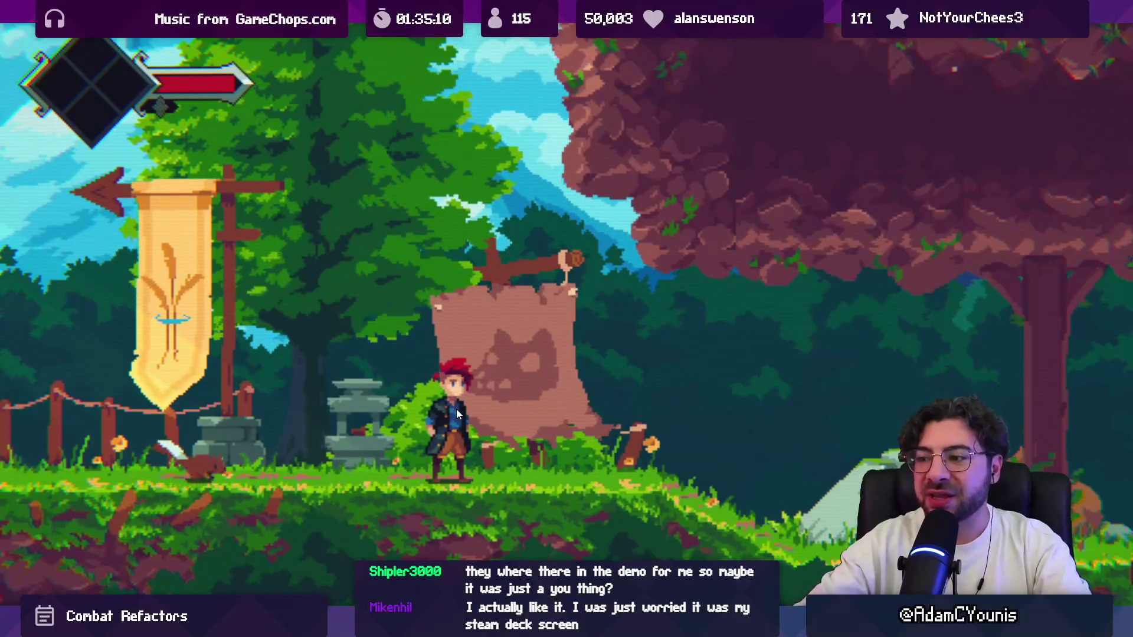
# Step: Maximize the Game view despite the F9 conflict, zoom in and out on the scanlines, then restore
pyautogui.hotkey('shift', 'space')
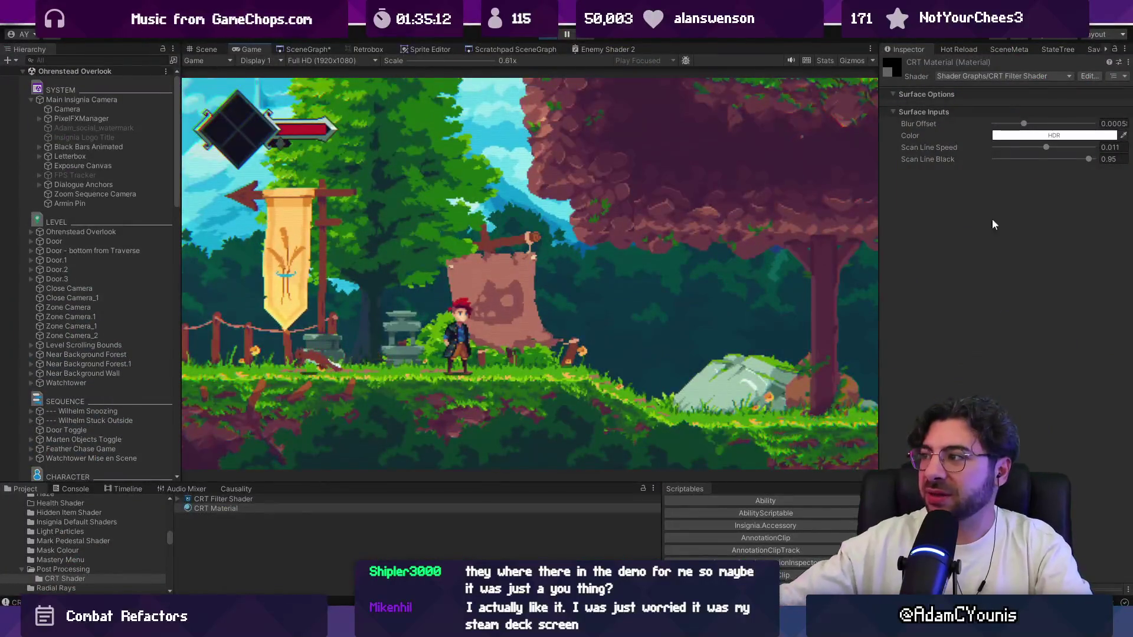
pyautogui.press('F9')
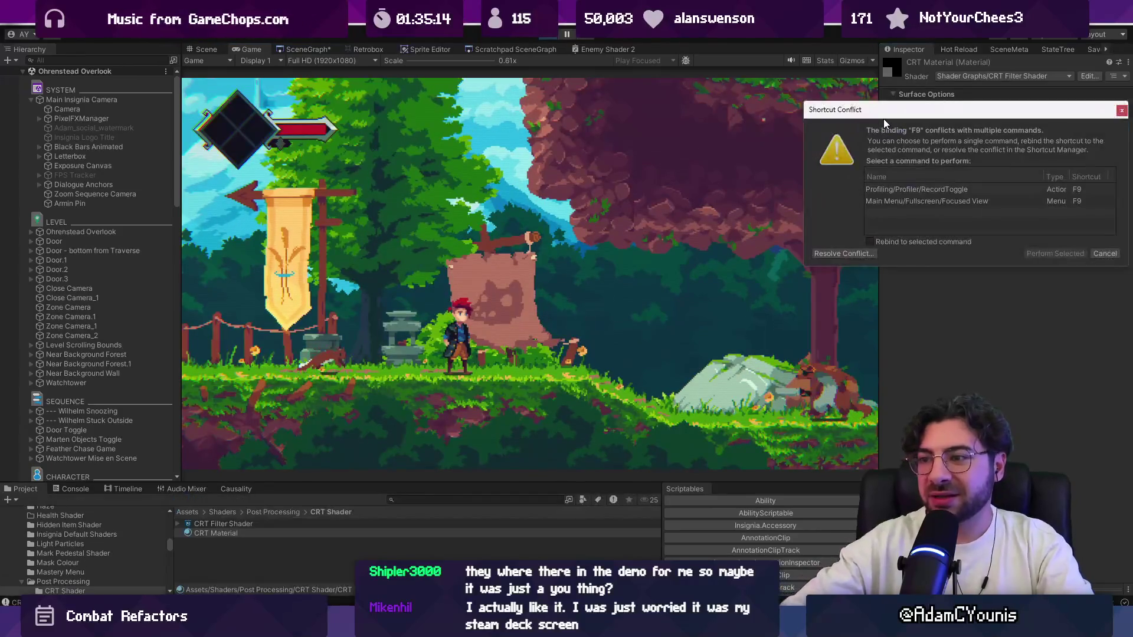
pyautogui.press('Escape')
pyautogui.hotkey('shift', 'space')
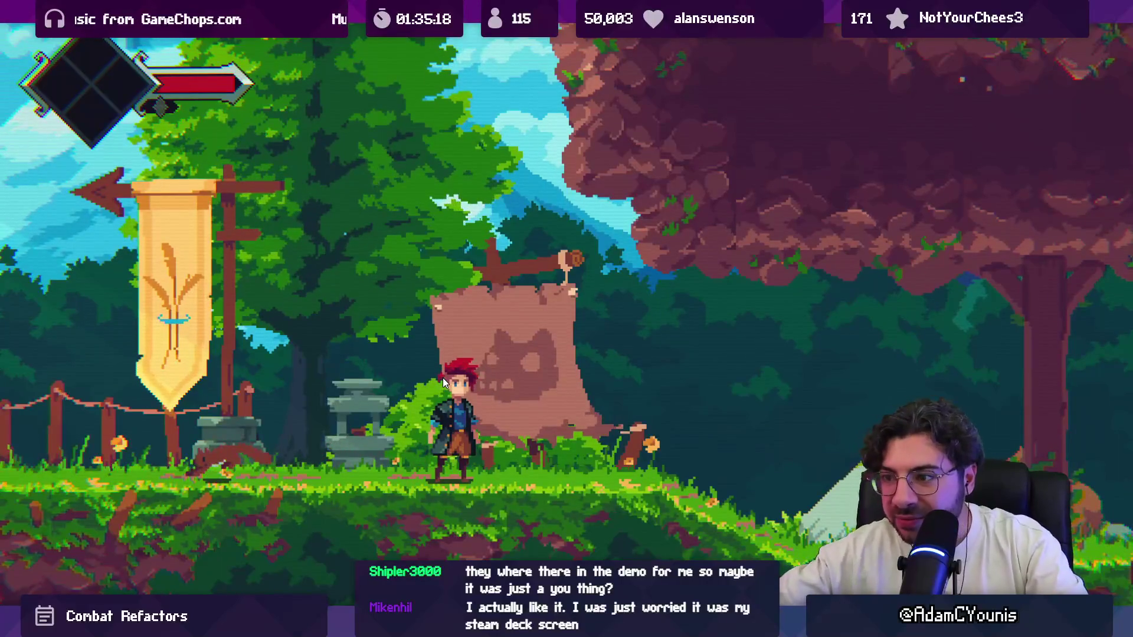
pyautogui.scroll(5, 442, 378)
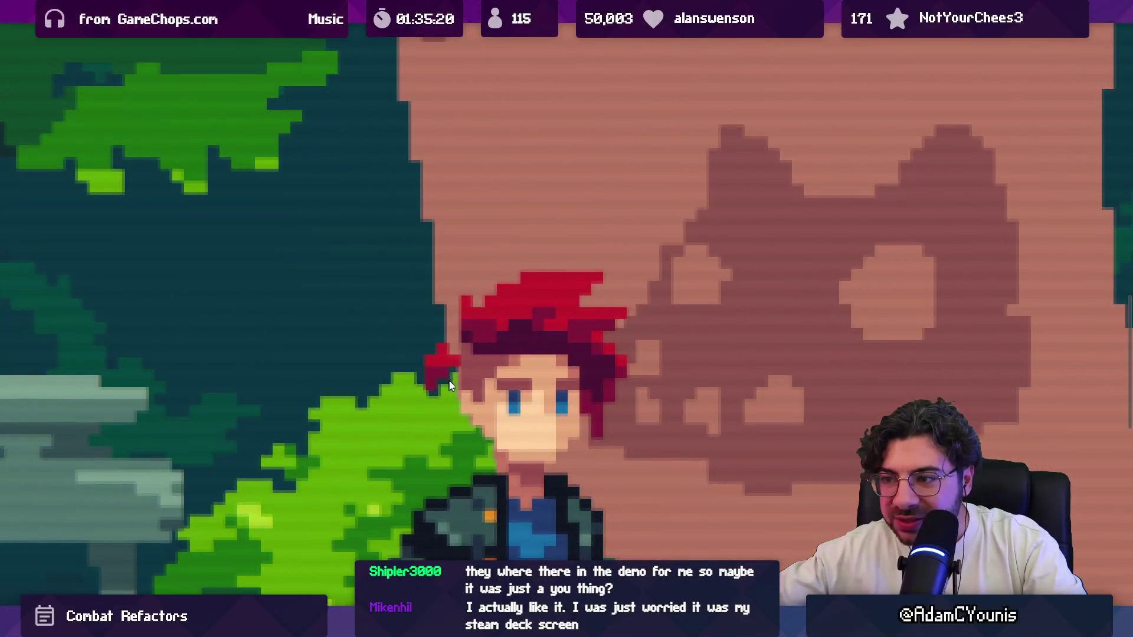
pyautogui.scroll(-5, 447, 374)
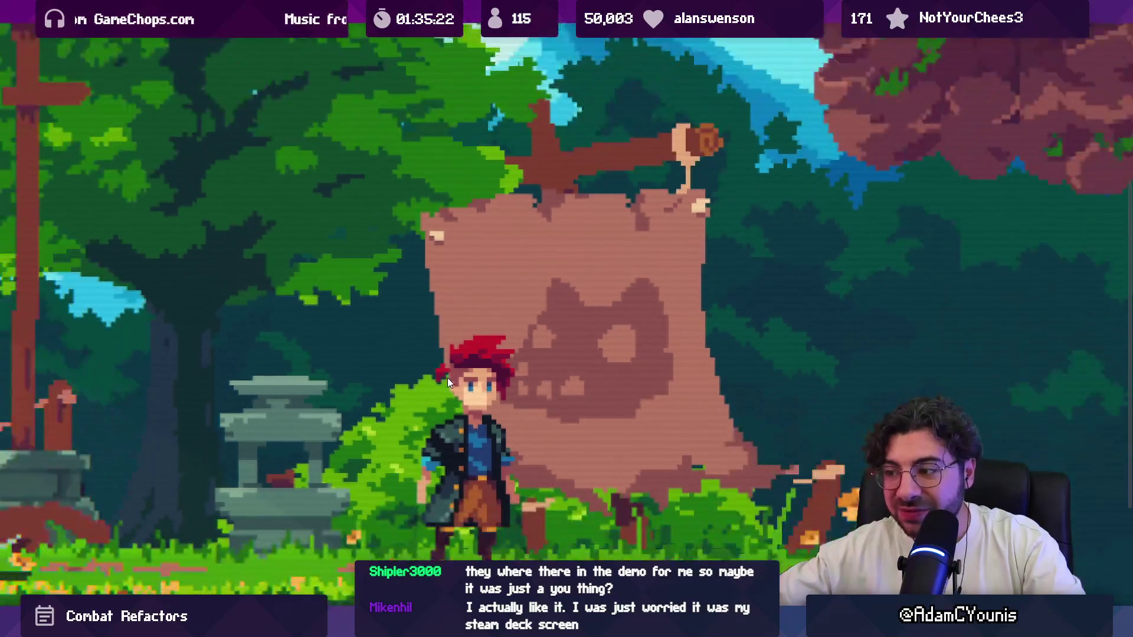
pyautogui.scroll(5, 446, 386)
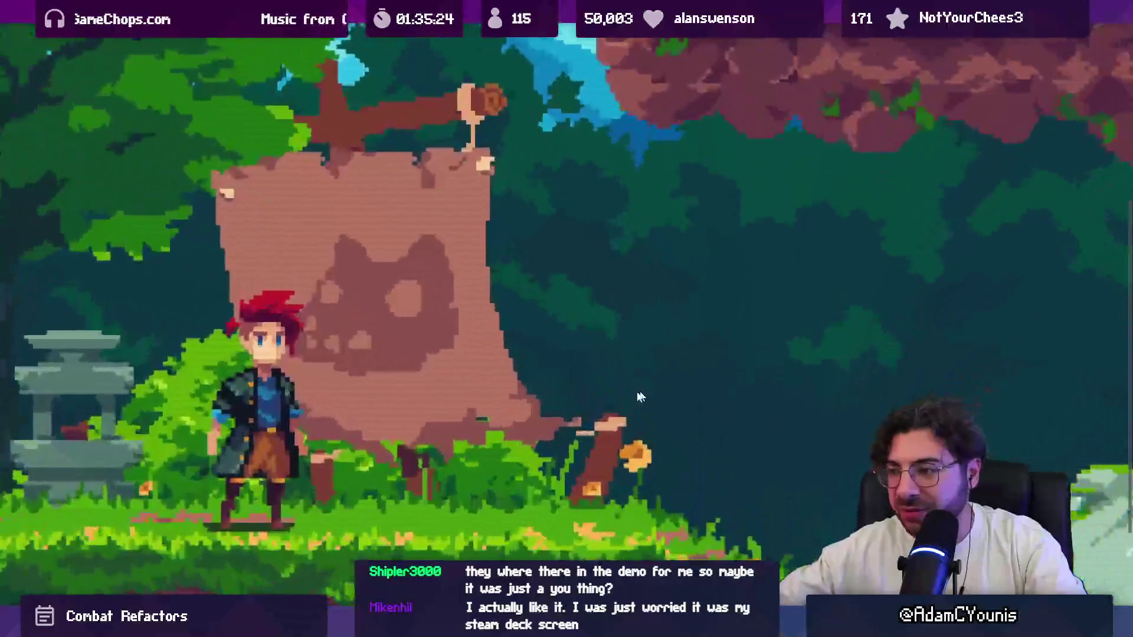
pyautogui.scroll(-5, 485, 399)
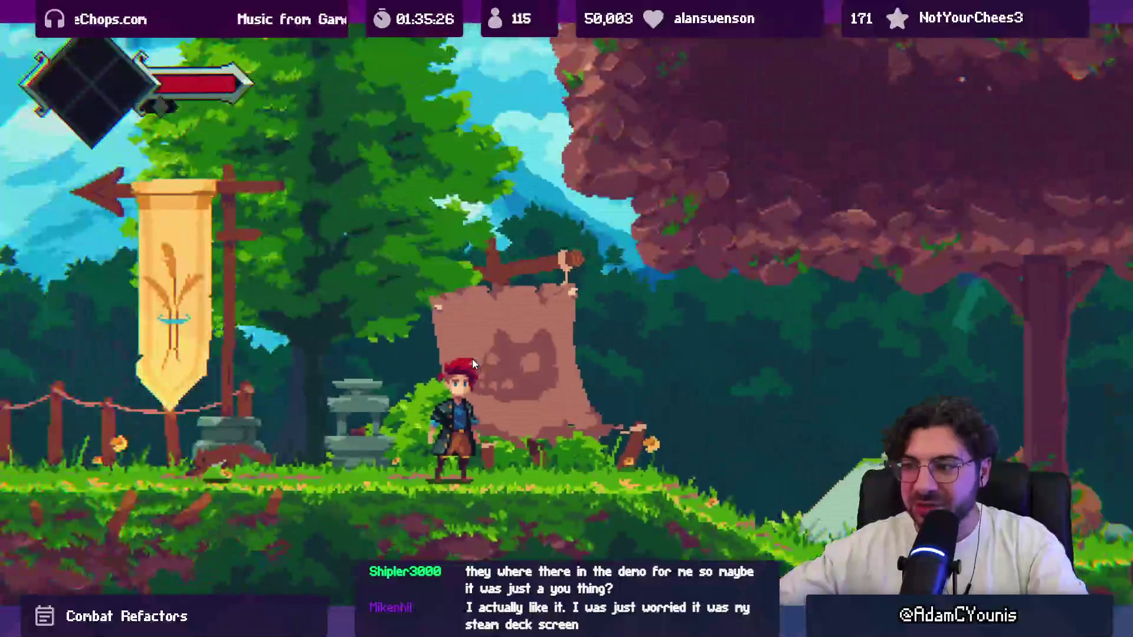
pyautogui.hotkey('shift', 'space')
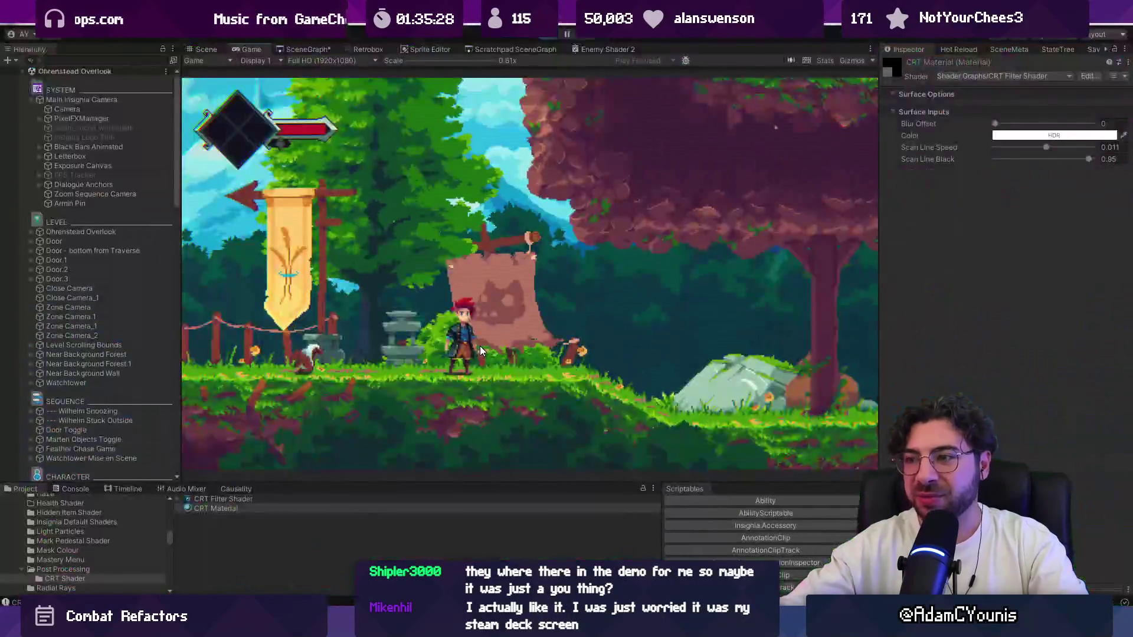
# Step: Set the CRT Blur Offset to about 0.0014 and stop the running game
pyautogui.click(995, 124)
pyautogui.moveTo(995, 126)
pyautogui.mouseDown()
pyautogui.moveTo(1070, 122)
pyautogui.moveTo(922, 115)
pyautogui.mouseUp()
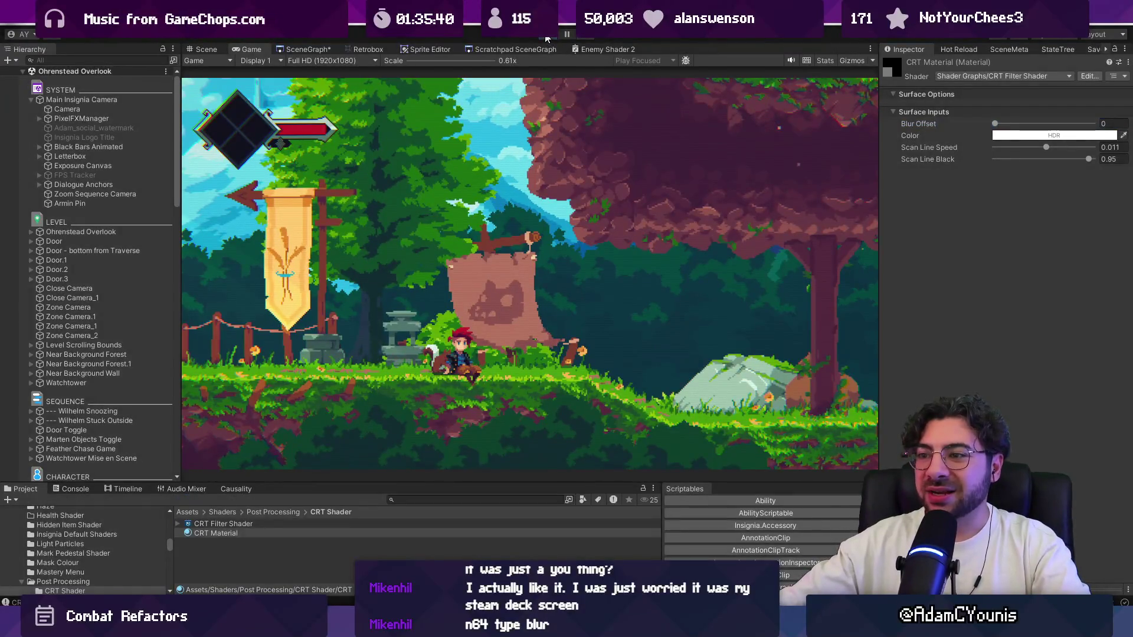
pyautogui.click(545, 36)
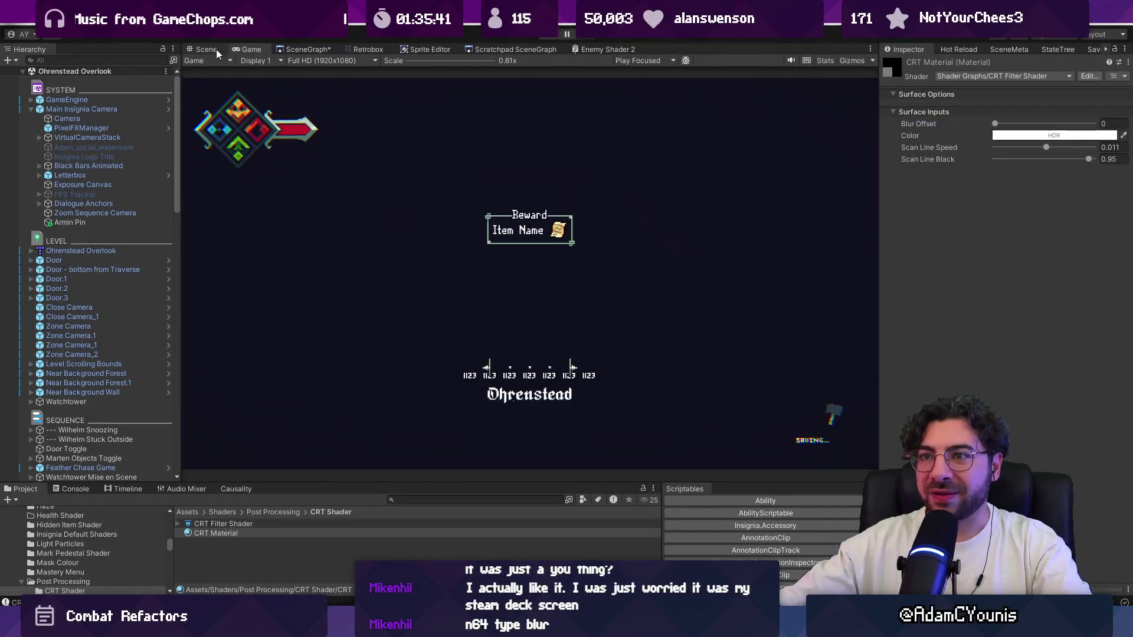
# Step: Pan over the forest level in the Scene view, return to Game, and bring up ReflexAttack.cs
pyautogui.click(206, 49)
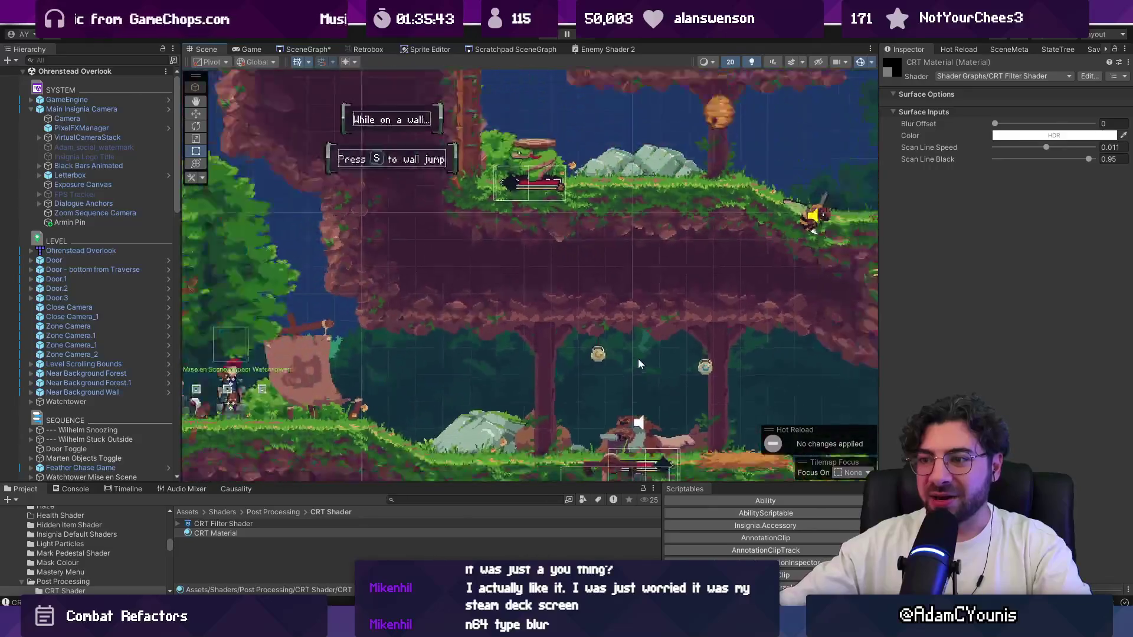
pyautogui.moveTo(638, 363); pyautogui.dragTo(714, 314)
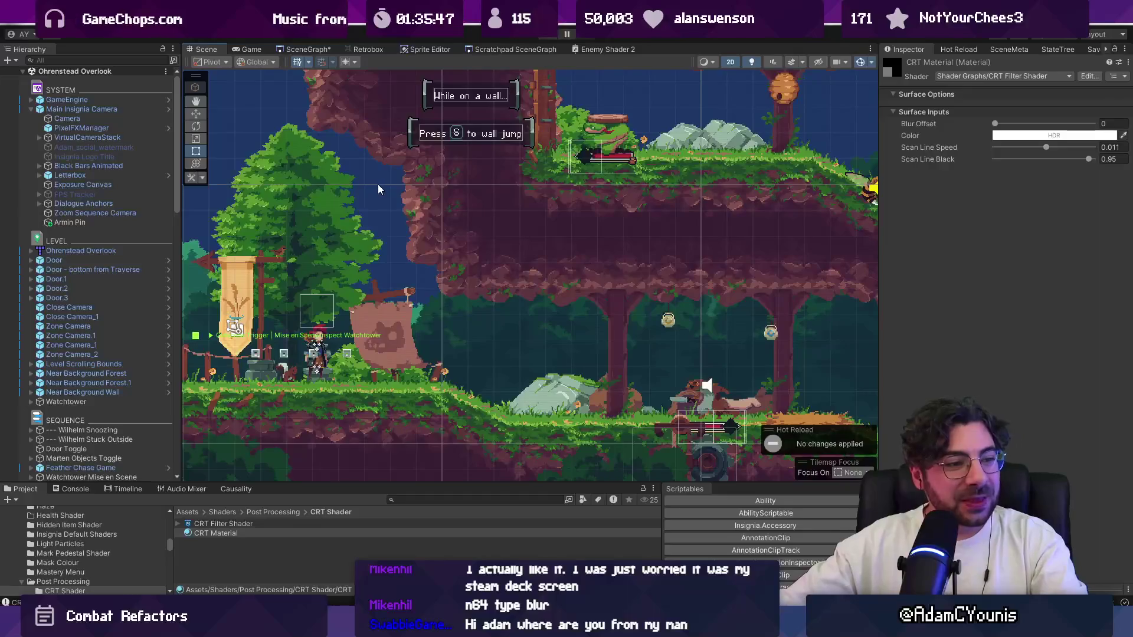
pyautogui.click(231, 51)
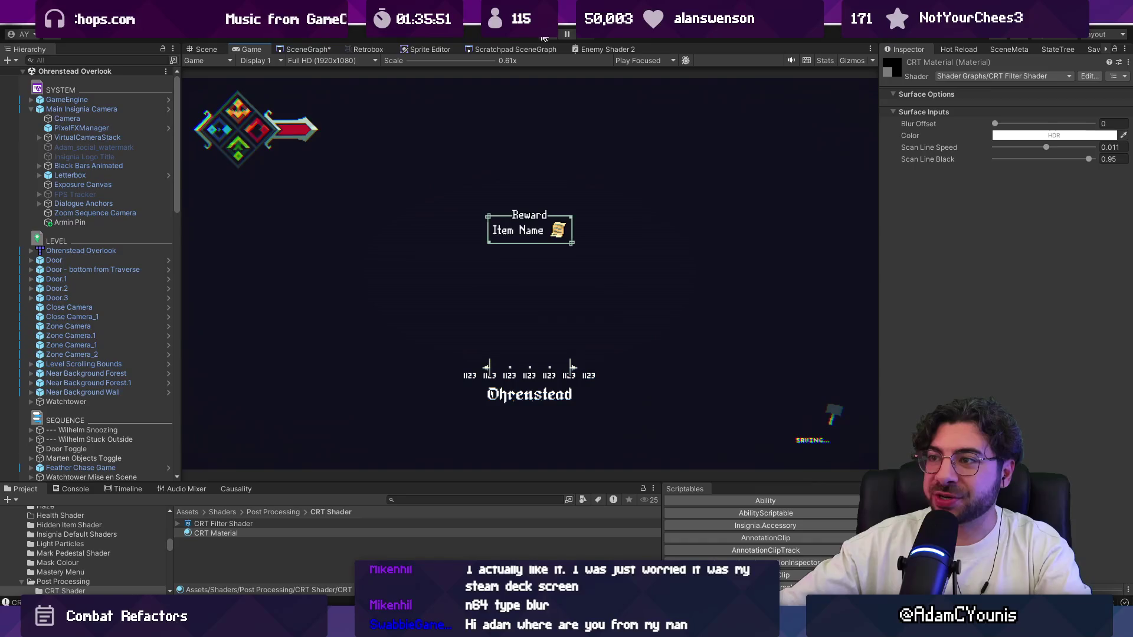
pyautogui.hotkey('alt', 'Tab')
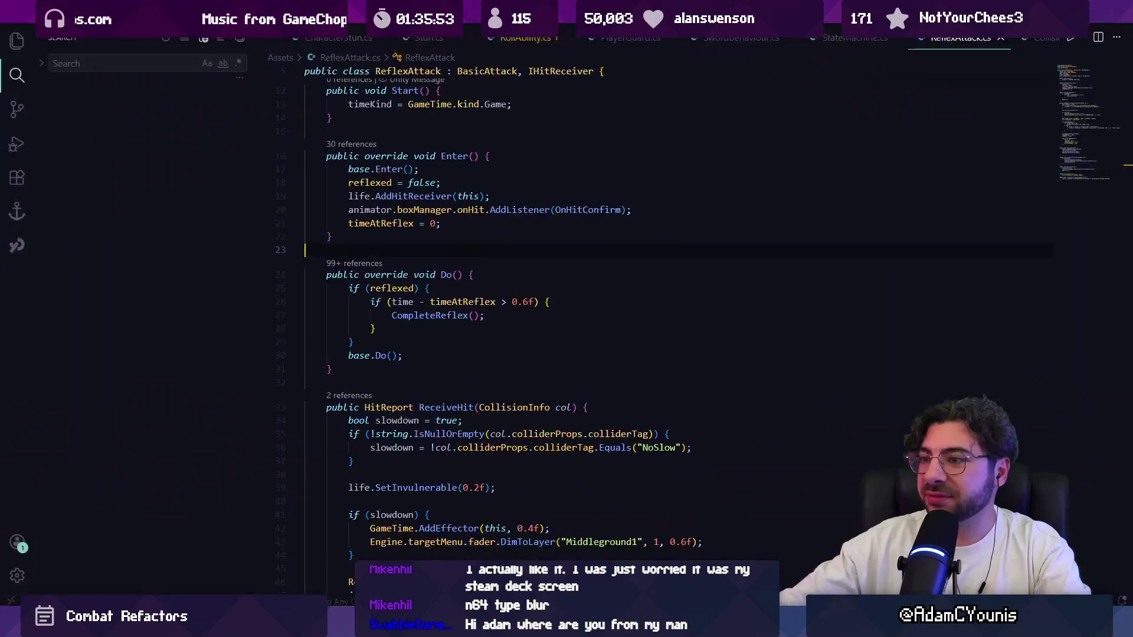
# Step: Return to Figma and start editing the SwordBehaviour list text, with the caret in the attack list
pyautogui.hotkey('alt', 'Tab')
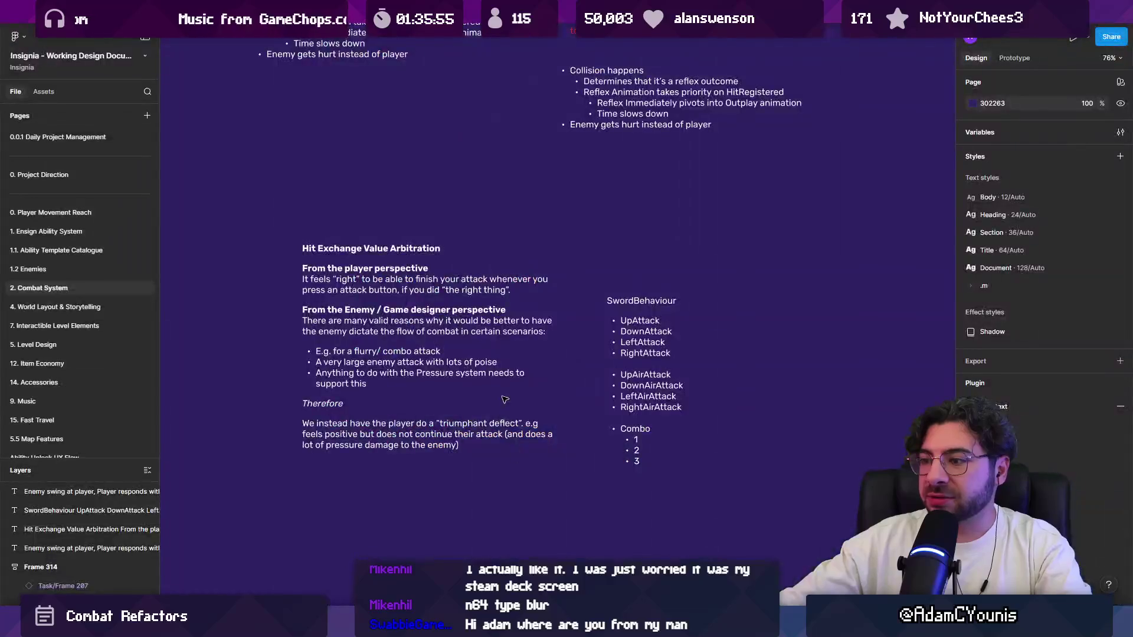
pyautogui.scroll(10, 598, 417)
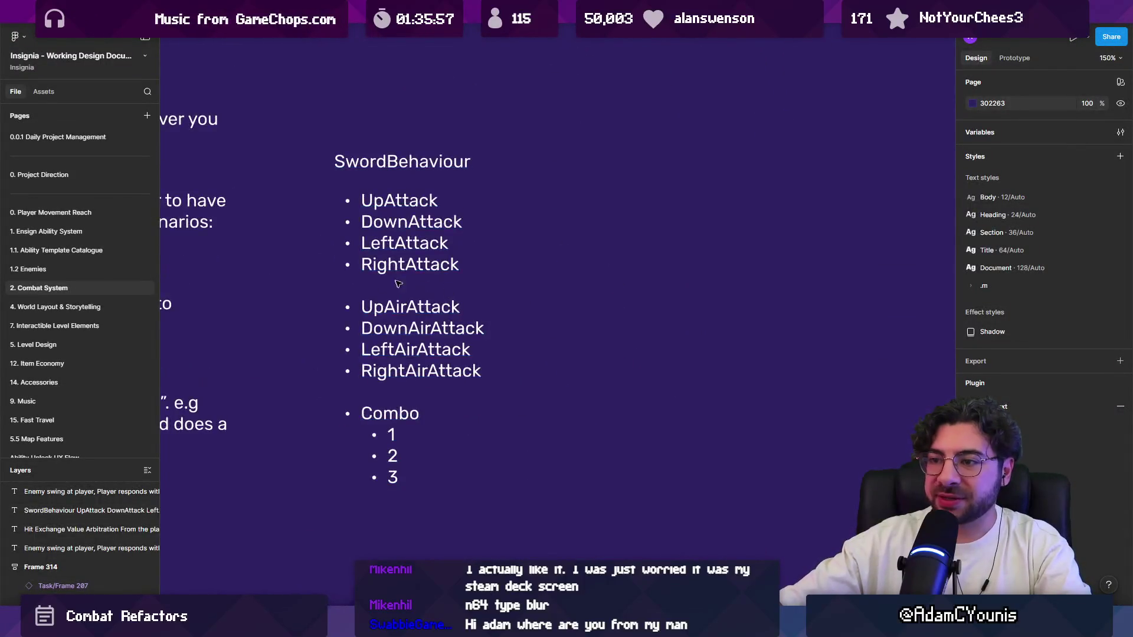
pyautogui.scroll(-3, 407, 309)
pyautogui.doubleClick(407, 308)
pyautogui.moveTo(354, 183); pyautogui.dragTo(496, 386)
pyautogui.click(458, 335)
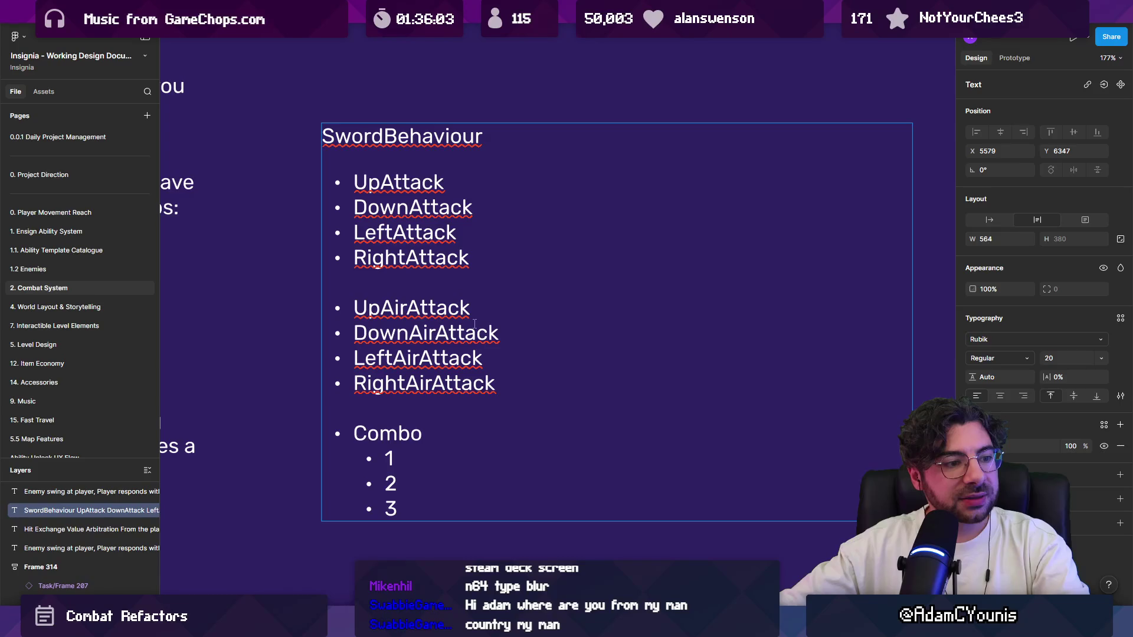
pyautogui.click(459, 190)
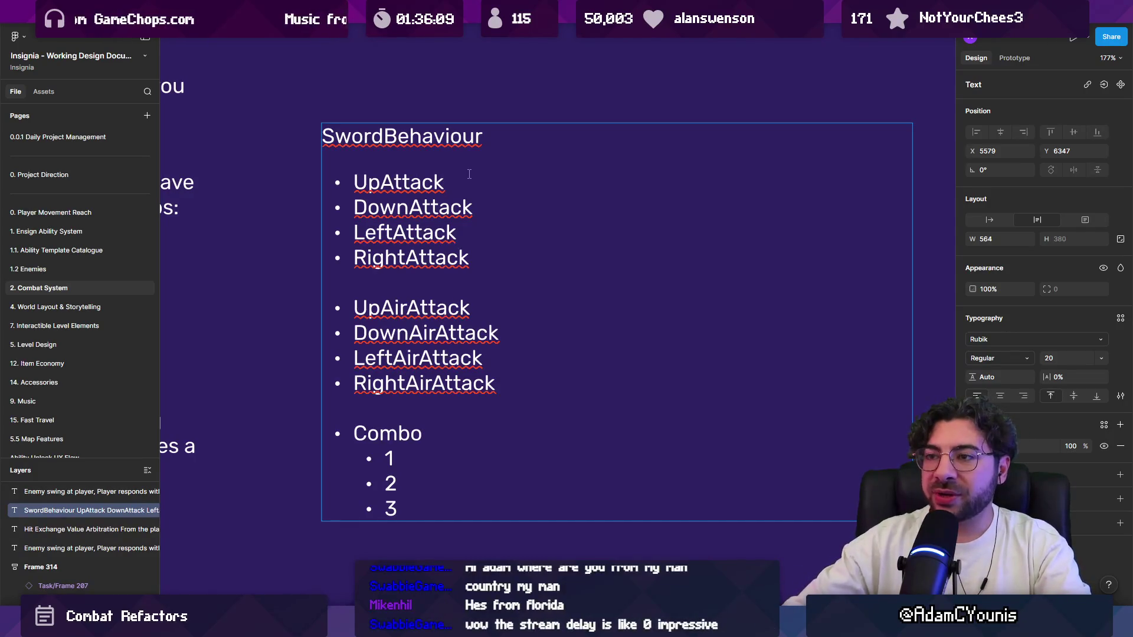
# Step: Add a Deflections bullet below RightAirAttack with nested sub-items 1, 2 and 3
pyautogui.scroll(-1, 498, 329)
pyautogui.press('Return')
pyautogui.press('Return')
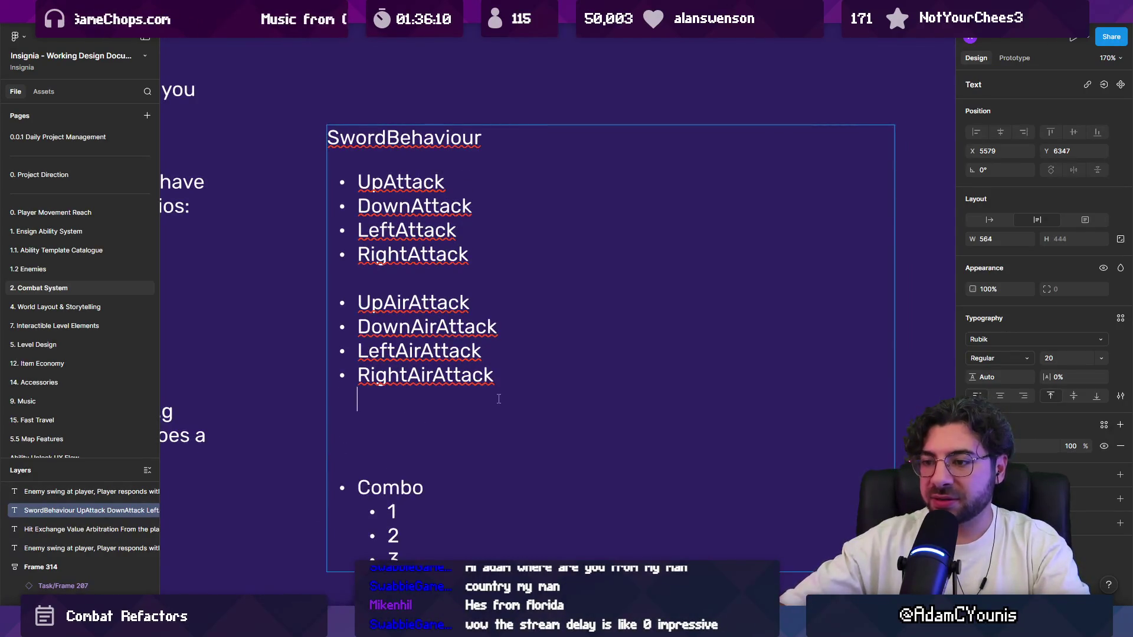
pyautogui.press('Return')
pyautogui.write('Deflection')
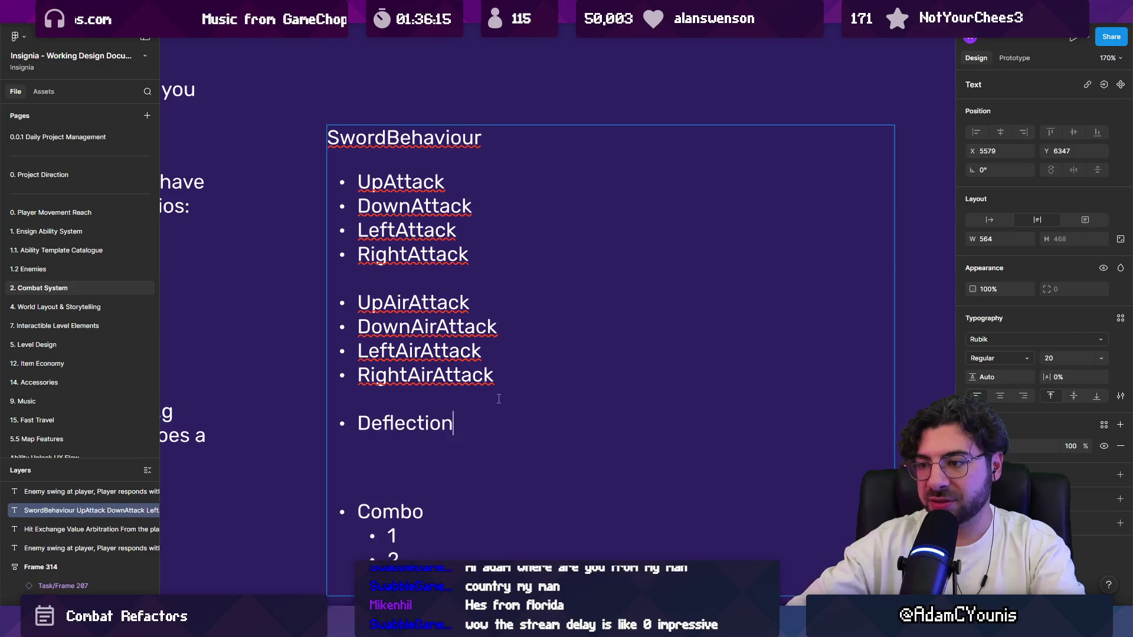
pyautogui.write('s')
pyautogui.press('Return')
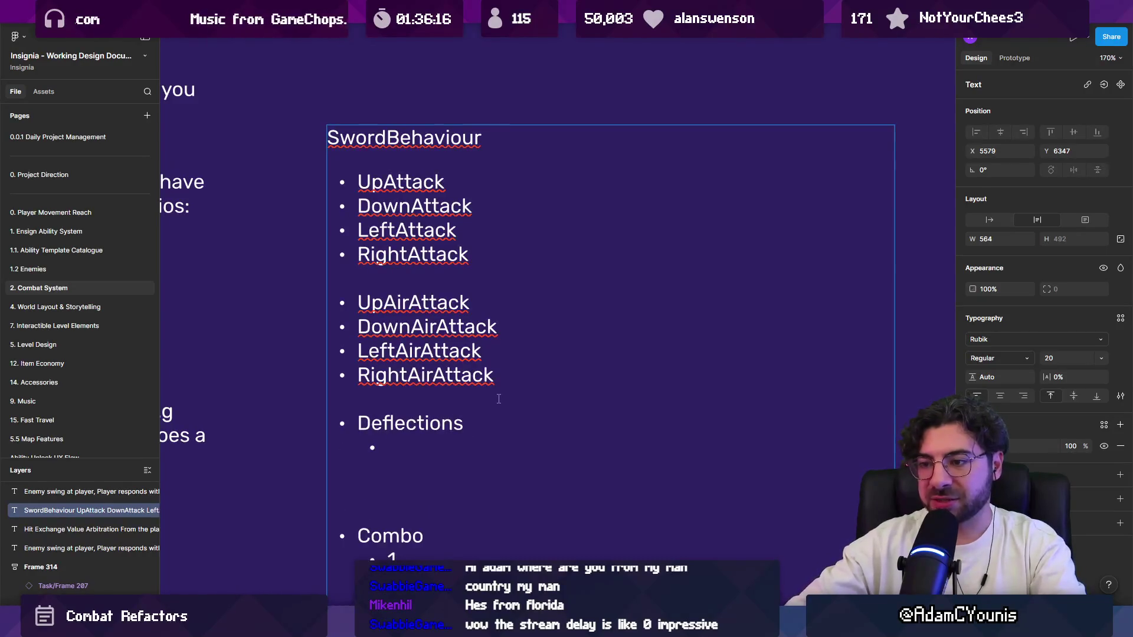
pyautogui.write('1')
pyautogui.press('Return')
pyautogui.press('Return')
pyautogui.write('1')
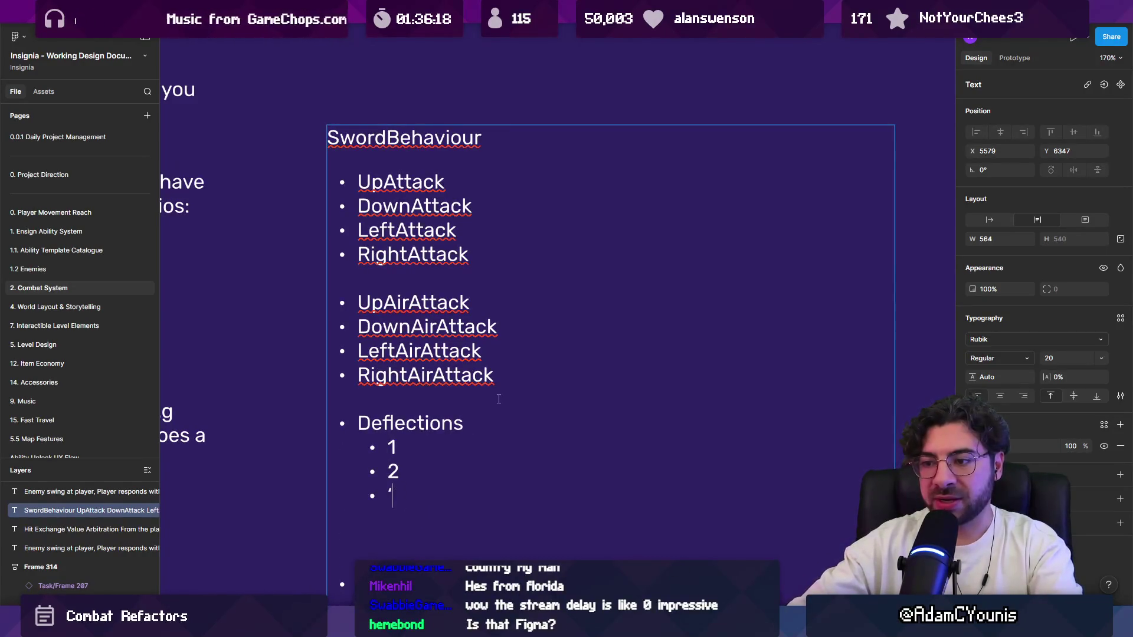
pyautogui.scroll(-1, 447, 444)
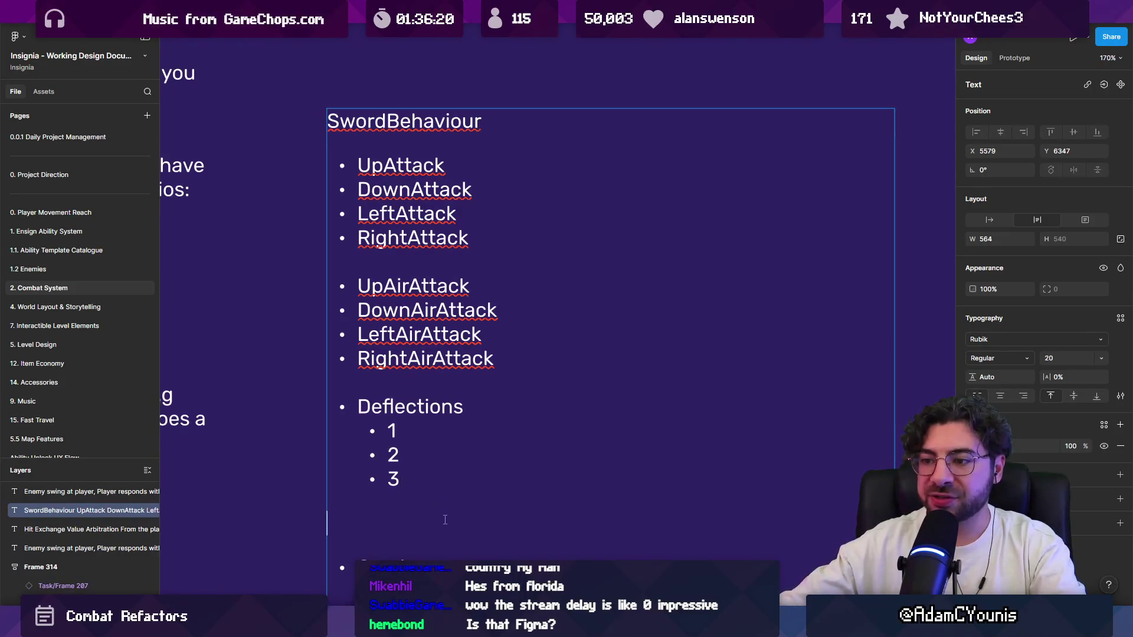
pyautogui.press('BackSpace')
pyautogui.press('Return')
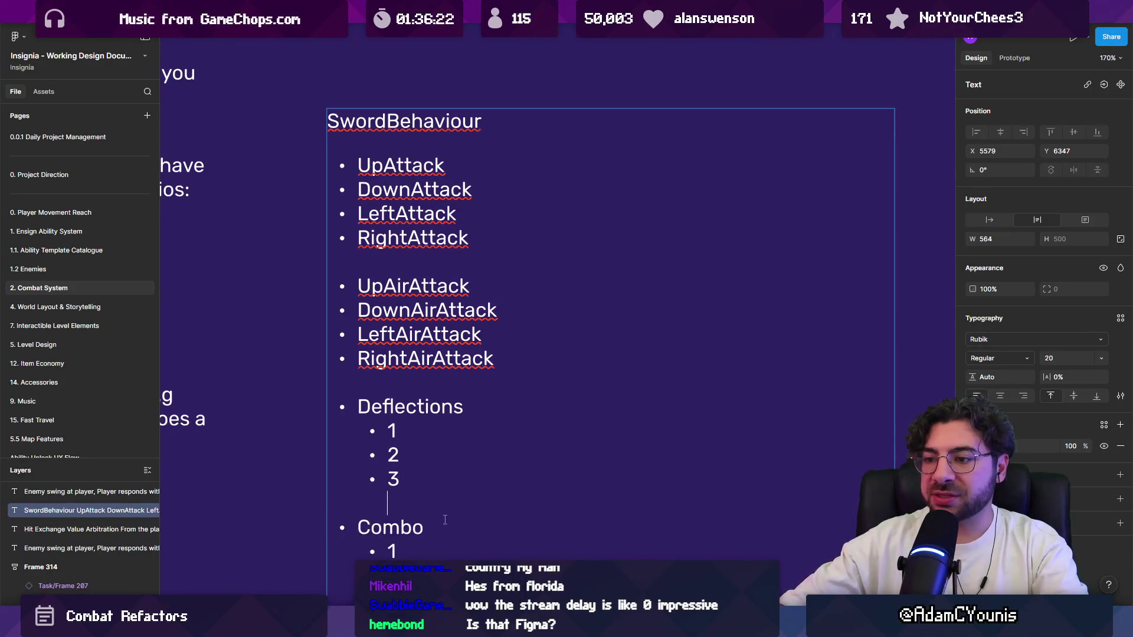
# Step: Remove the Deflections block and its sub-items from the list, then re-enter text editing
pyautogui.hotkey('shift', 'Up')
pyautogui.hotkey('shift', 'Up')
pyautogui.hotkey('shift', 'Up')
pyautogui.hotkey('shift', 'Up')
pyautogui.hotkey('shift', 'Up')
pyautogui.hotkey('shift', 'Right')
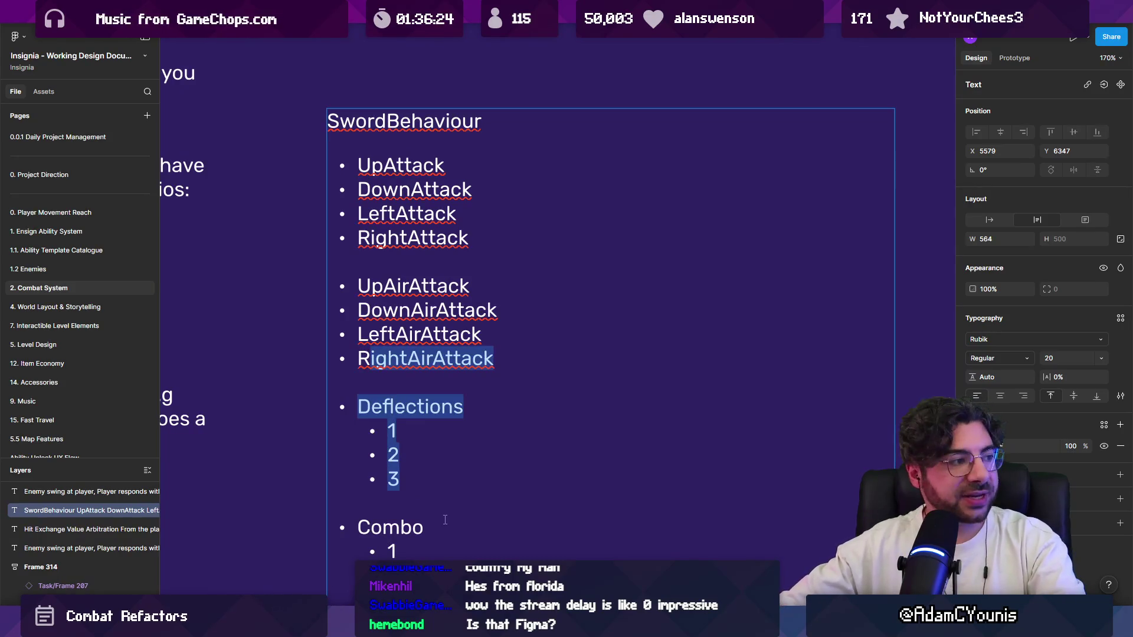
pyautogui.press('BackSpace')
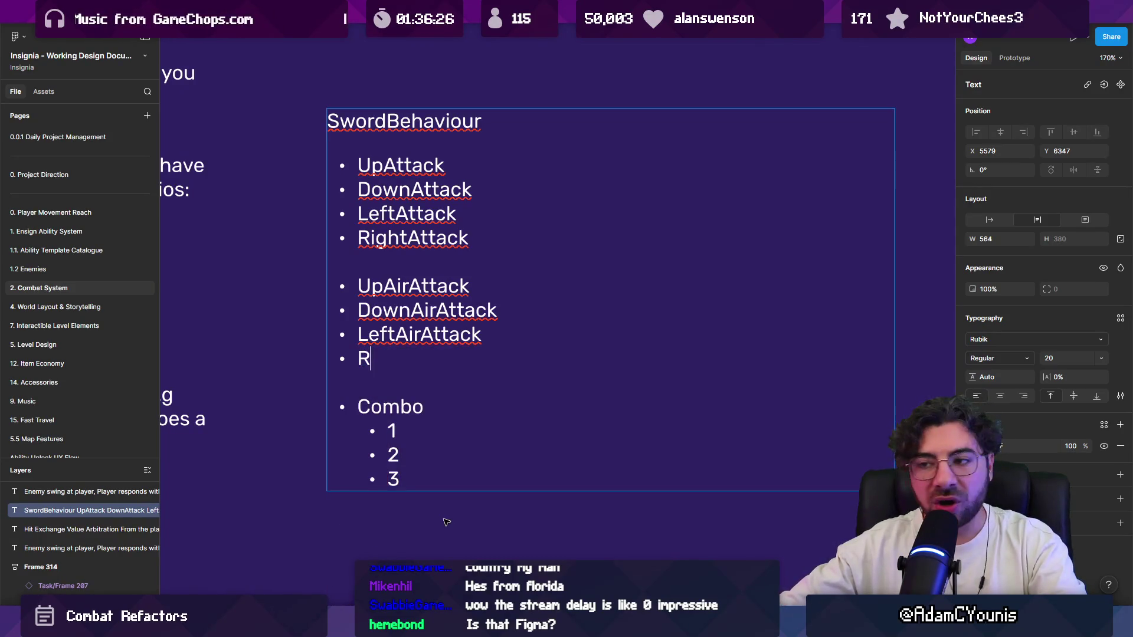
pyautogui.hotkey('ctrl', 'z')
pyautogui.press('Down')
pyautogui.hotkey('shift', 'End')
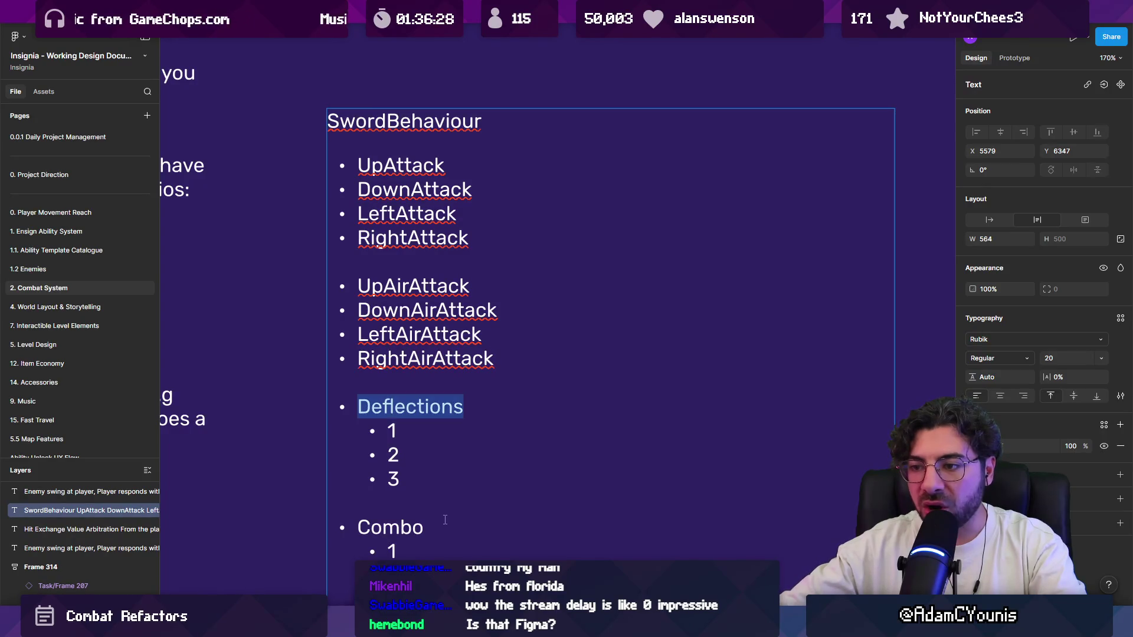
pyautogui.press('BackSpace')
pyautogui.press('BackSpace')
pyautogui.press('Escape')
pyautogui.doubleClick(473, 169)
# Step: Paste the Deflections block back in, indented under UpAttack with a blank line after item 3
pyautogui.press('Return')
pyautogui.write('Deflections 1 2 3')
pyautogui.press('Up')
pyautogui.hotkey('shift', 'Up')
pyautogui.hotkey('shift', 'Up')
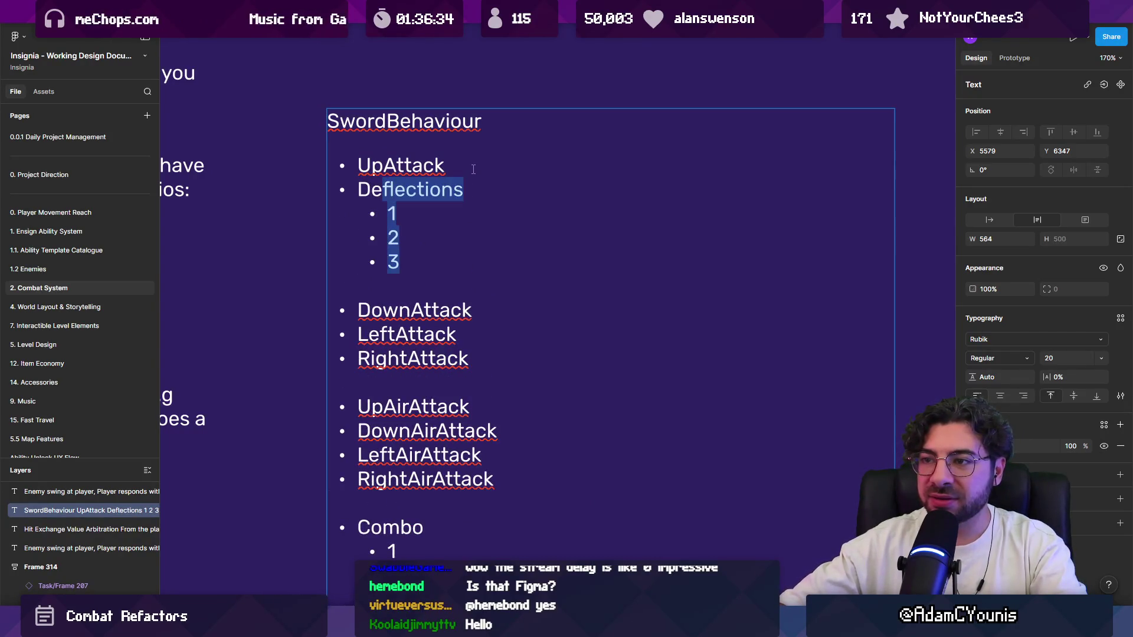
pyautogui.press('Tab')
pyautogui.press('Down')
pyautogui.press('Down')
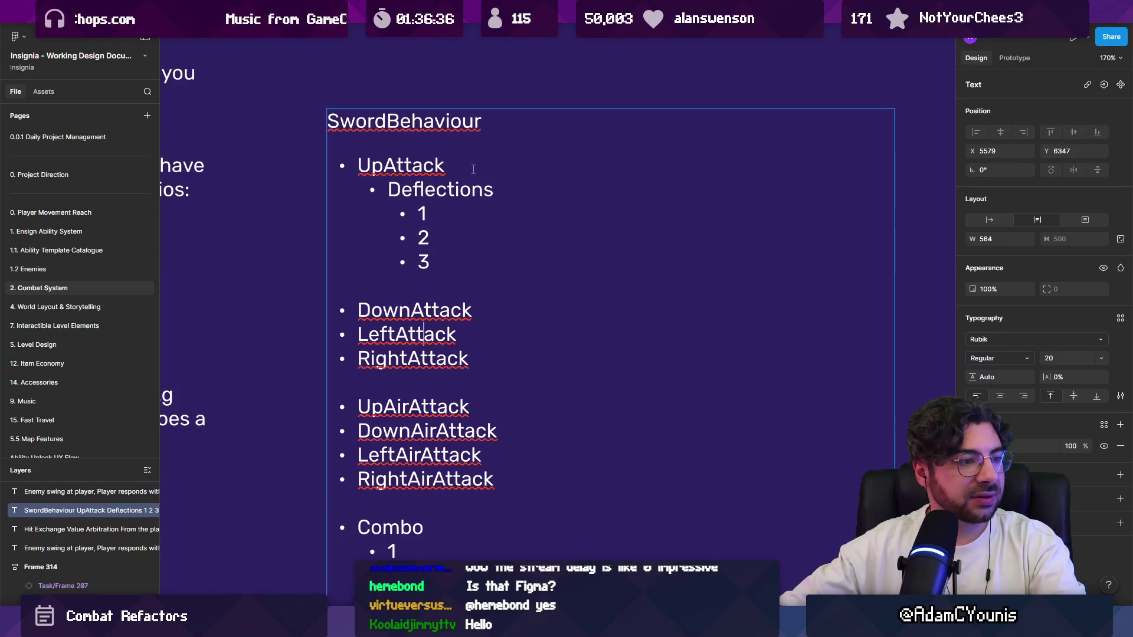
pyautogui.press('BackSpace')
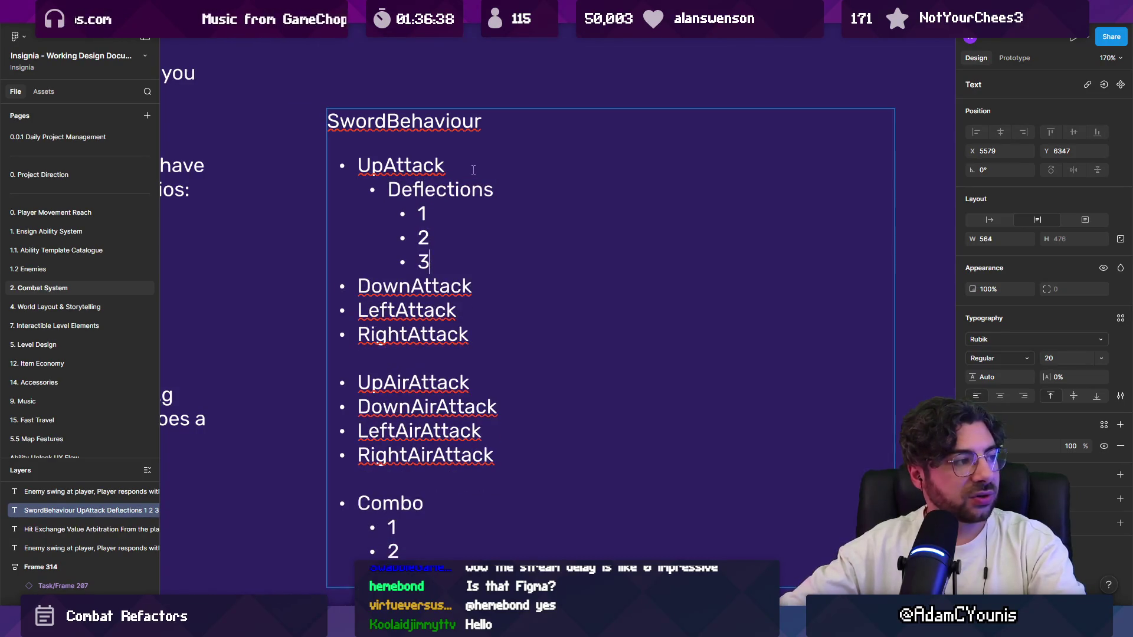
pyautogui.press('Return')
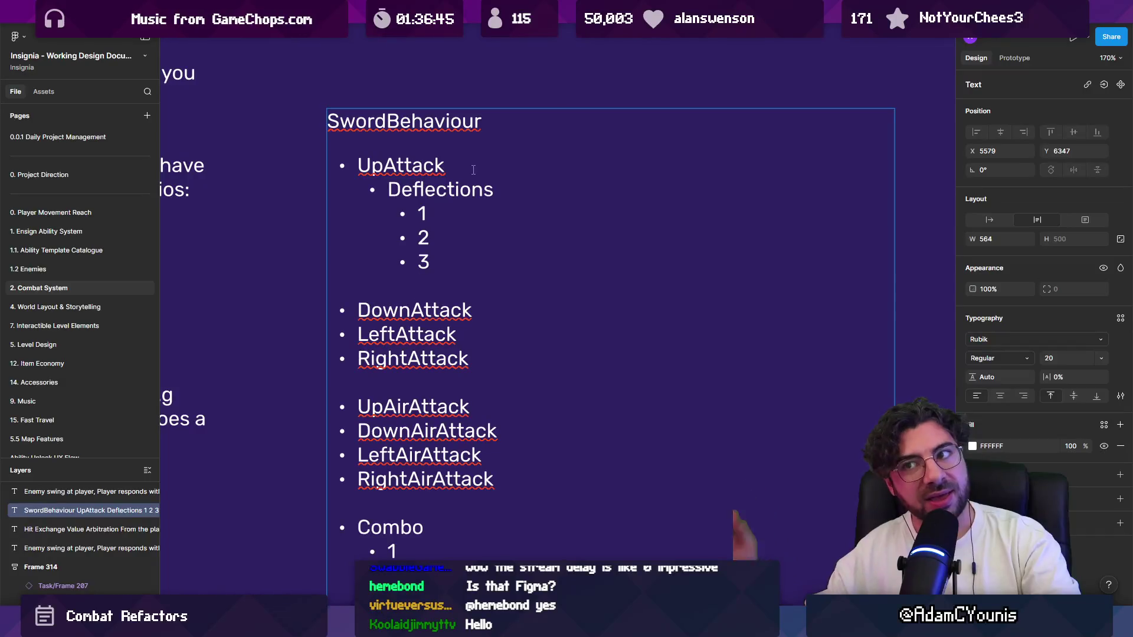
# Step: Cut the Deflections group and its items out from under UpAttack
pyautogui.doubleClick(423, 183)
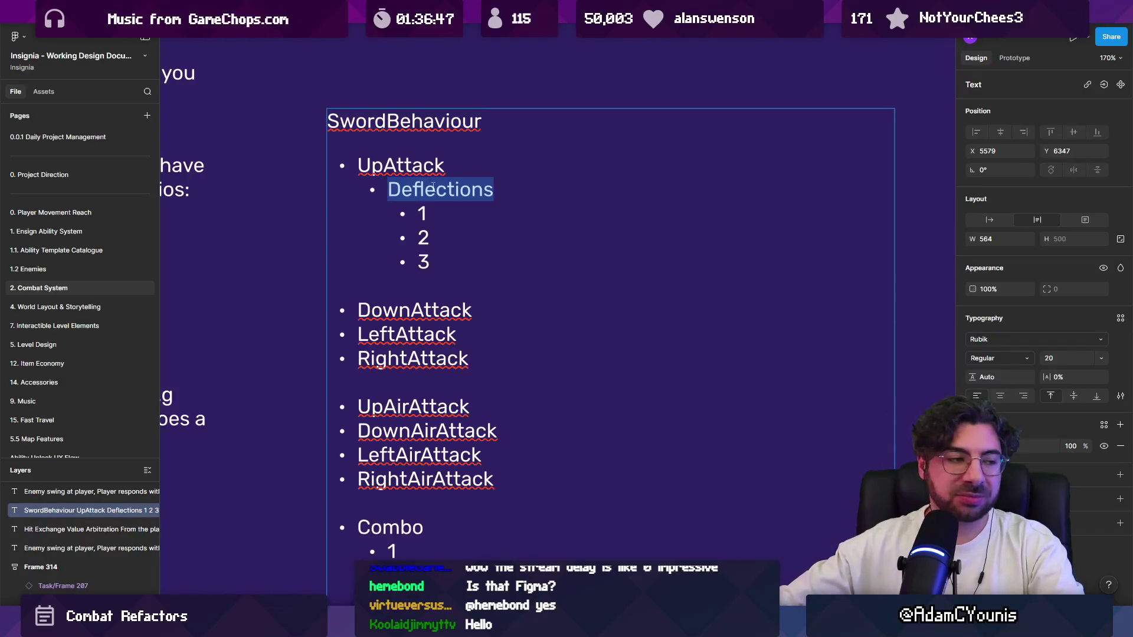
pyautogui.click(432, 187)
pyautogui.moveTo(433, 188); pyautogui.dragTo(429, 264)
pyautogui.press('BackSpace')
pyautogui.press('BackSpace')
pyautogui.hotkey('ctrl', 'a')
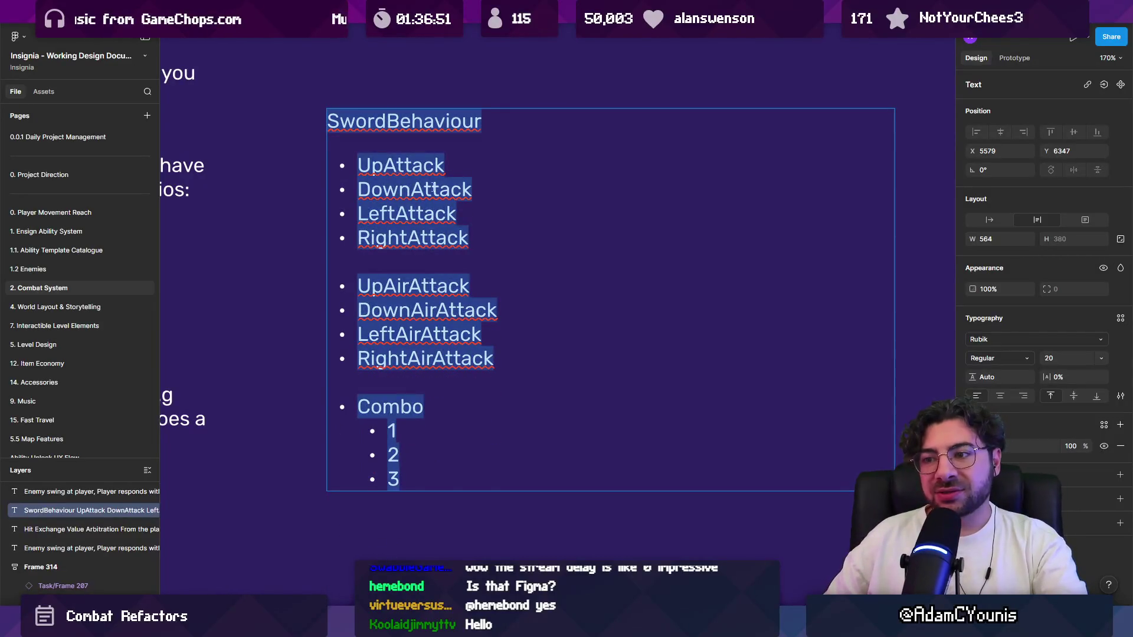
# Step: Paste Deflections as its own bullet above Combo, with items 1, 2, 3 indented beneath it
pyautogui.click(445, 165)
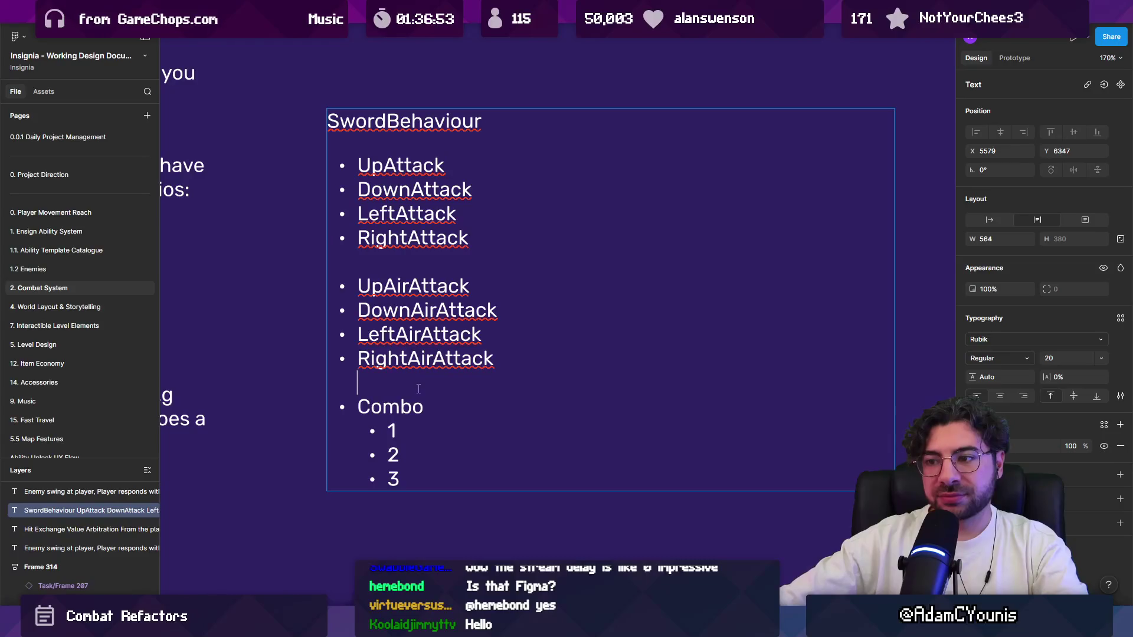
pyautogui.write('Deflections 1 2 3')
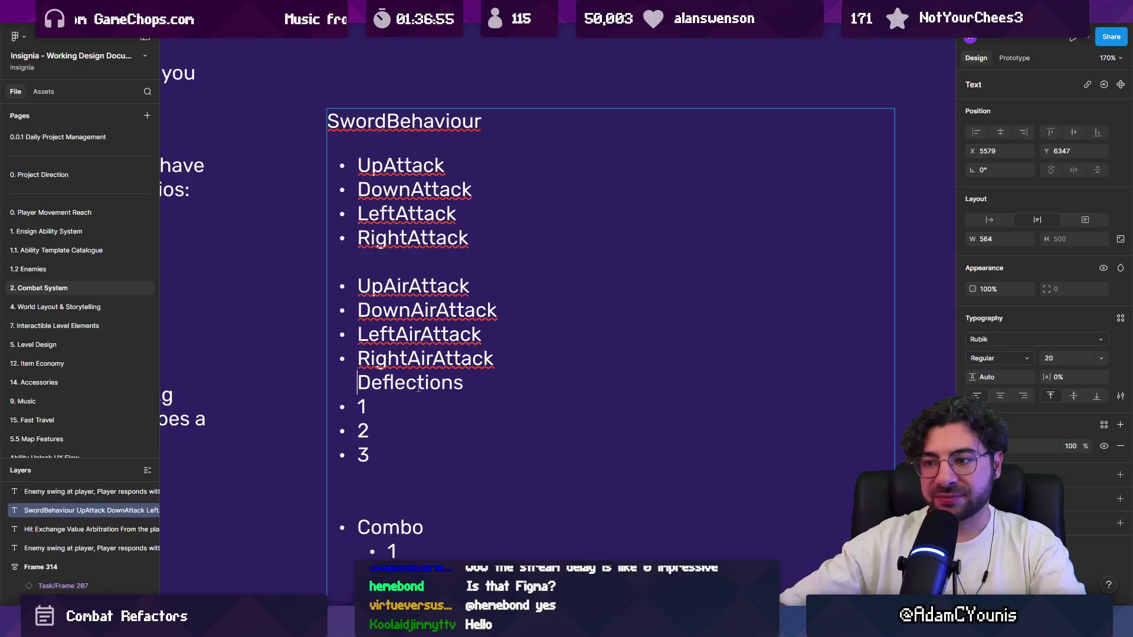
pyautogui.press('Return')
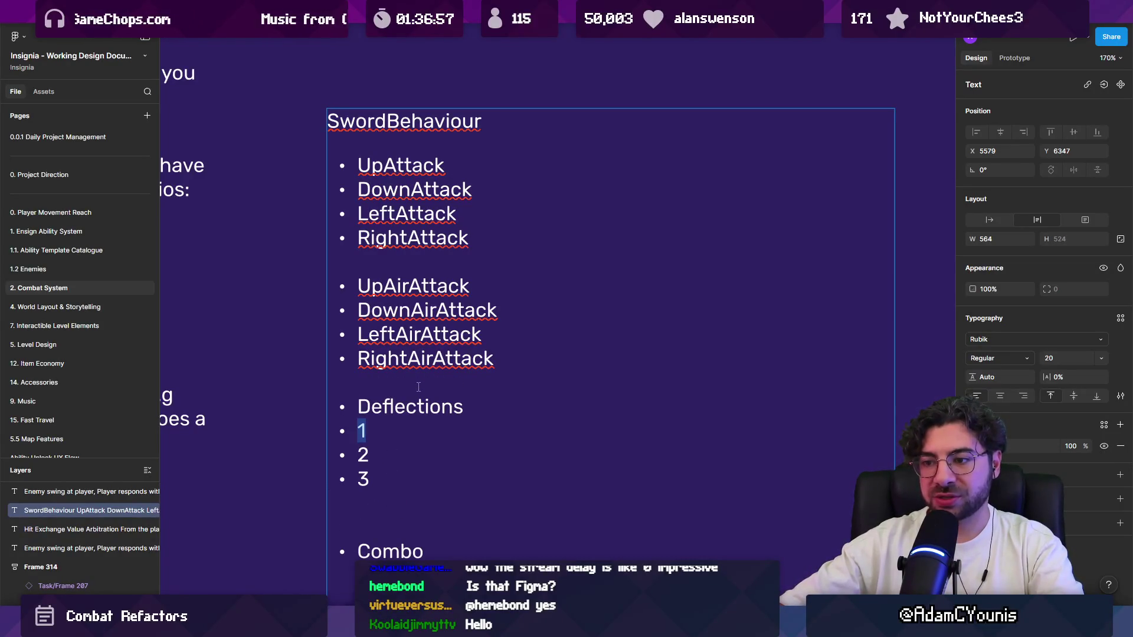
pyautogui.press('Tab')
pyautogui.press('Right')
pyautogui.press('Delete')
pyautogui.press('Escape')
pyautogui.press('Escape')
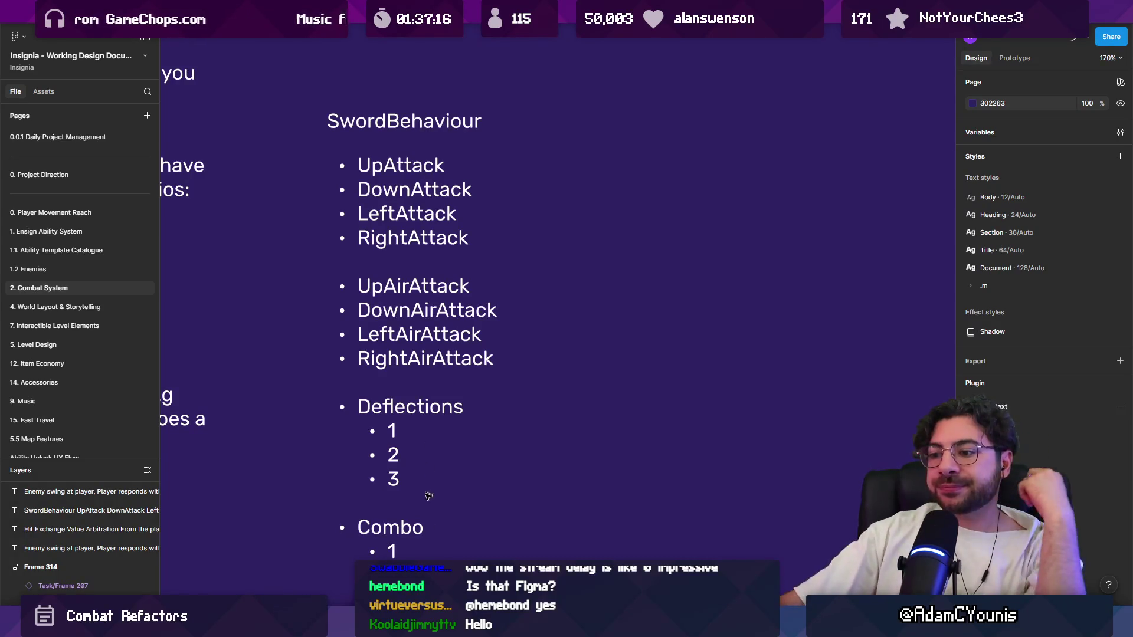
pyautogui.hotkey('alt', 'Tab')
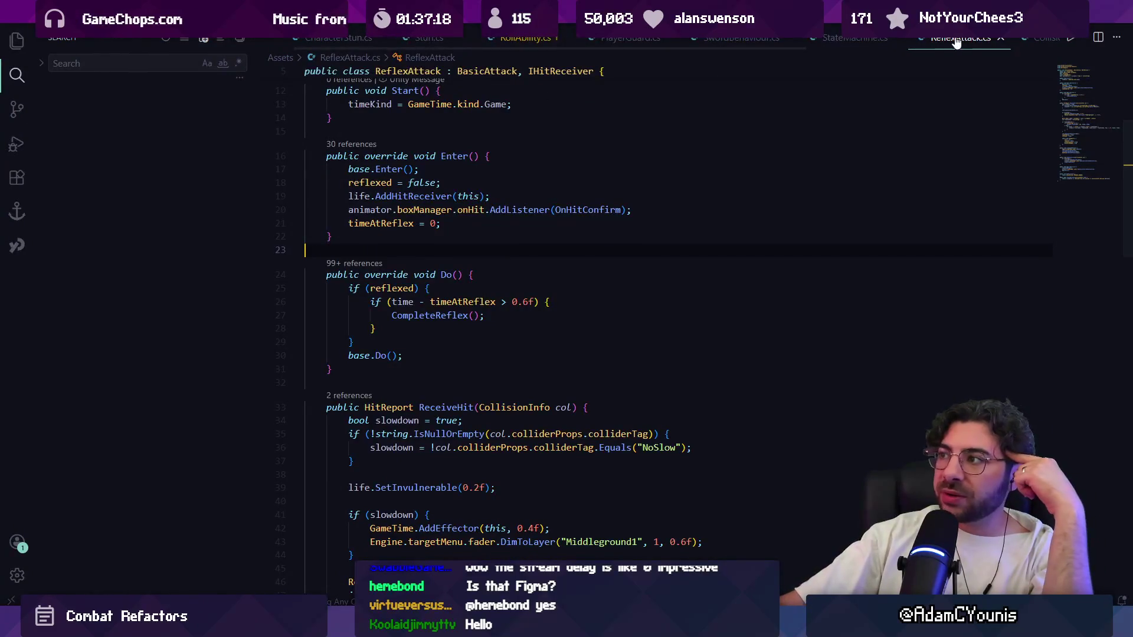
# Step: Review the invulnerability line and the if (slowdown) block in ReflexAttack's ReceiveHit method
pyautogui.scroll(-5, 362, 243)
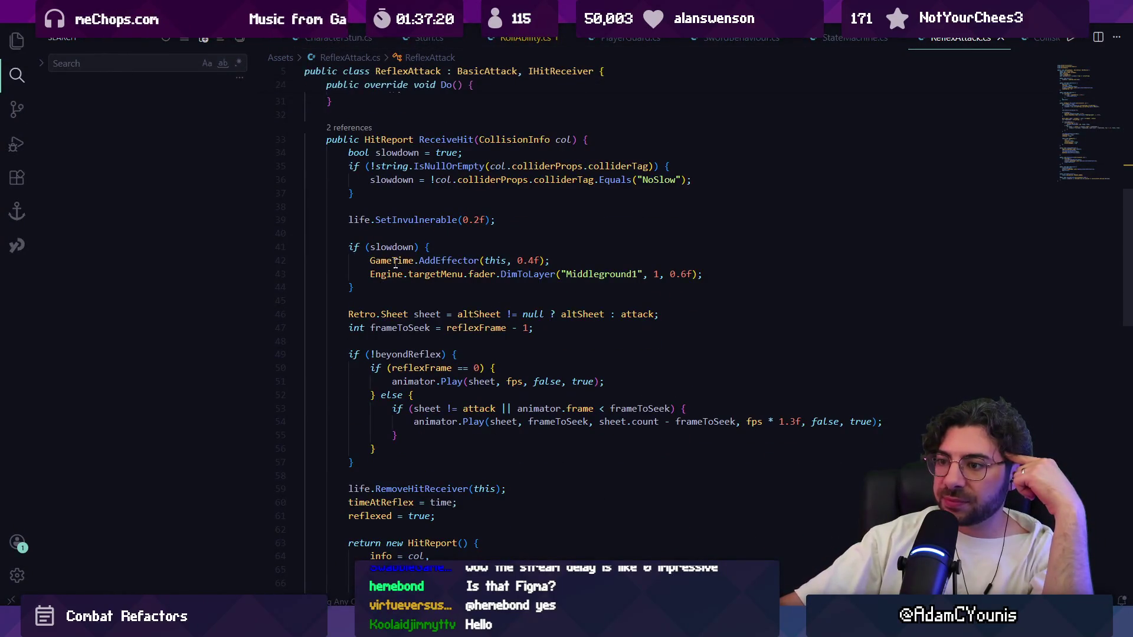
pyautogui.moveTo(346, 220); pyautogui.dragTo(496, 220)
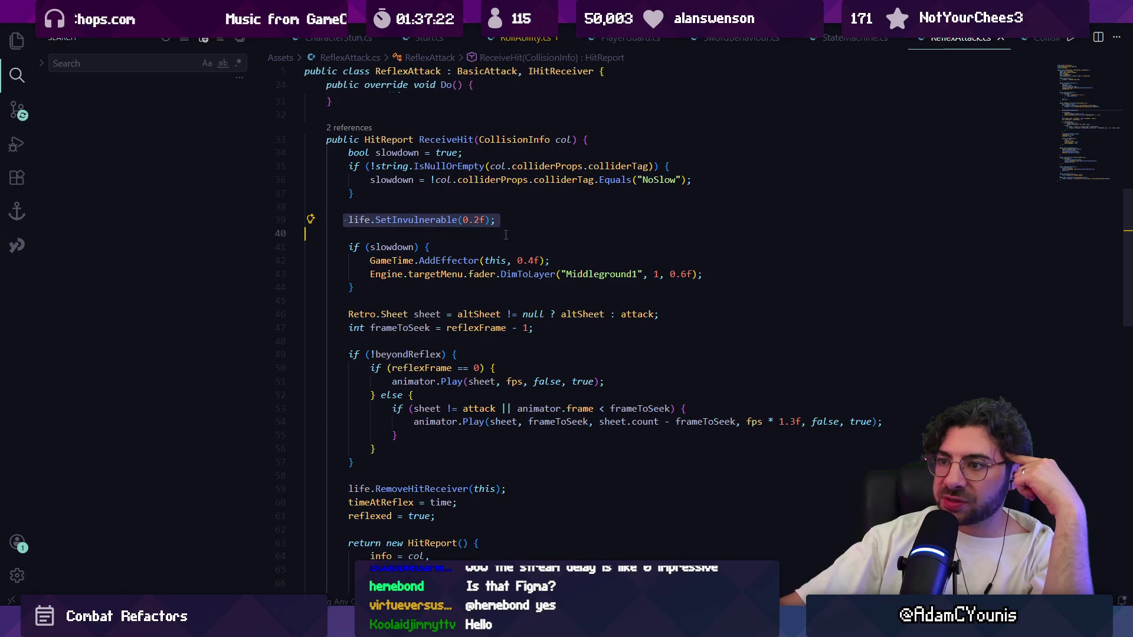
pyautogui.moveTo(345, 247); pyautogui.dragTo(398, 293)
pyautogui.click(398, 293)
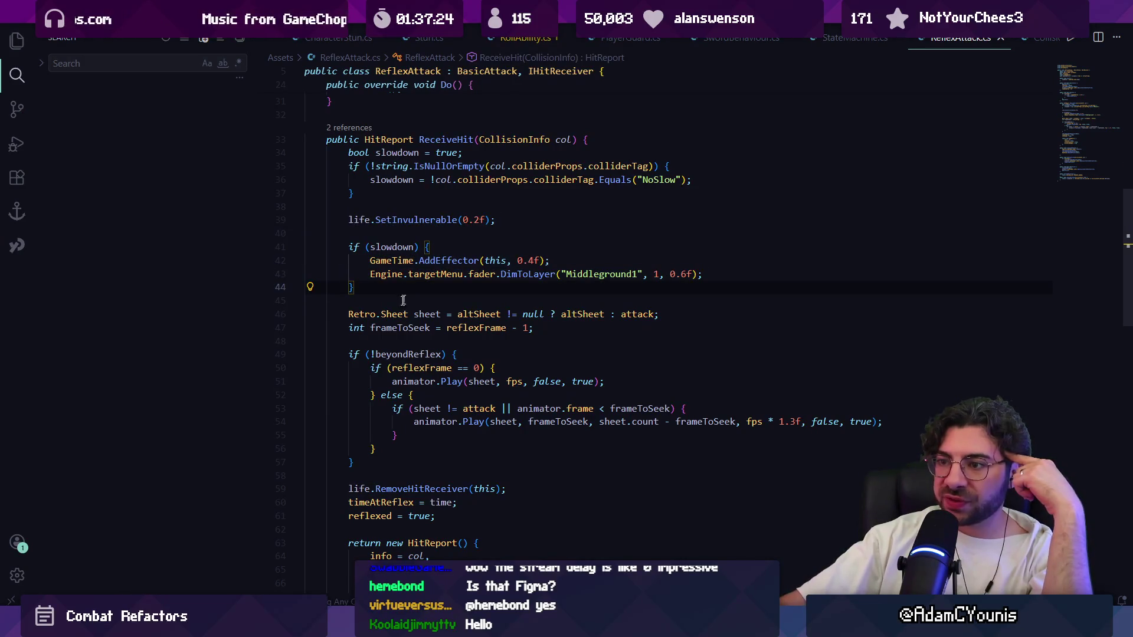
pyautogui.scroll(-2, 378, 289)
pyautogui.scroll(2, 374, 280)
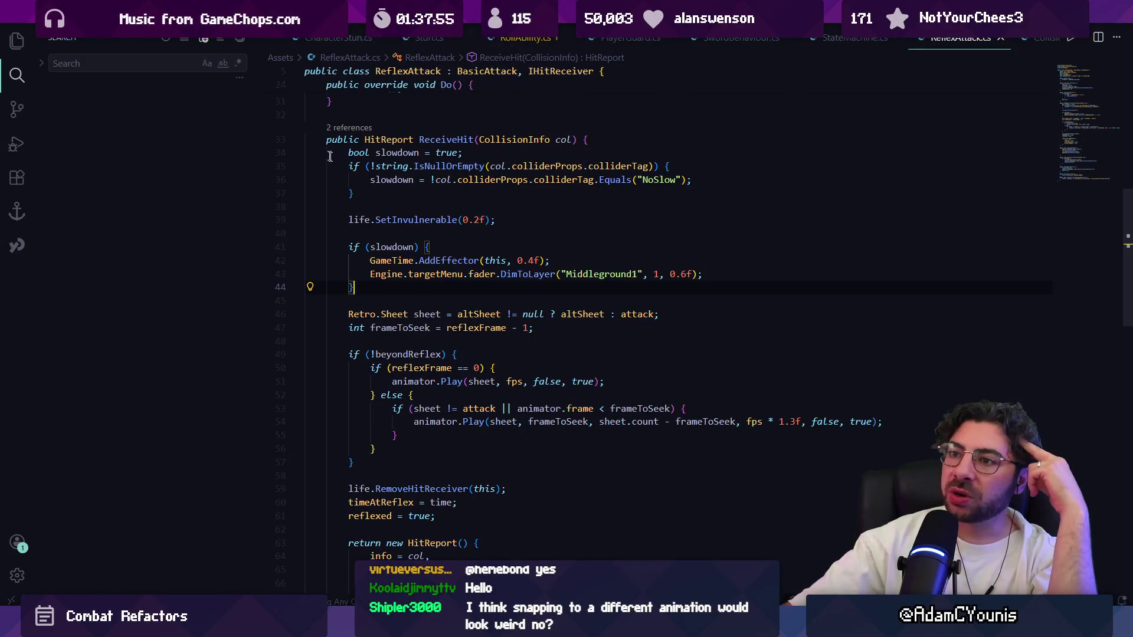
# Step: Inspect the full ReceiveHit body through the animator call and closing brace on lines 54–55, then return to Figma
pyautogui.moveTo(326, 139)
pyautogui.mouseDown()
pyautogui.moveTo(413, 369)
pyautogui.moveTo(390, 489)
pyautogui.mouseUp()
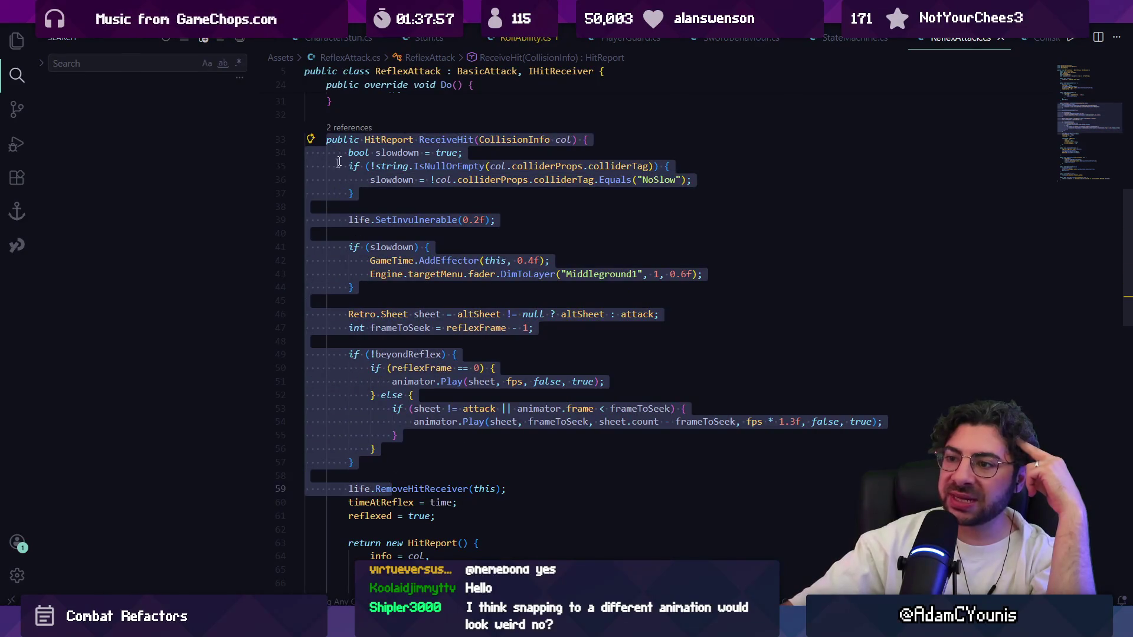
pyautogui.scroll(1, 372, 263)
pyautogui.click(393, 230)
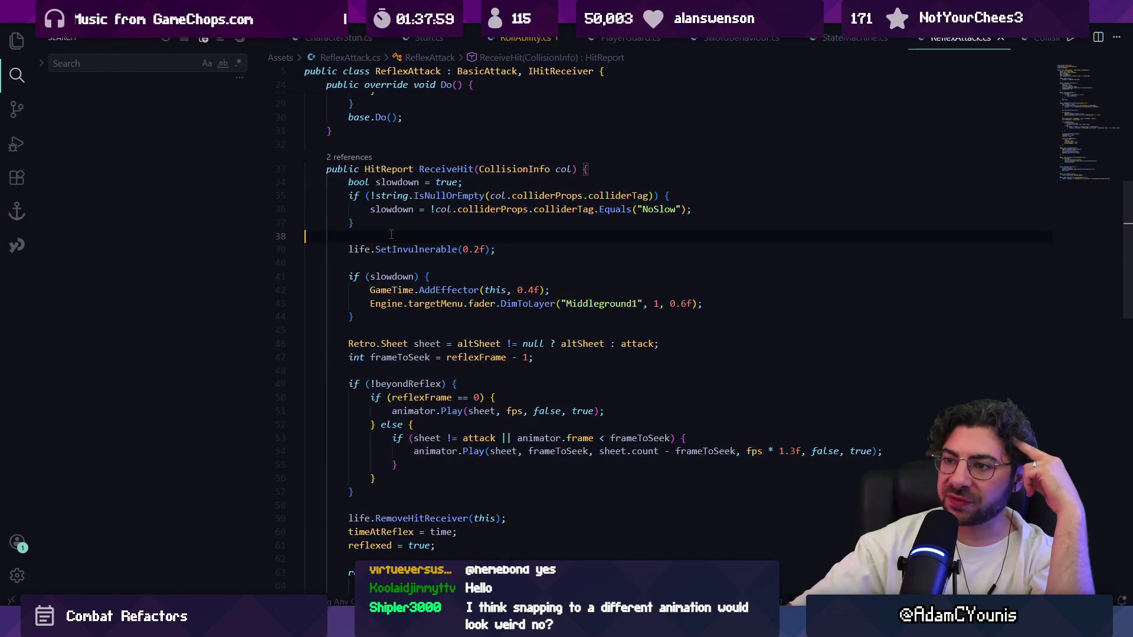
pyautogui.scroll(-4, 395, 266)
pyautogui.click(413, 272)
pyautogui.press('Down')
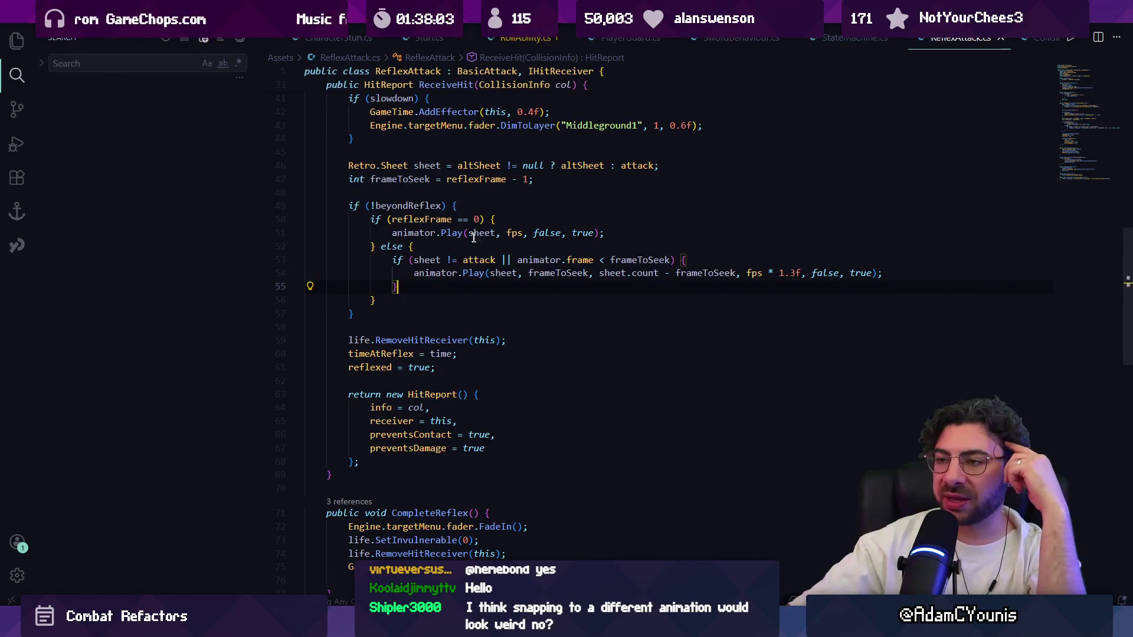
pyautogui.moveTo(454, 229)
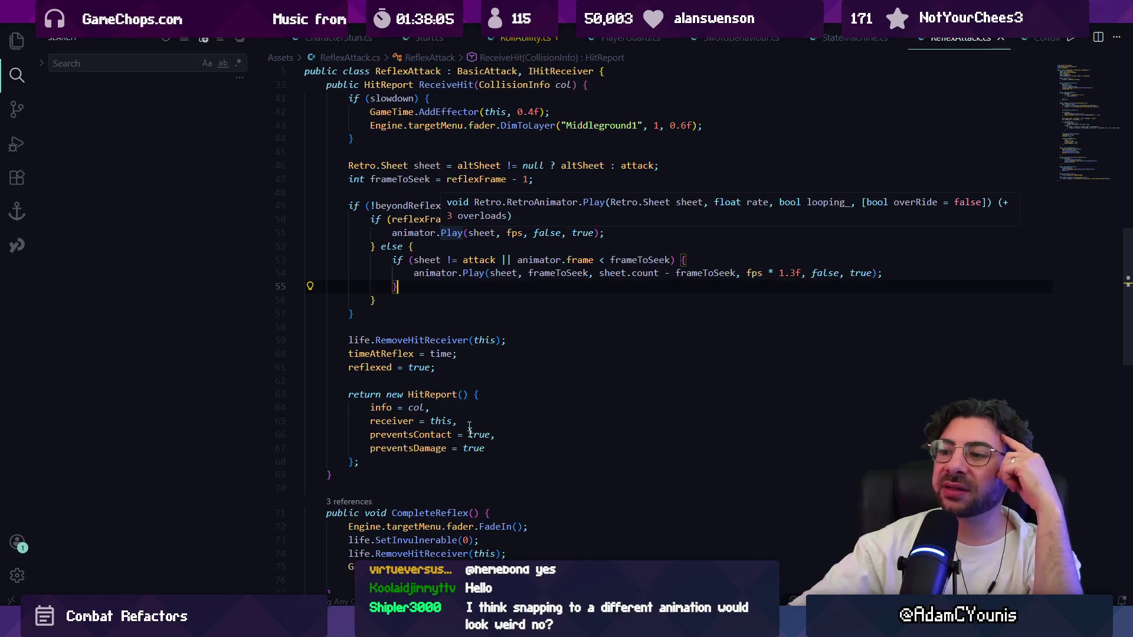
pyautogui.hotkey('alt', 'Tab')
pyautogui.hotkey('alt', 'Tab')
pyautogui.press('Tab')
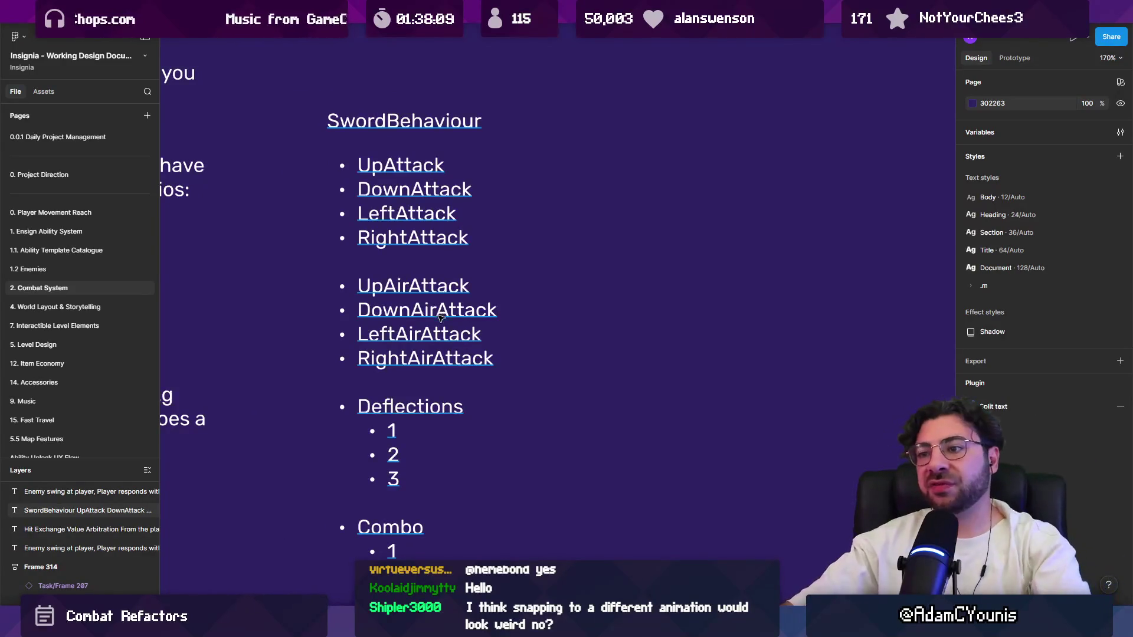
pyautogui.scroll(-3, 442, 319)
pyautogui.doubleClick(405, 365)
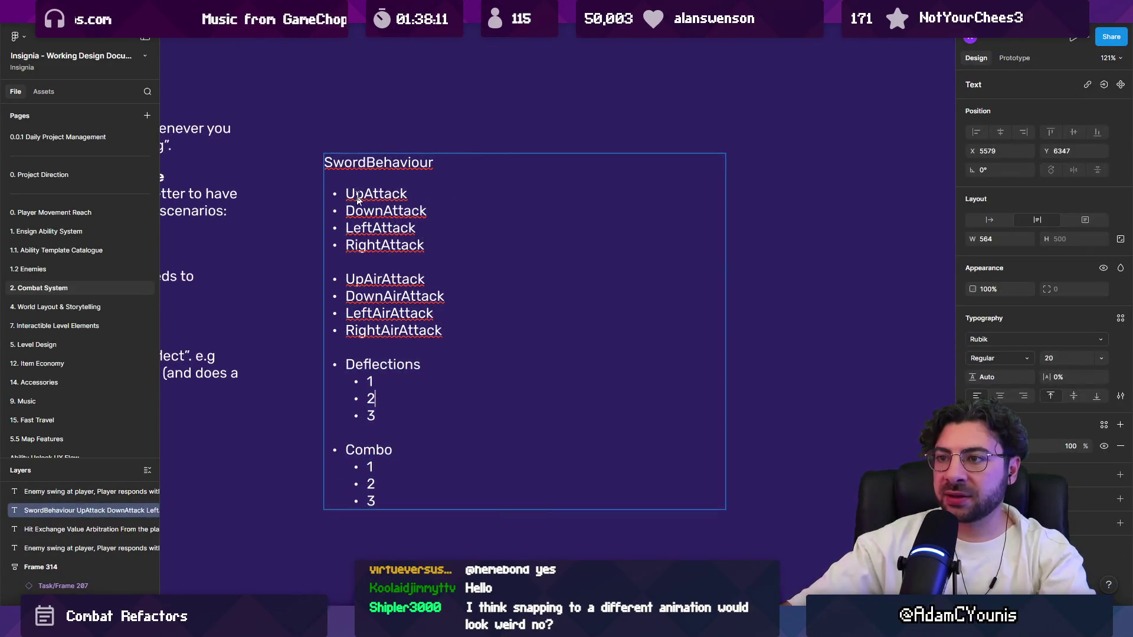
pyautogui.click(374, 398)
pyautogui.doubleClick(427, 163)
pyautogui.click(445, 162)
pyautogui.moveTo(446, 163); pyautogui.dragTo(323, 163)
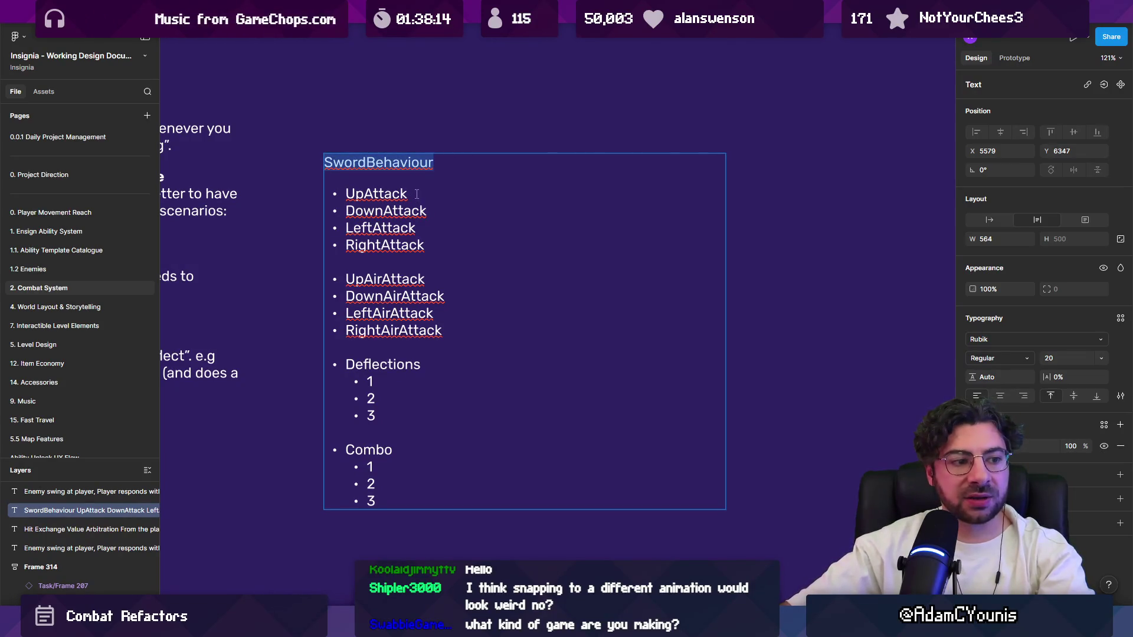
pyautogui.moveTo(434, 249); pyautogui.dragTo(335, 185)
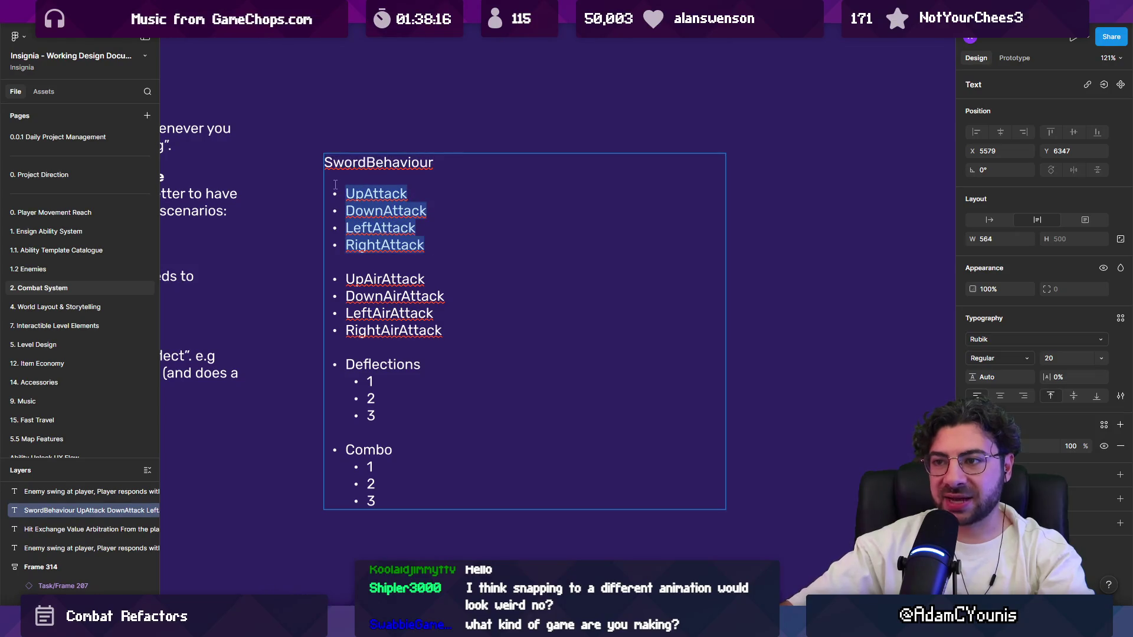
pyautogui.press('Left')
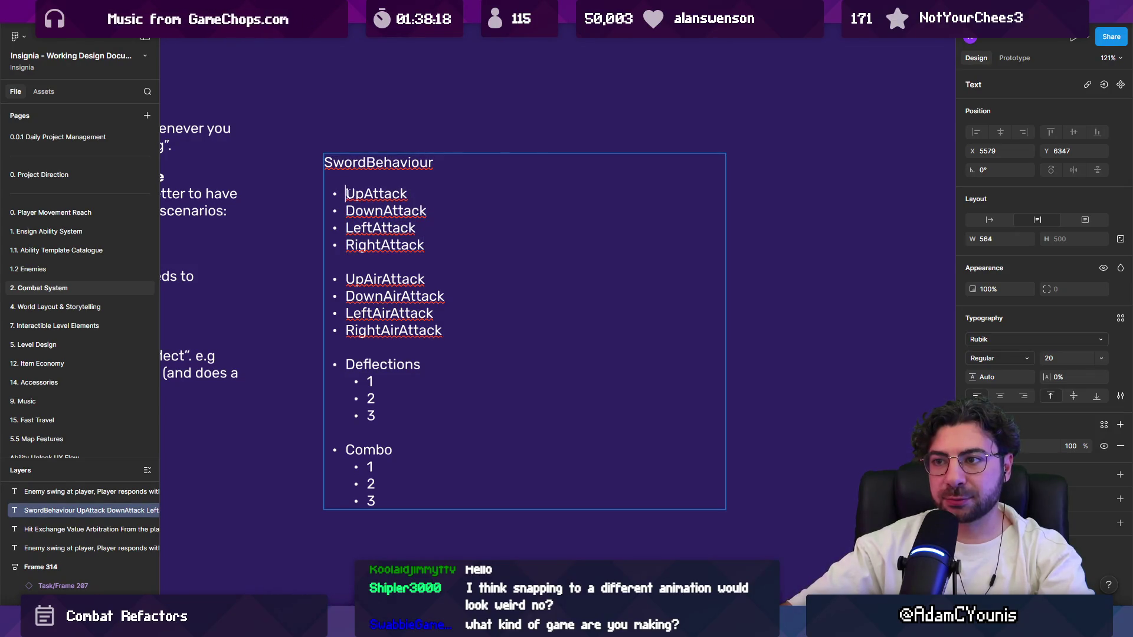
pyautogui.hotkey('shift', 'Down')
pyautogui.hotkey('shift', 'Down')
pyautogui.hotkey('shift', 'Down')
pyautogui.hotkey('shift', 'End')
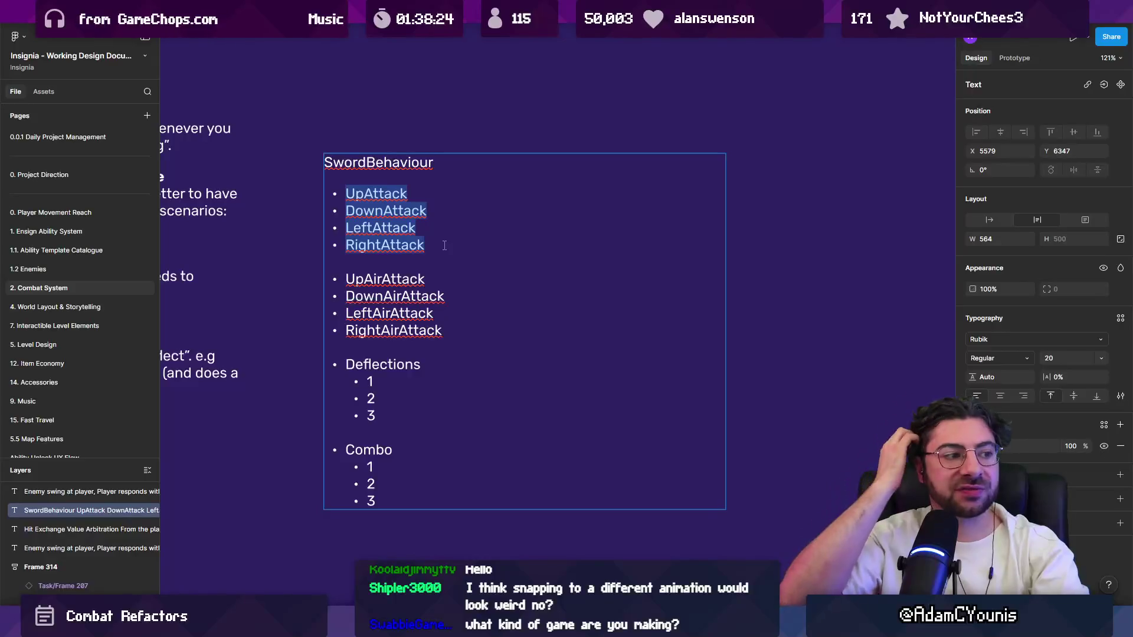
pyautogui.click(366, 162)
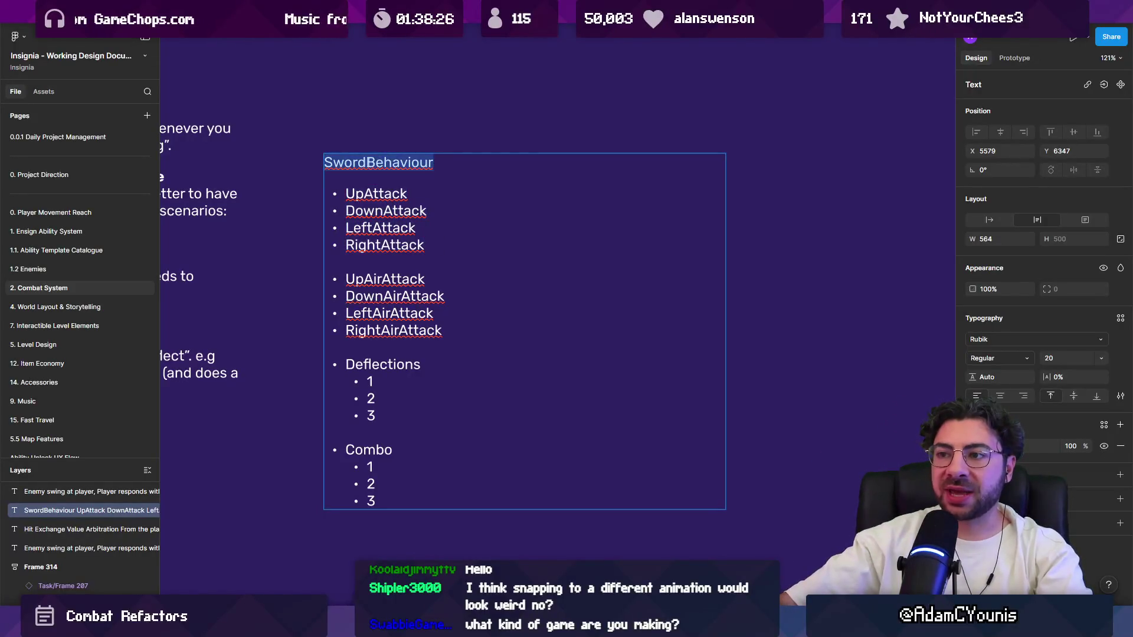
pyautogui.click(449, 167)
pyautogui.moveTo(348, 193); pyautogui.dragTo(418, 193)
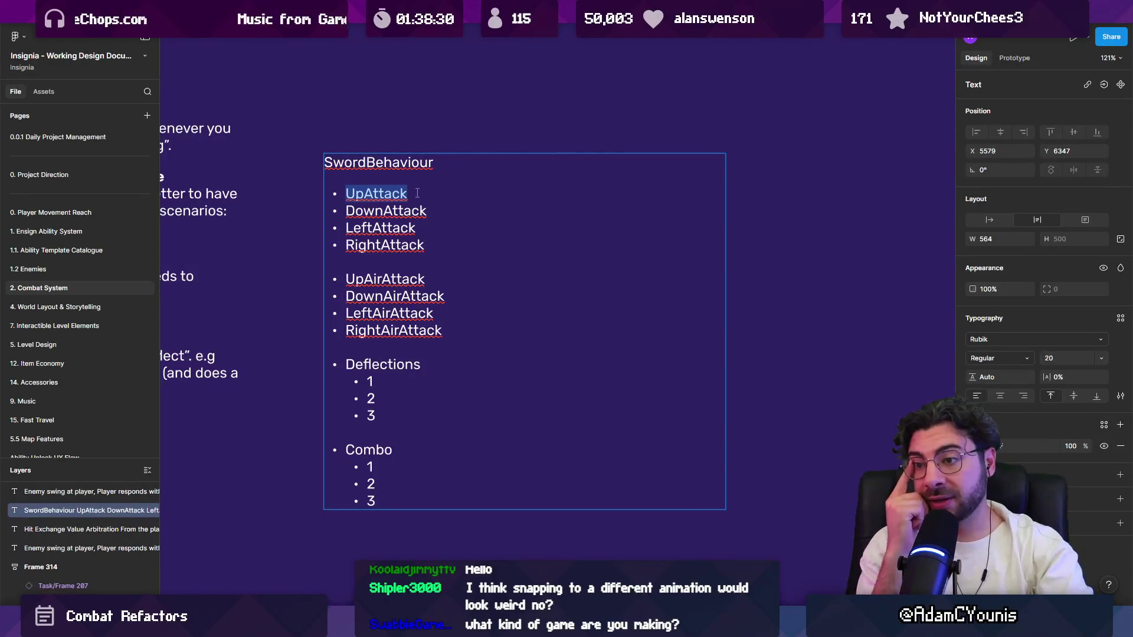